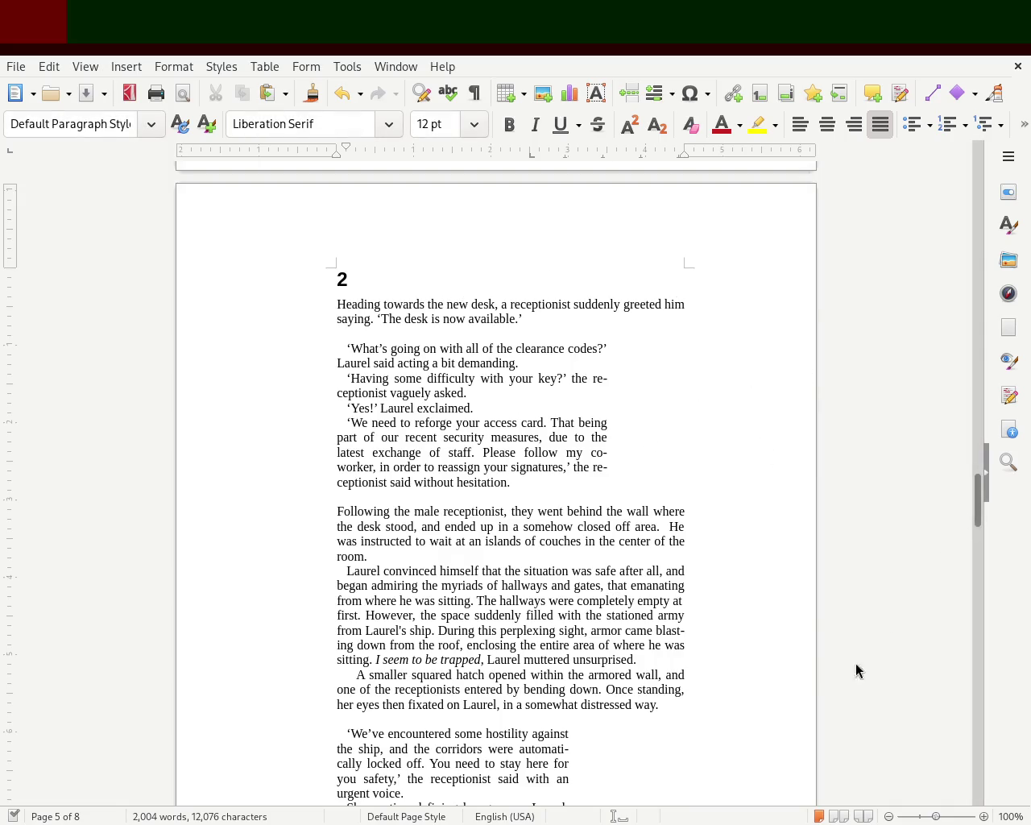
# Zoom in to inspect the dialogue, return to 100%, and place the caret at the guard's final line.
pyautogui.click(939, 817)
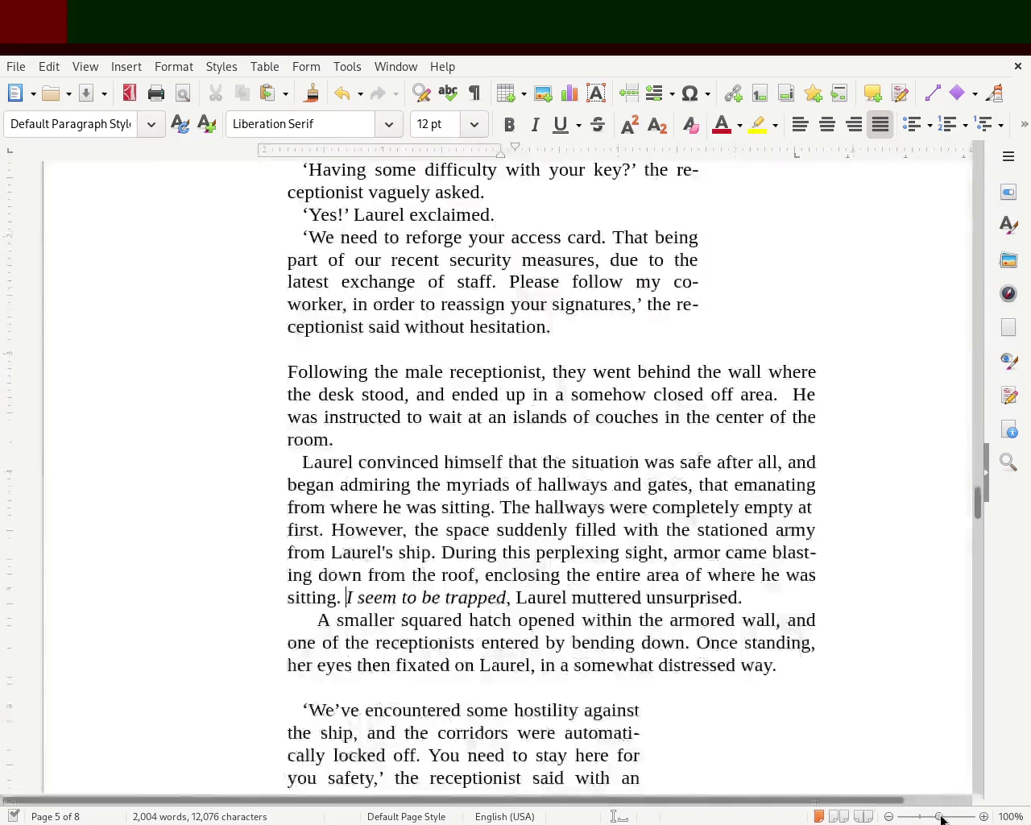
pyautogui.click(938, 816)
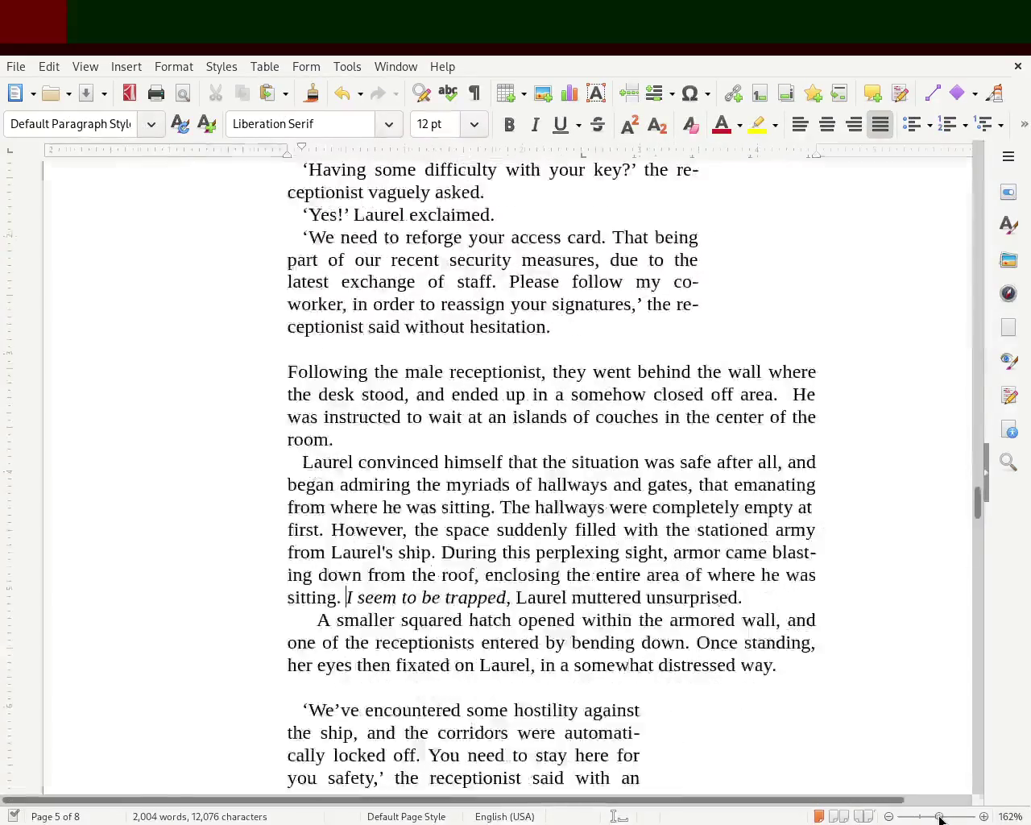
pyautogui.moveTo(975, 525)
pyautogui.mouseDown()
pyautogui.moveTo(977, 342)
pyautogui.moveTo(973, 356)
pyautogui.mouseUp()
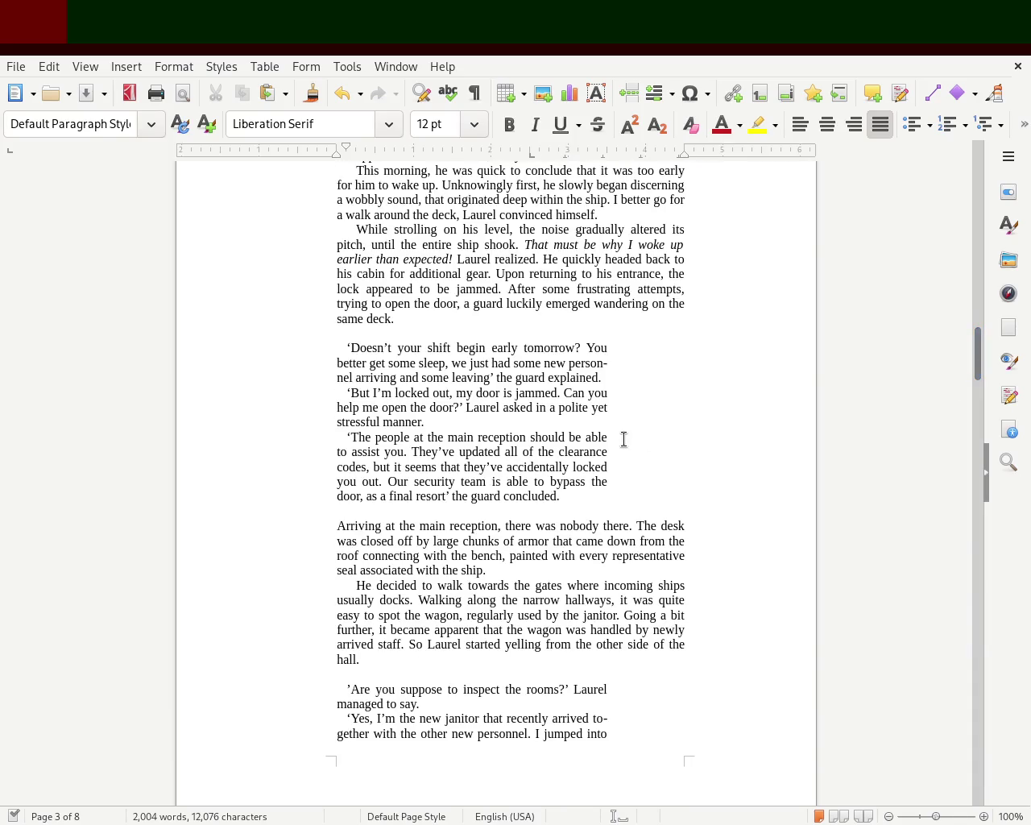
pyautogui.click(445, 496)
# Scroll up to page 3 and place the insertion point above the chapter 1 heading.
pyautogui.moveTo(13, 754); pyautogui.dragTo(37, 678)
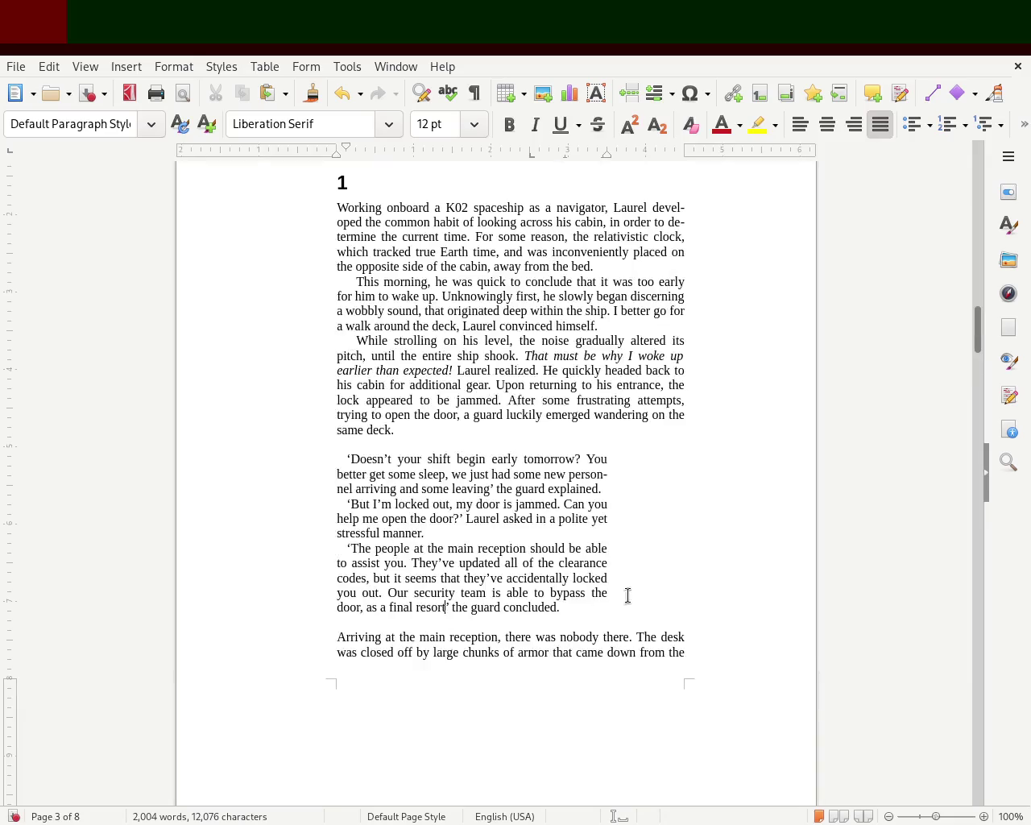
pyautogui.moveTo(973, 344)
pyautogui.mouseDown()
pyautogui.moveTo(966, 166)
pyautogui.moveTo(948, 334)
pyautogui.mouseUp()
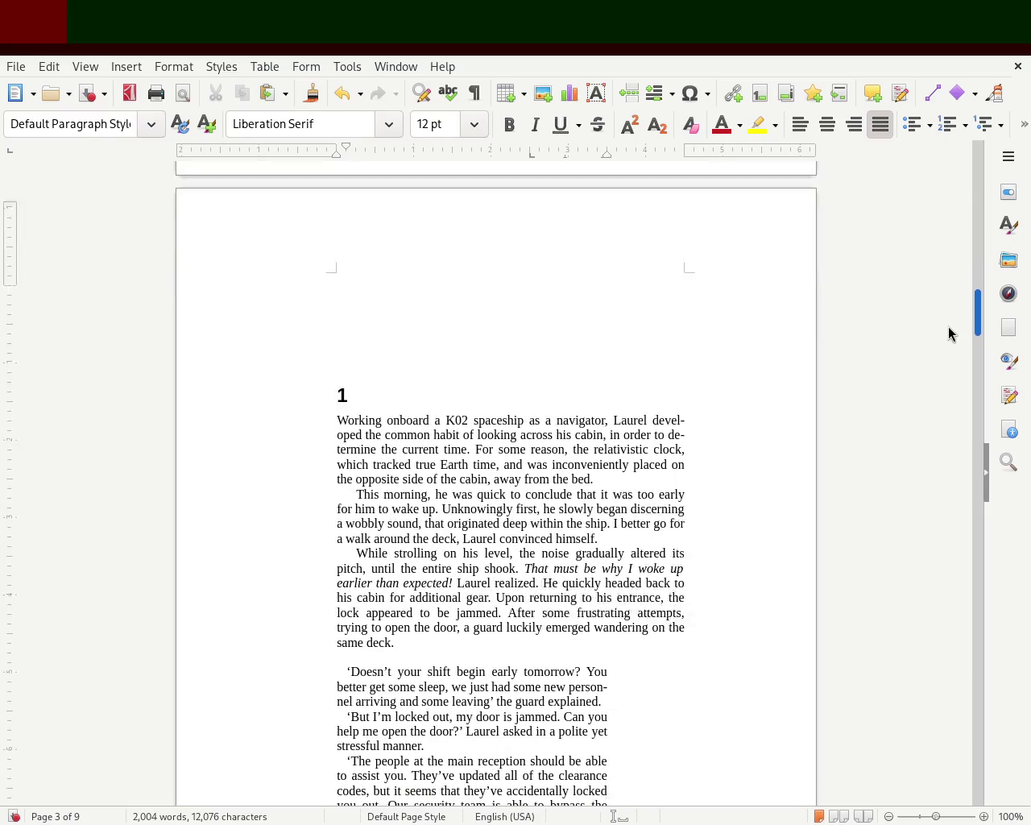
pyautogui.click(494, 296)
# Delete the two empty lines above the '1' heading, then check the page 4 narration.
pyautogui.press('Delete')
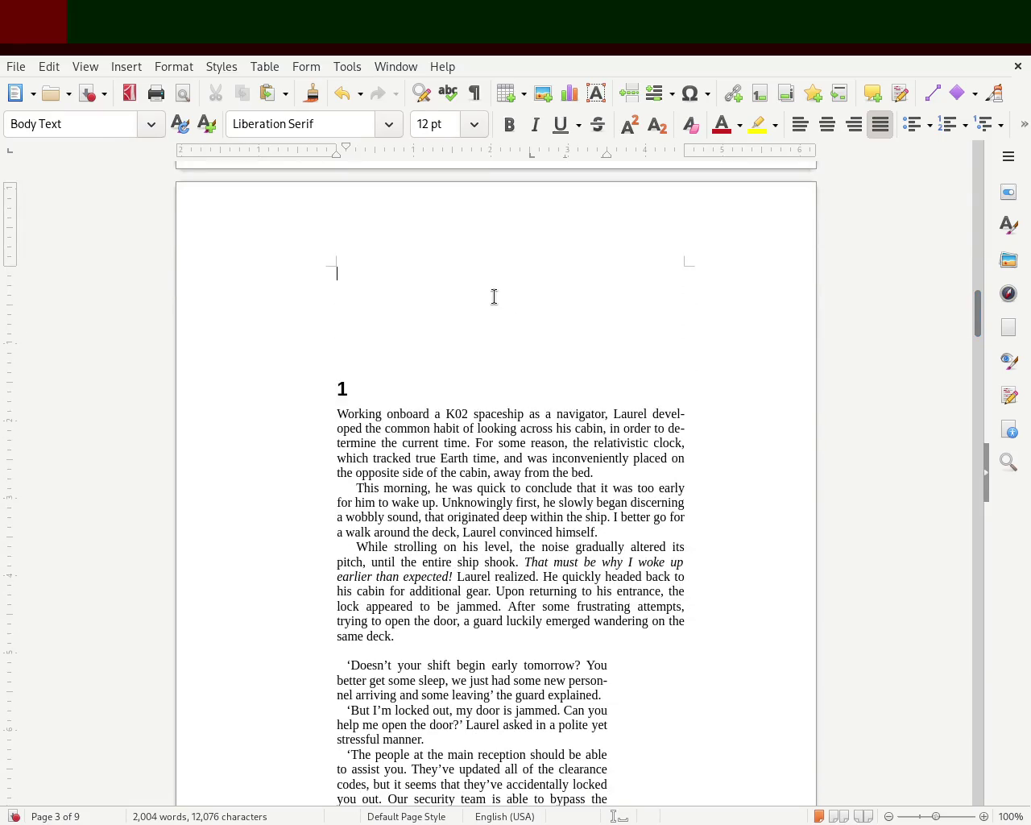
pyautogui.press('Delete')
pyautogui.press('Delete')
pyautogui.press('Delete')
pyautogui.press('Delete')
pyautogui.press('Delete')
pyautogui.press('Delete')
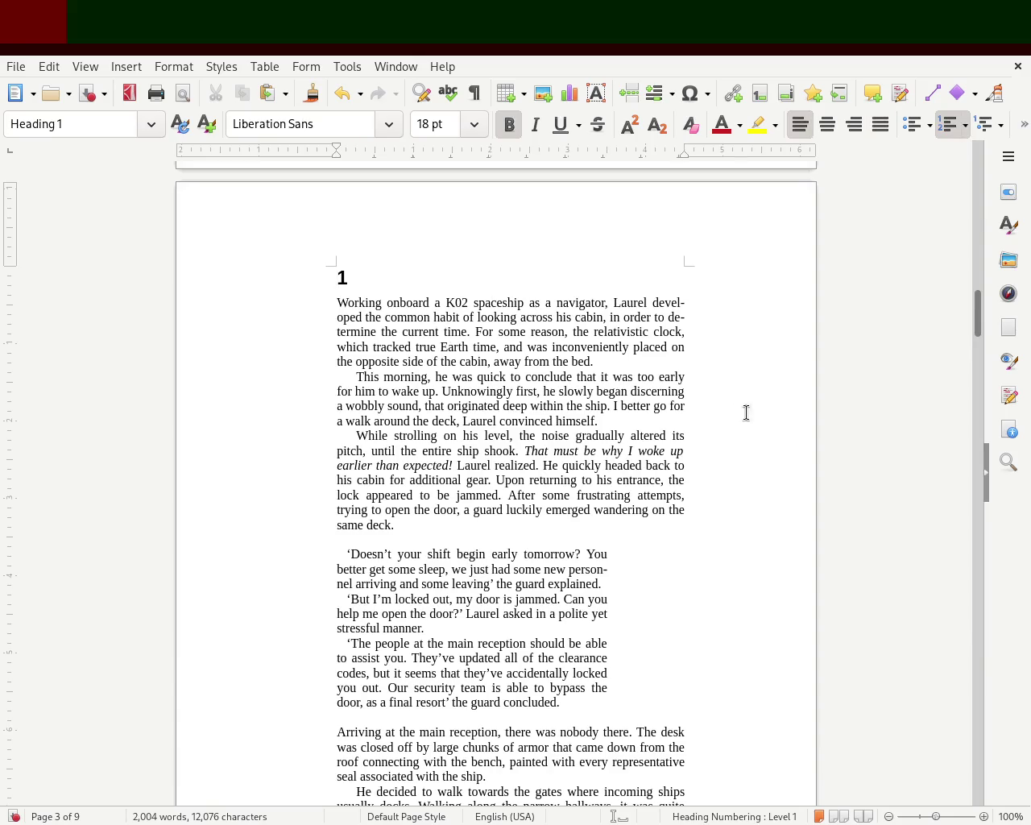
pyautogui.moveTo(977, 303); pyautogui.dragTo(971, 384)
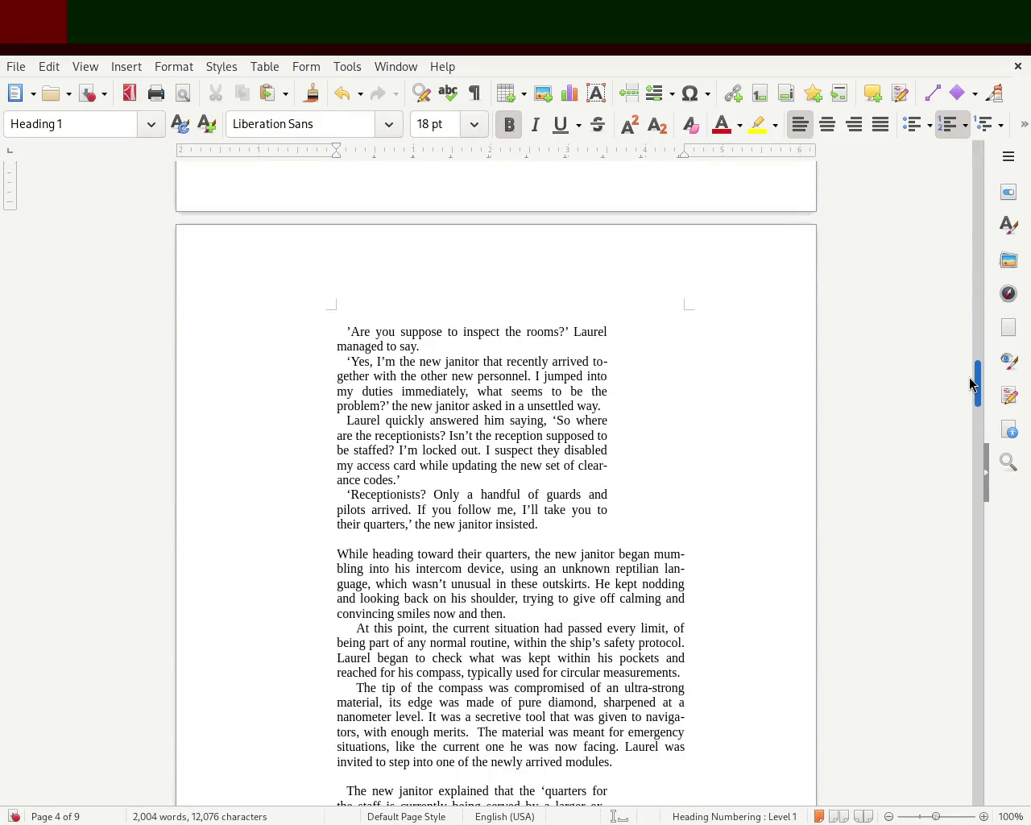
pyautogui.click(619, 569)
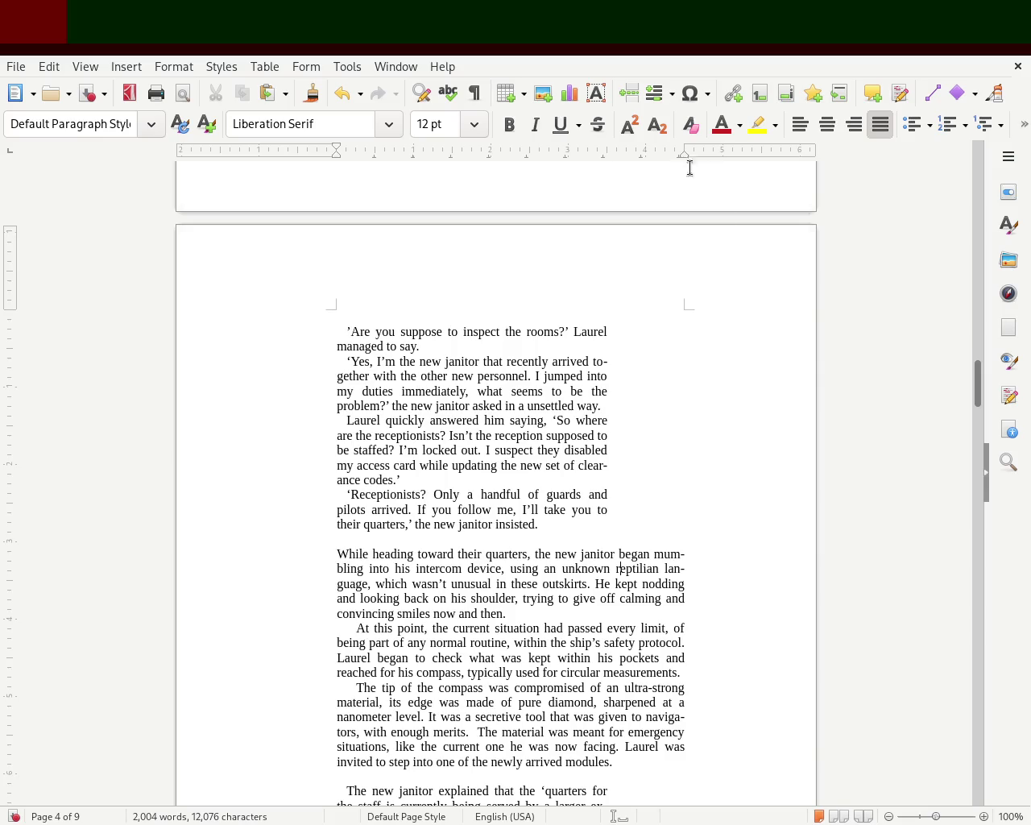
pyautogui.moveTo(975, 396)
pyautogui.mouseDown()
pyautogui.moveTo(974, 433)
pyautogui.moveTo(967, 172)
pyautogui.moveTo(955, 333)
pyautogui.mouseUp()
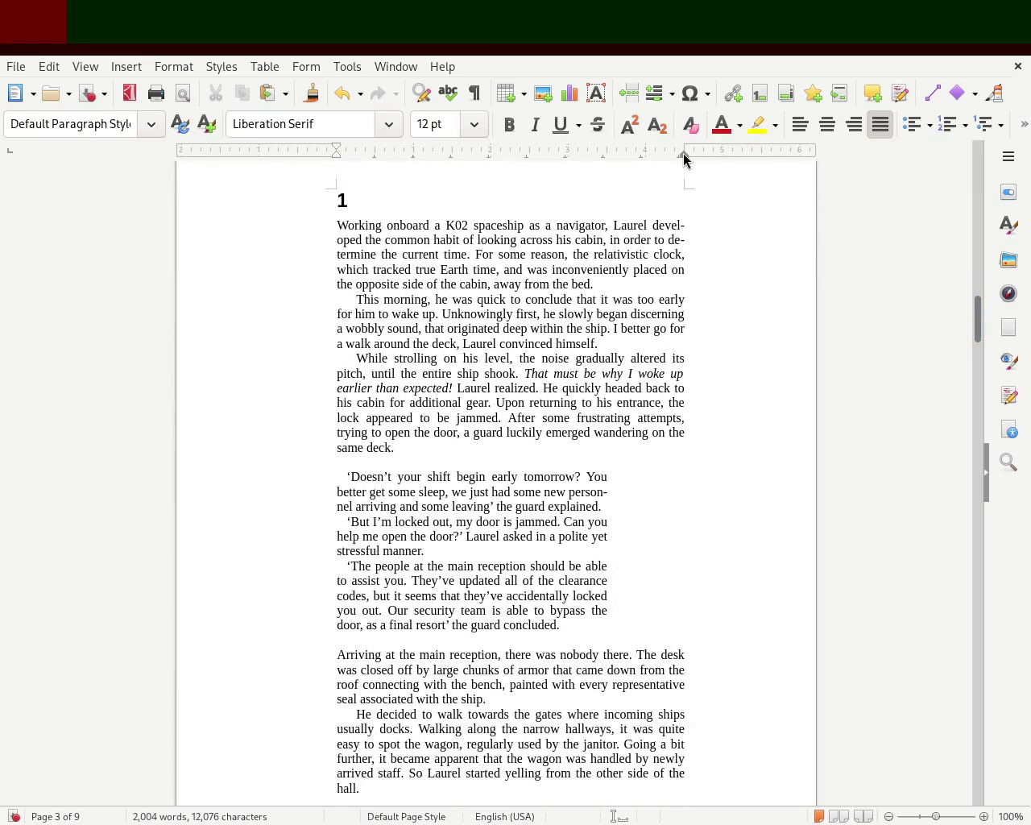
pyautogui.moveTo(684, 154); pyautogui.dragTo(722, 154)
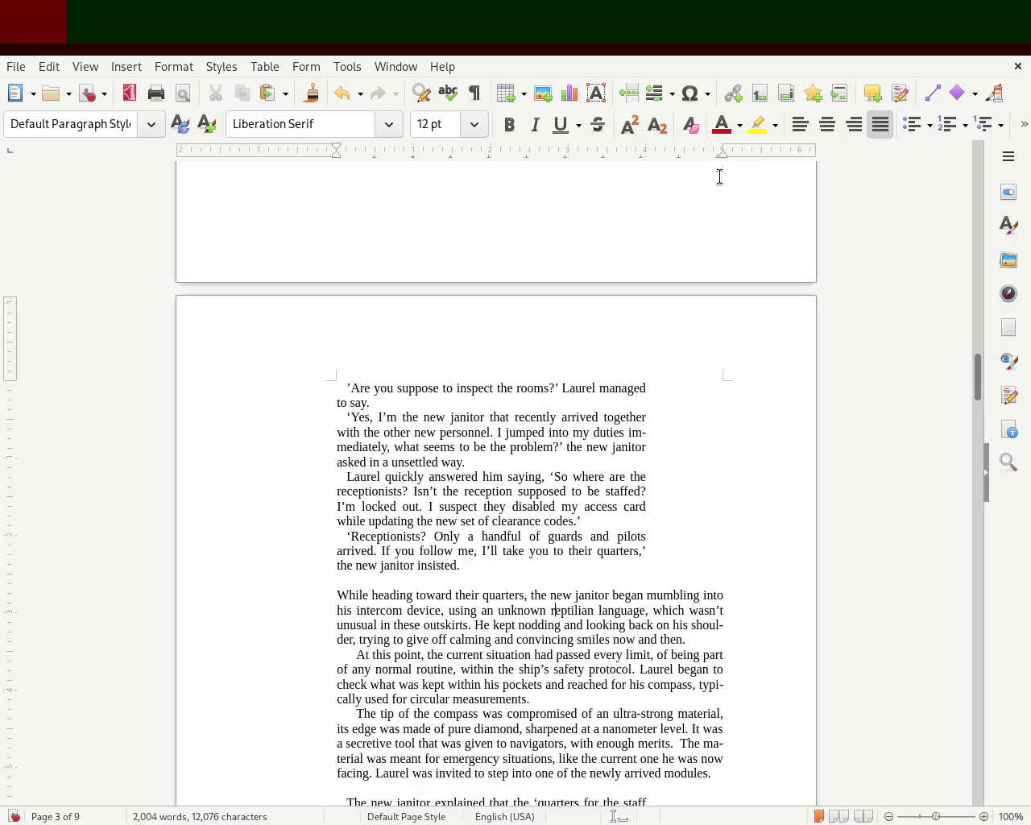
pyautogui.moveTo(975, 368)
pyautogui.mouseDown()
pyautogui.moveTo(969, 298)
pyautogui.moveTo(961, 315)
pyautogui.mouseUp()
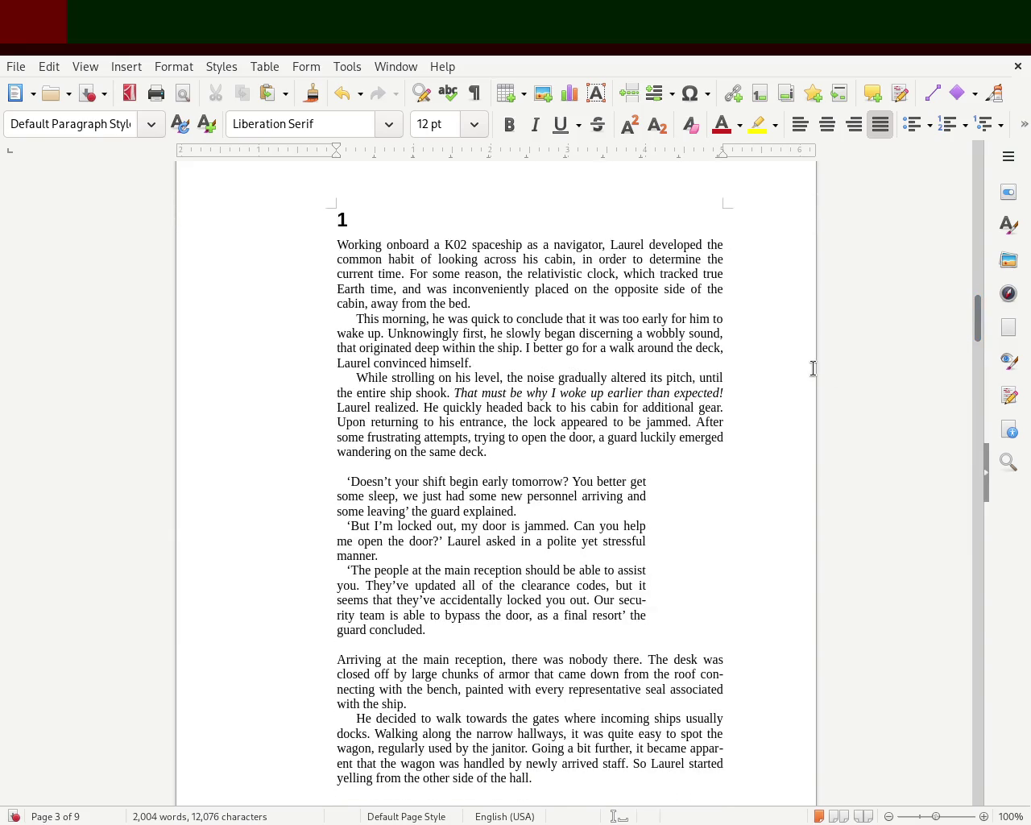
pyautogui.moveTo(978, 321)
pyautogui.mouseDown()
pyautogui.moveTo(988, 190)
pyautogui.moveTo(979, 345)
pyautogui.moveTo(987, 410)
pyautogui.moveTo(978, 326)
pyautogui.mouseUp()
pyautogui.hotkey('ctrl', 'z')
pyautogui.click(593, 406)
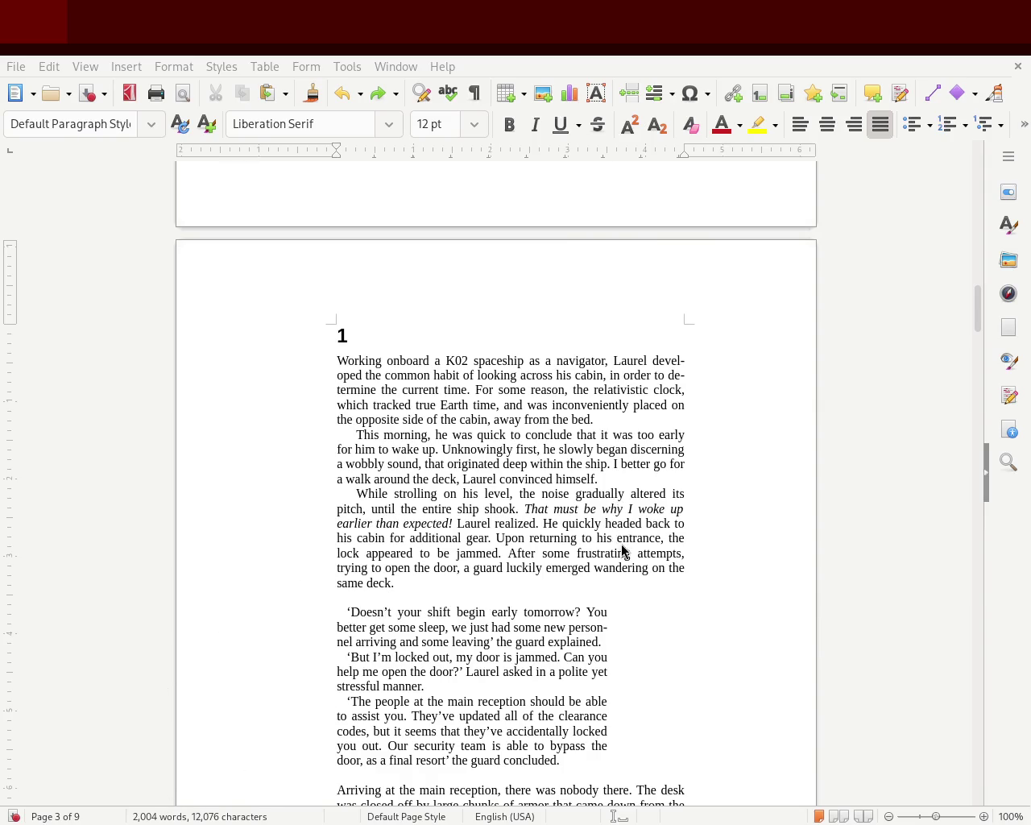
# Bring the Firefox window with the TheyWorkForYou Troubles debate to the front and shift it up.
pyautogui.hotkey('alt', 'Tab')
pyautogui.moveTo(588, 467)
pyautogui.mouseDown()
pyautogui.moveTo(581, 260)
pyautogui.moveTo(583, 343)
pyautogui.mouseUp()
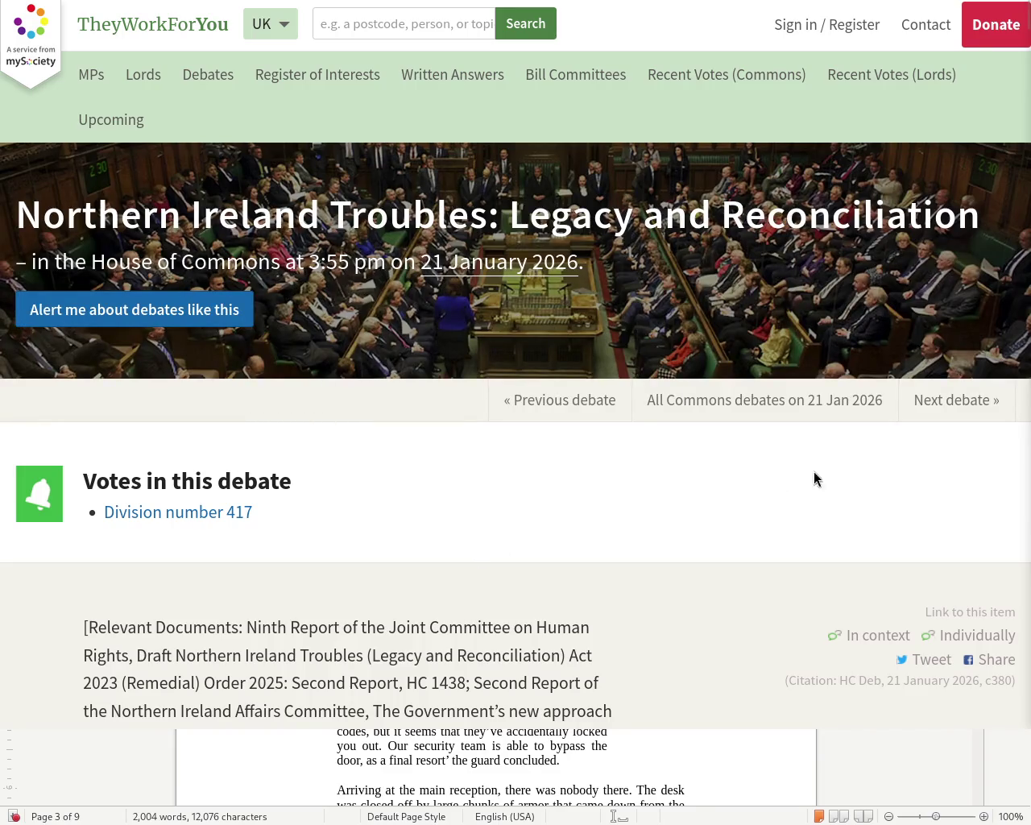
# Scroll through the Northern Ireland Troubles debate, then go back to the recent Commons debates.
pyautogui.moveTo(1025, 24)
pyautogui.scroll(-10, 1027, 95)
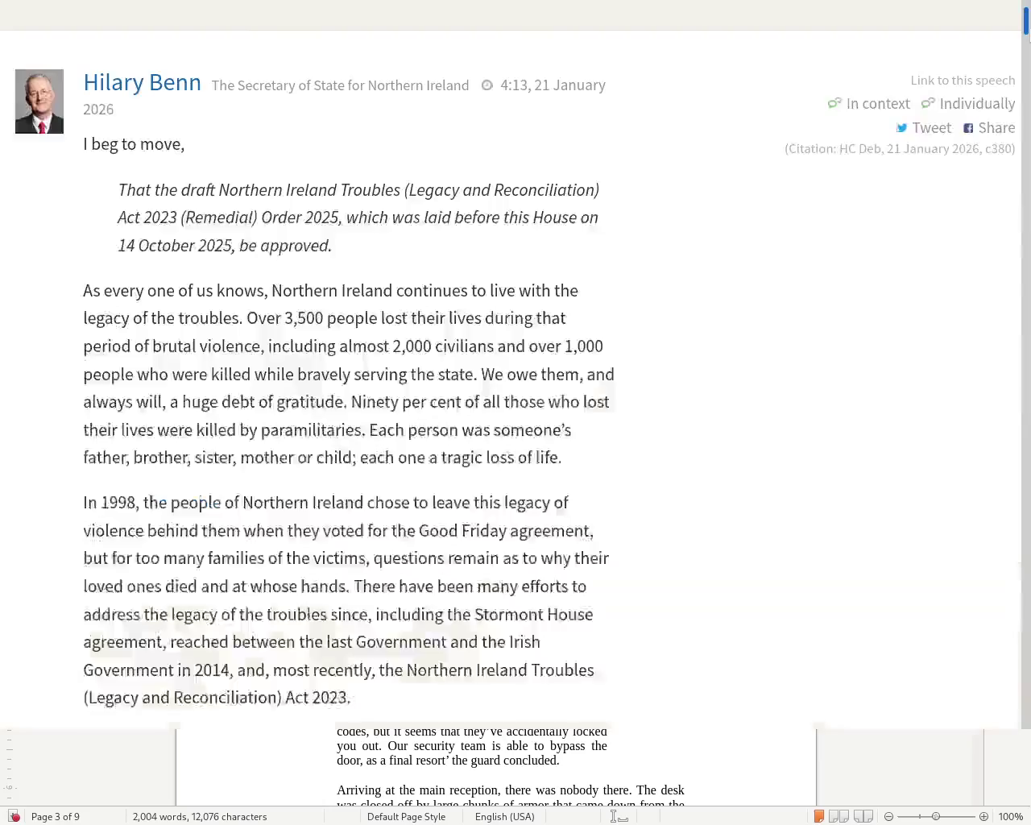
pyautogui.scroll(15, 1027, 95)
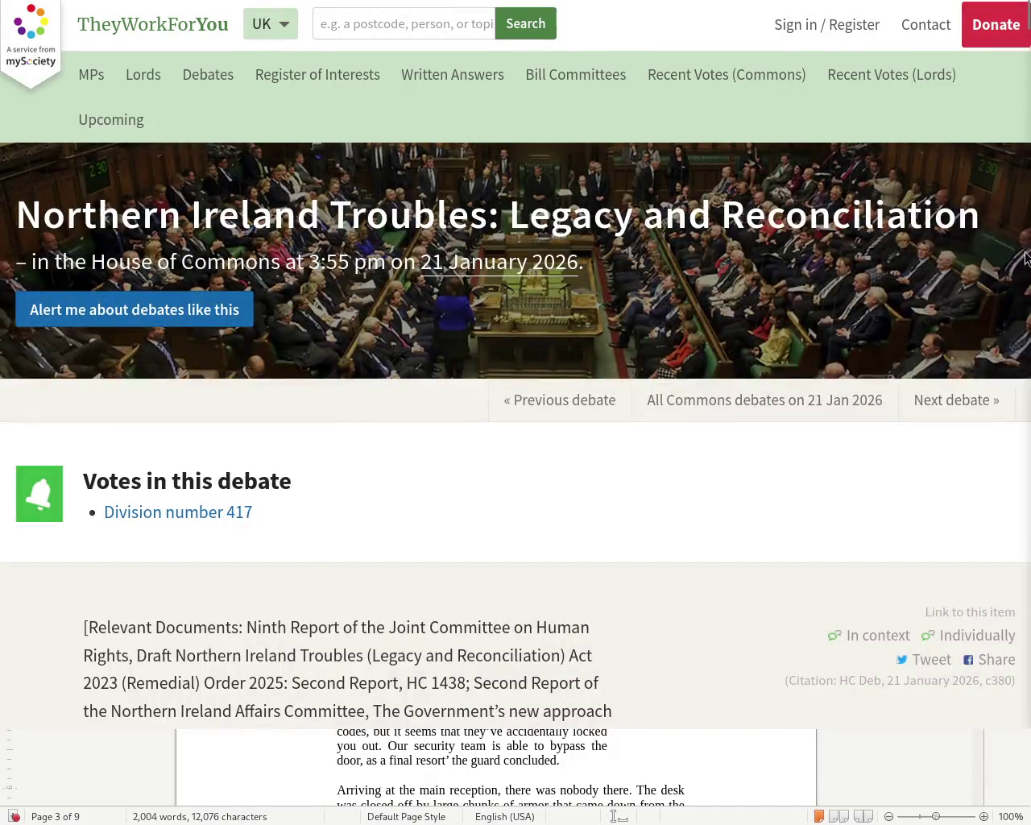
pyautogui.scroll(-2, 1027, 11)
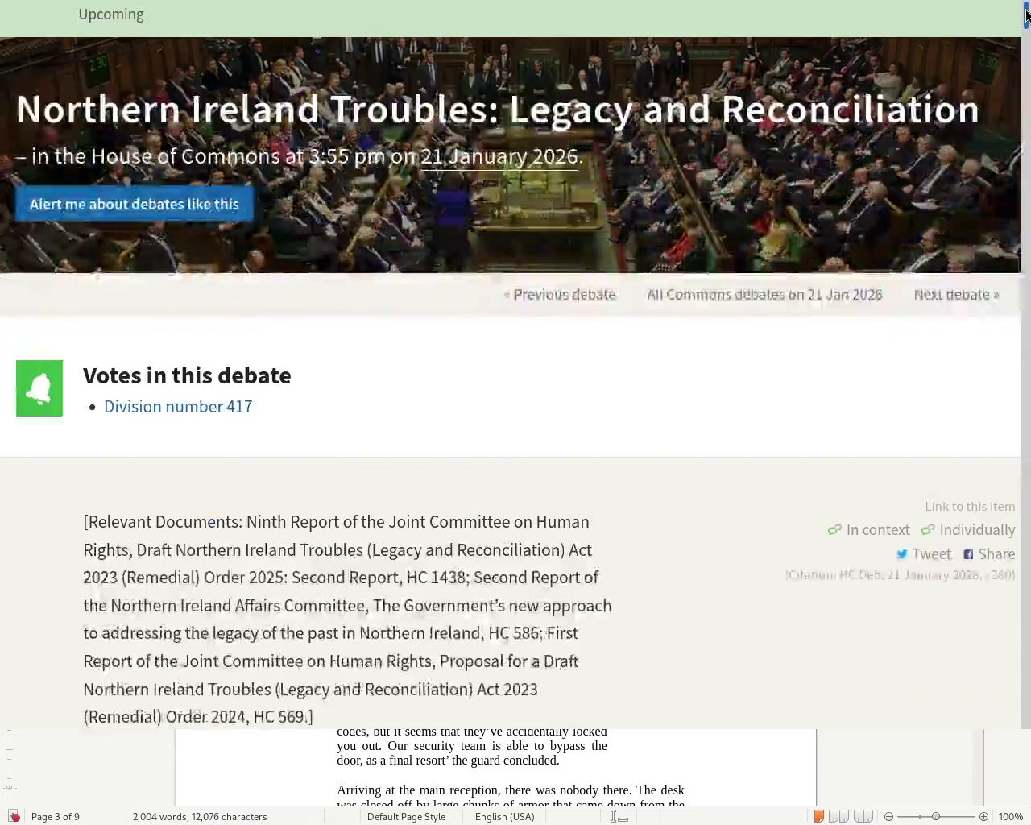
pyautogui.scroll(-4, 1027, 15)
pyautogui.scroll(-2, 1026, 18)
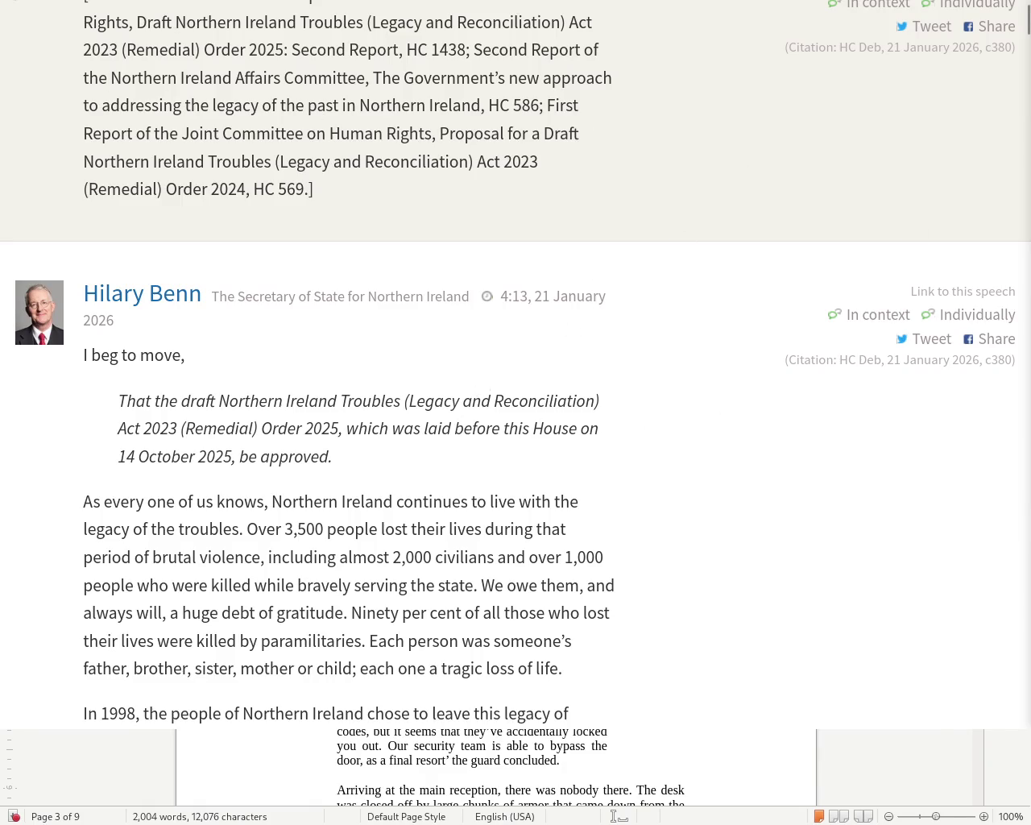
pyautogui.hotkey('alt', 'Left')
# Scroll down through the Westminster Hall debates page and back up again.
pyautogui.scroll(-3, 686, 219)
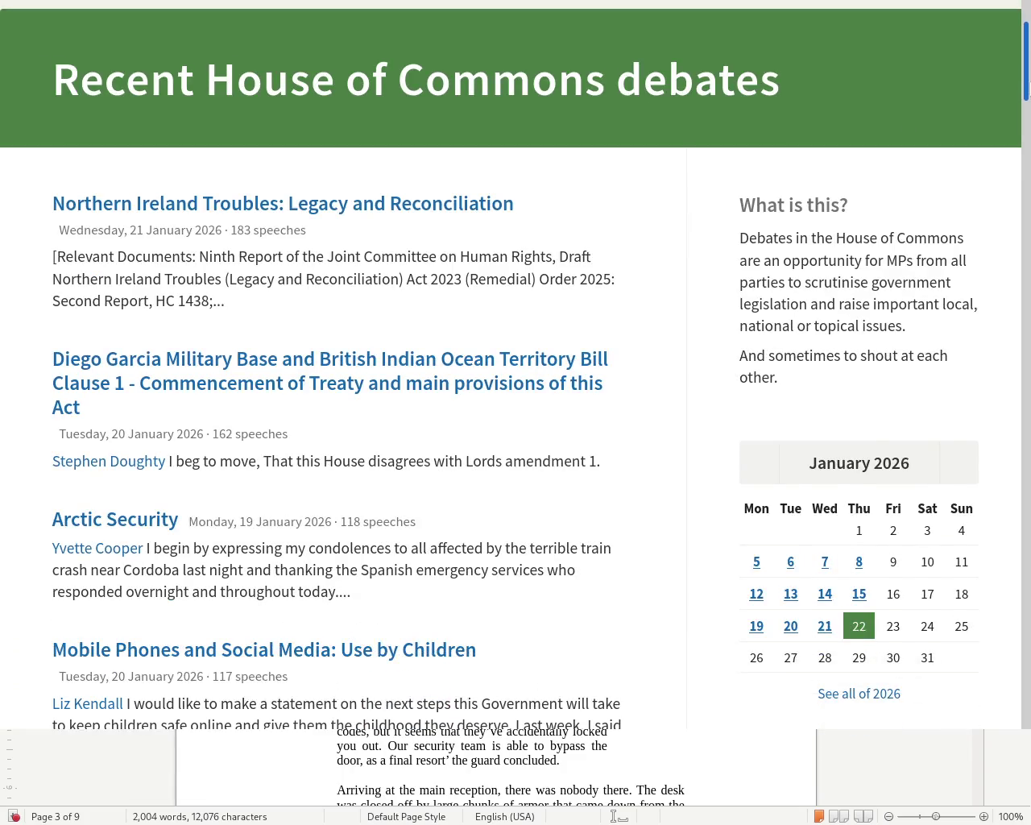
pyautogui.scroll(-3, 515, 367)
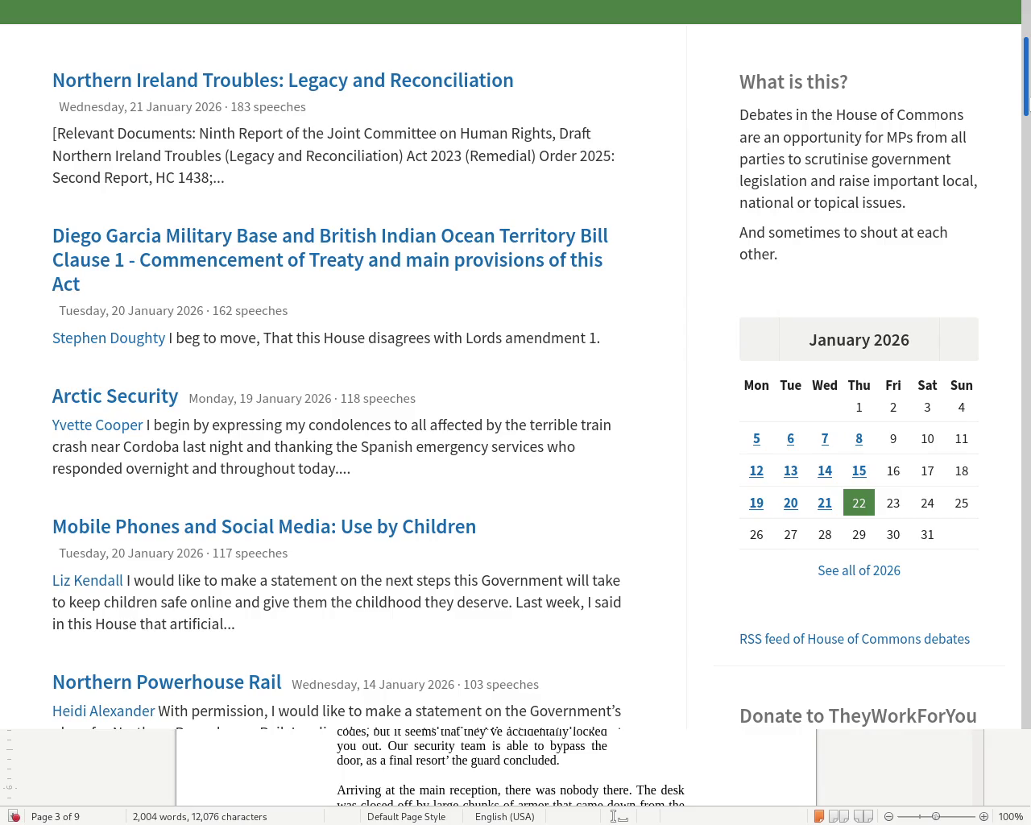
pyautogui.scroll(-1, 516, 367)
pyautogui.scroll(-1, 516, 368)
pyautogui.scroll(-1, 515, 367)
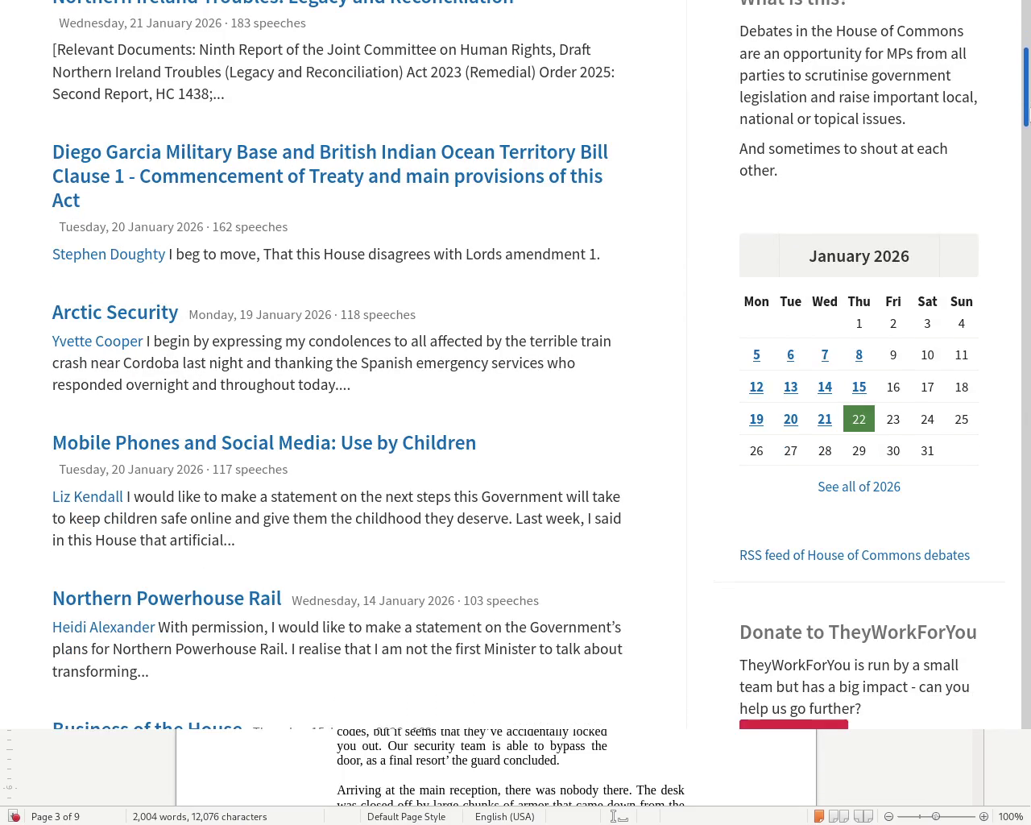
pyautogui.scroll(-2, 515, 367)
pyautogui.scroll(-1, 515, 368)
pyautogui.scroll(-3, 515, 367)
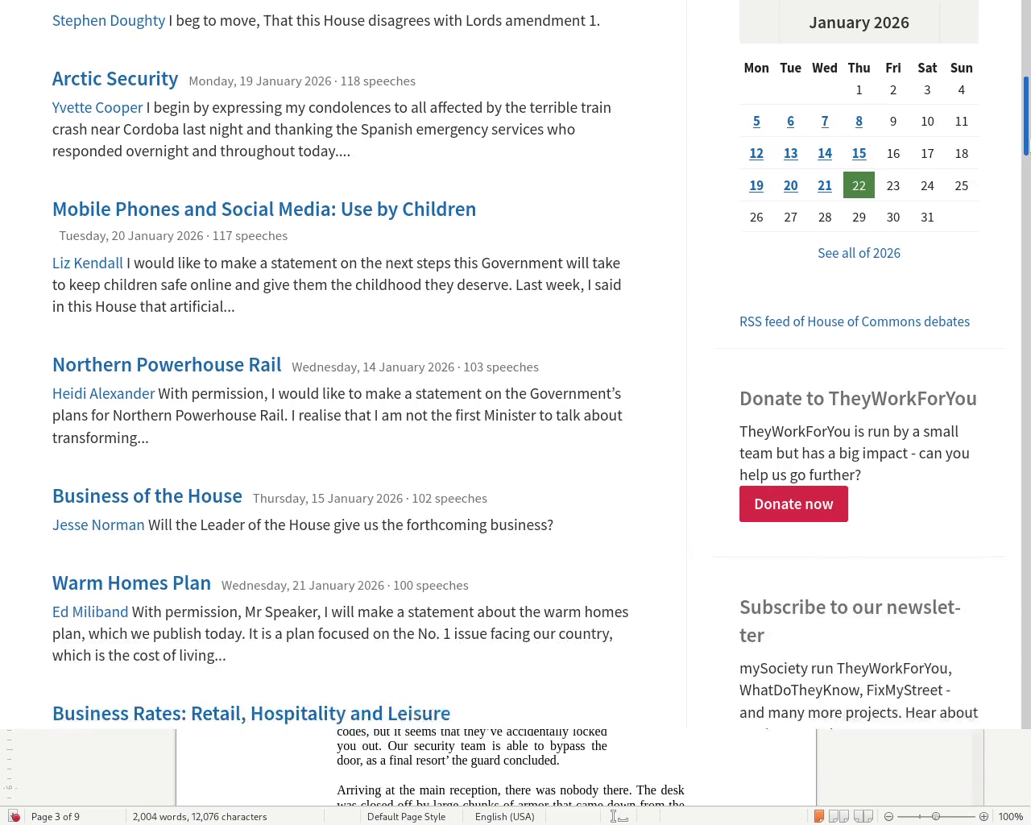
pyautogui.scroll(-4, 515, 367)
pyautogui.scroll(-3, 1030, 201)
pyautogui.scroll(-2, 1029, 201)
pyautogui.scroll(-1, 1029, 201)
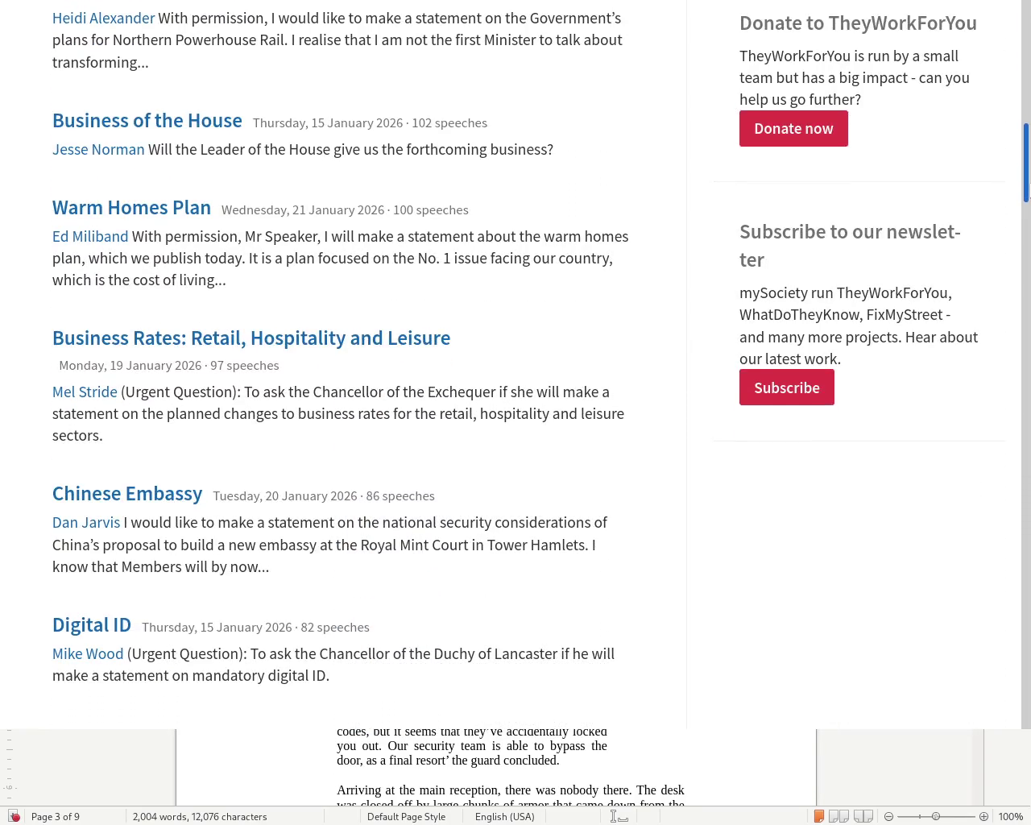
pyautogui.scroll(-2, 1029, 201)
pyautogui.moveTo(1029, 201); pyautogui.dragTo(1029, 208)
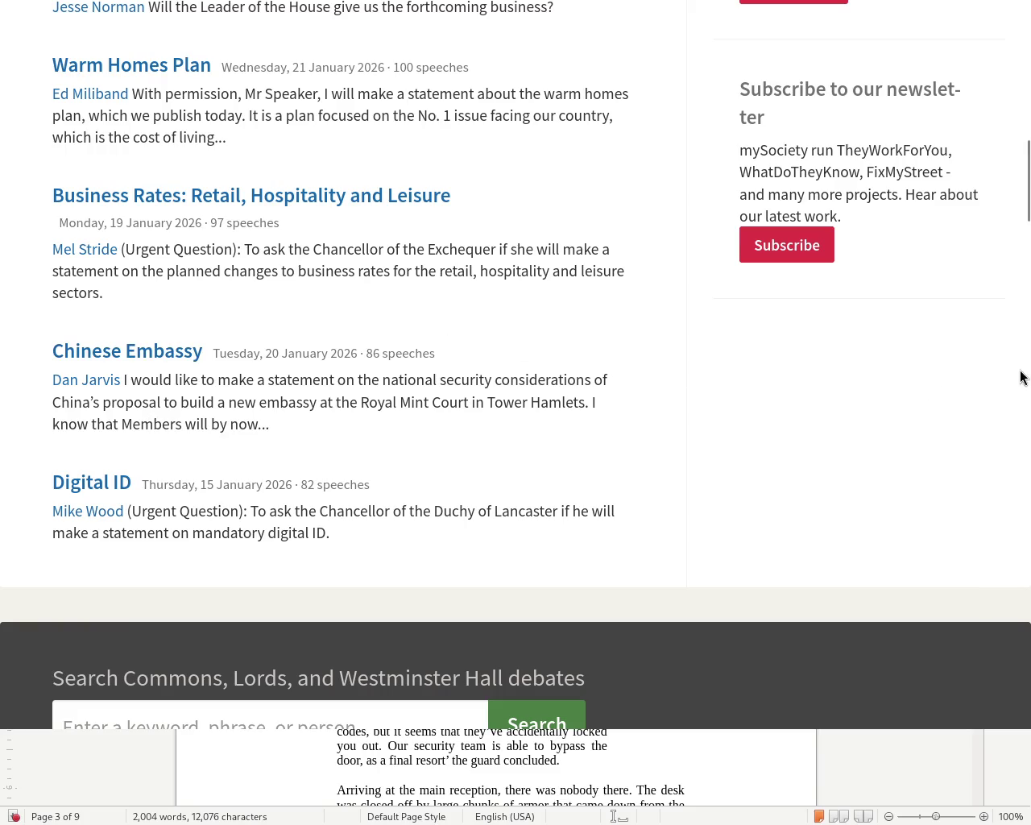
pyautogui.scroll(2, 1028, 522)
pyautogui.scroll(5, 1027, 522)
pyautogui.scroll(3, 1028, 522)
pyautogui.scroll(3, 1027, 522)
pyautogui.scroll(1, 1028, 522)
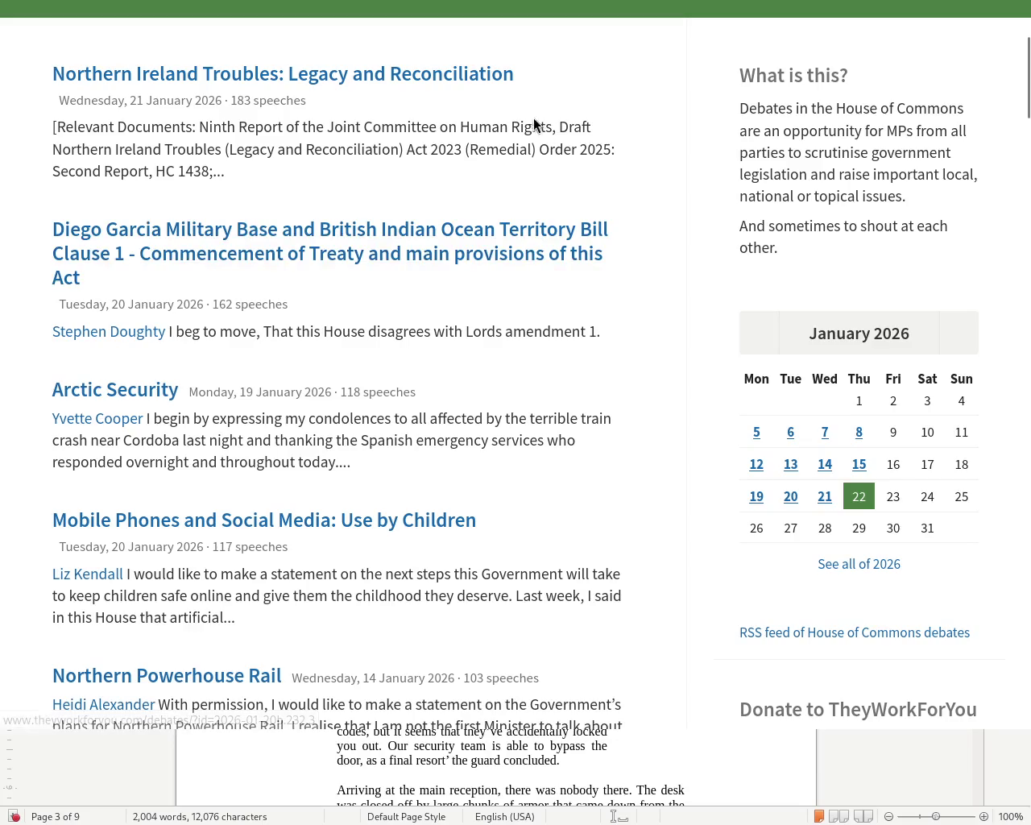
# Find the recent Commons debates list and open 'Northern Ireland Troubles: Legacy and Reconciliation'.
pyautogui.scroll(-5, 1028, 161)
pyautogui.scroll(-10, 1028, 201)
pyautogui.scroll(-3, 1028, 241)
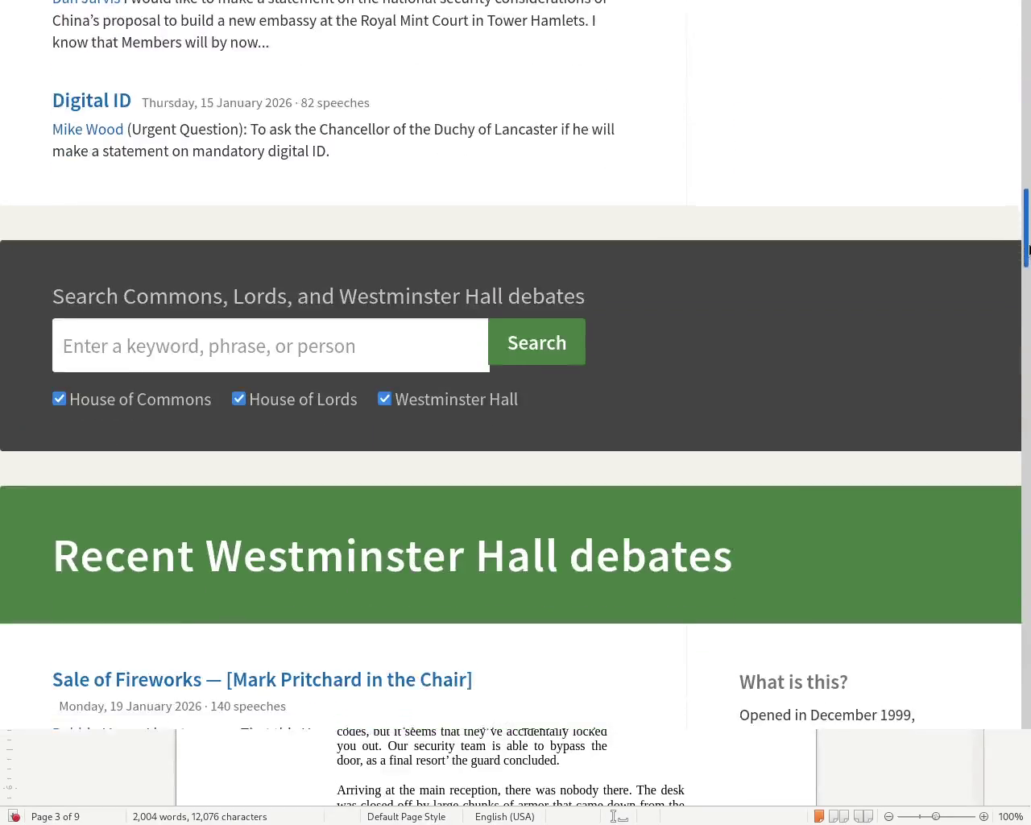
pyautogui.scroll(-5, 1029, 292)
pyautogui.scroll(-2, 1029, 293)
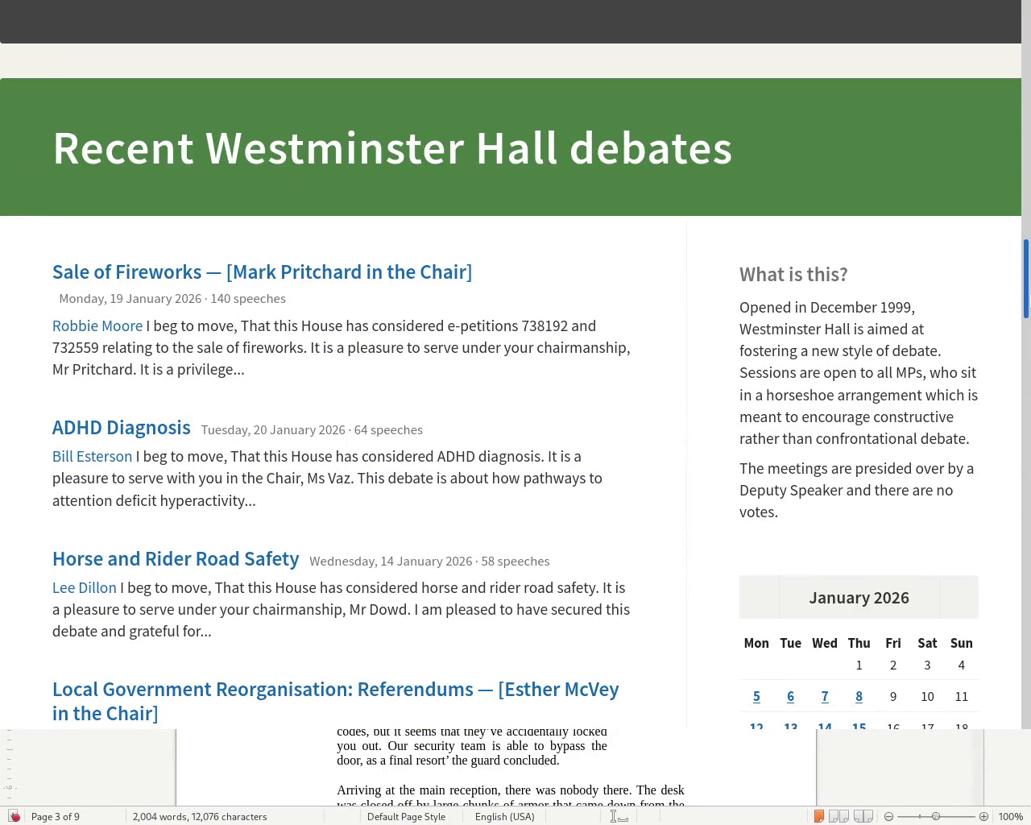
pyautogui.scroll(-1, 1028, 306)
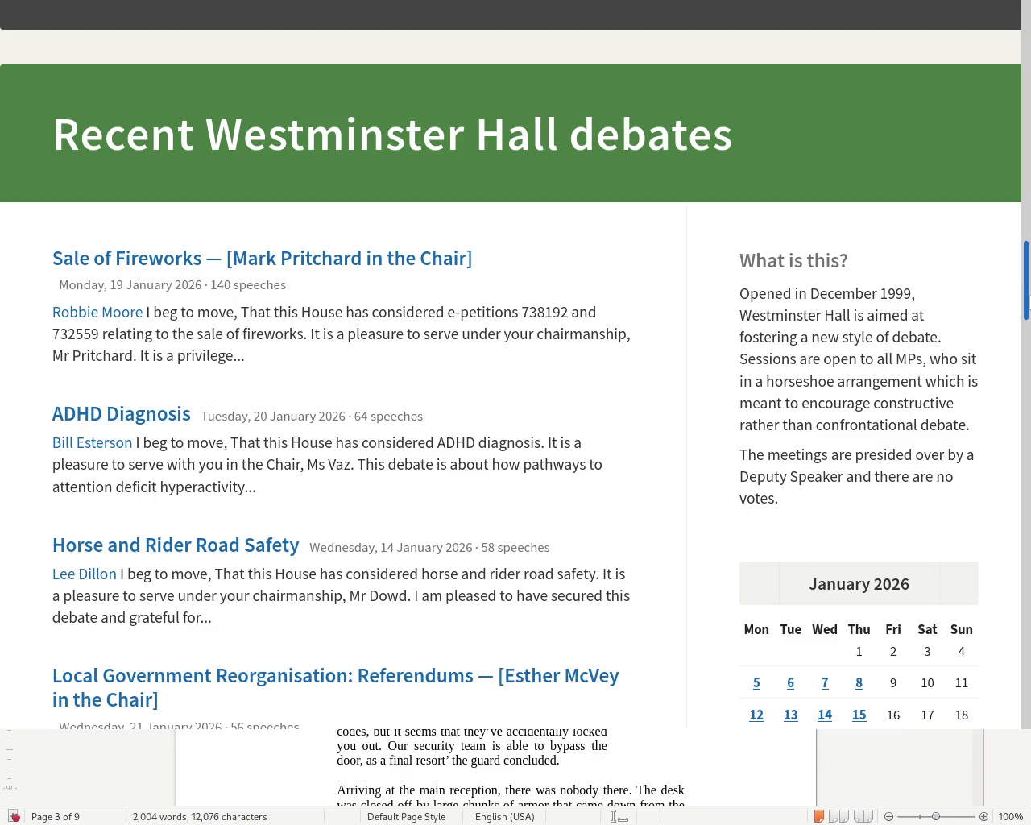
pyautogui.scroll(-2, 1028, 306)
pyautogui.scroll(-2, 1027, 306)
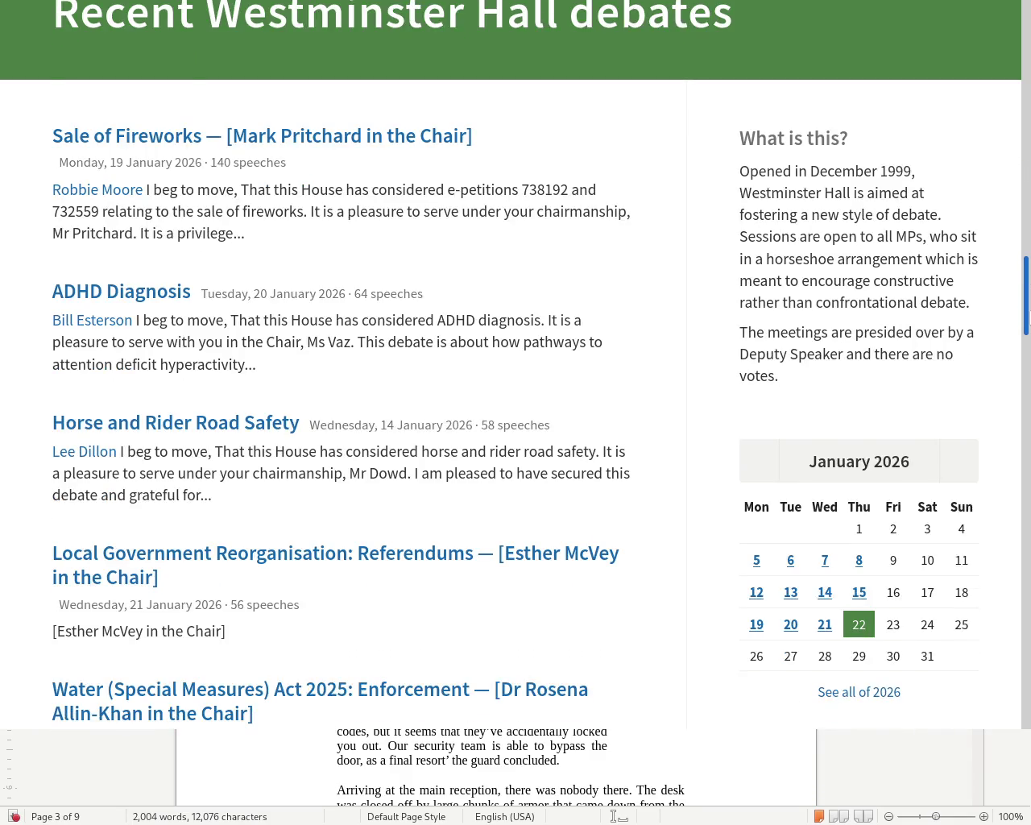
pyautogui.scroll(-2, 1028, 306)
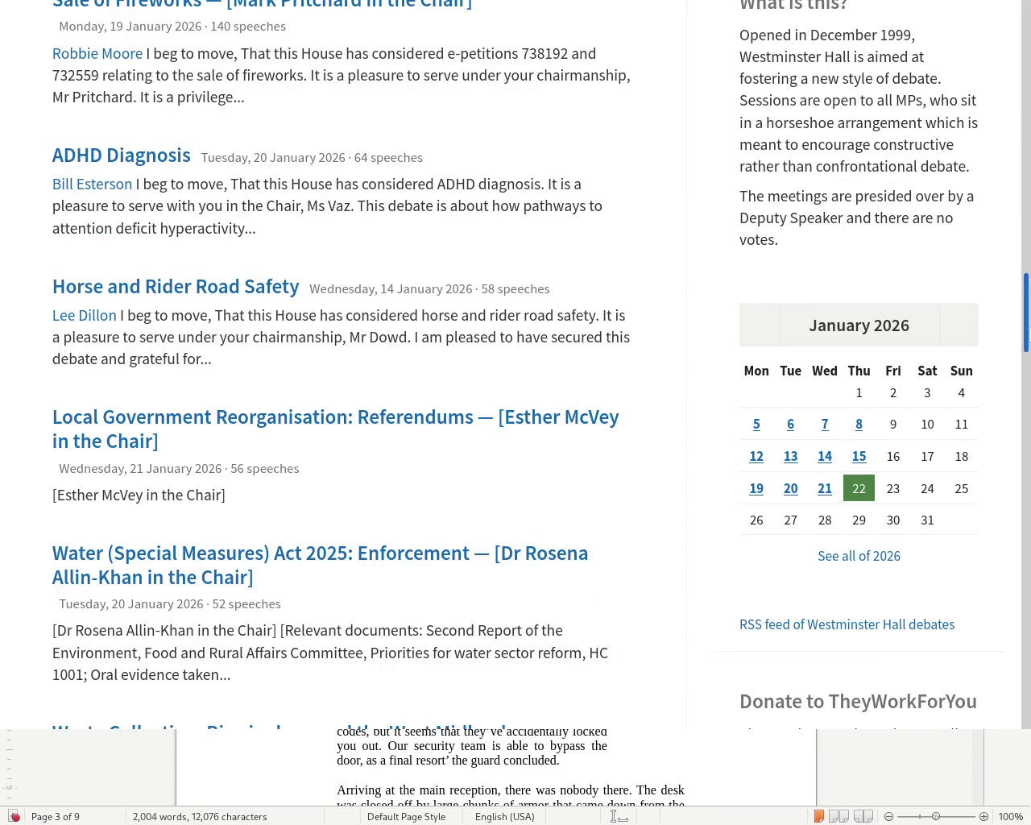
pyautogui.scroll(-1, 528, 362)
pyautogui.scroll(-3, 529, 363)
pyautogui.scroll(-3, 528, 363)
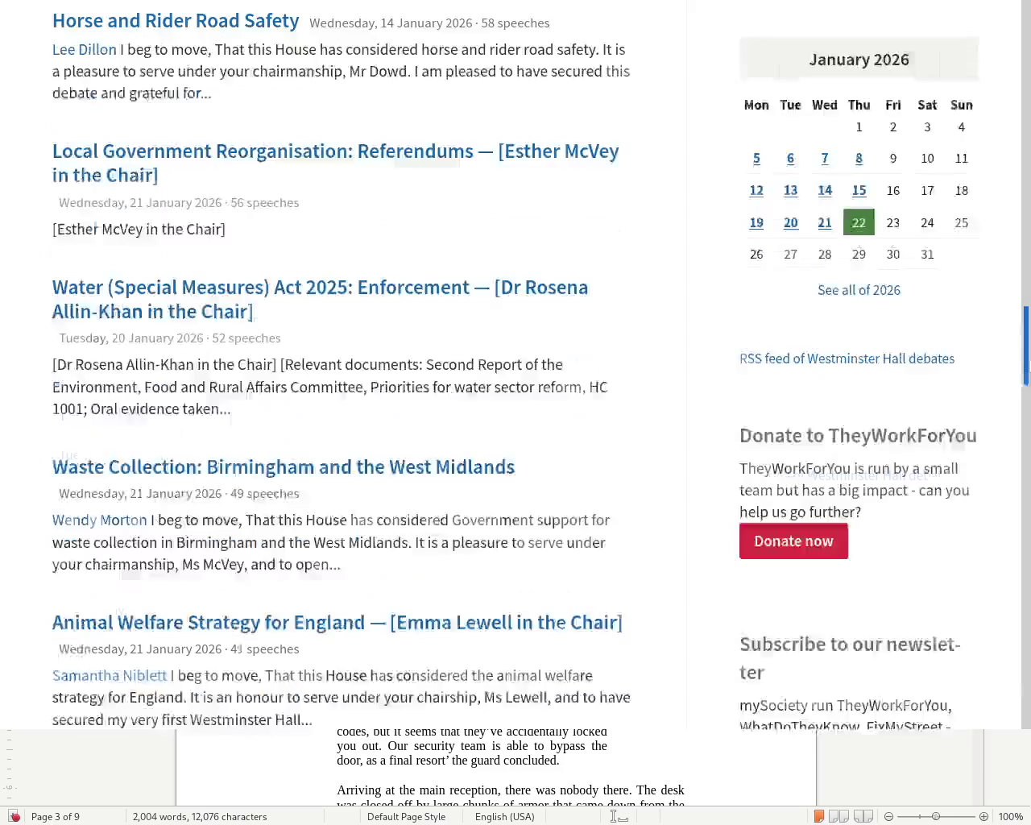
pyautogui.scroll(-5, 528, 362)
pyautogui.moveTo(1026, 372)
pyautogui.mouseDown()
pyautogui.moveTo(1026, 443)
pyautogui.moveTo(1027, 157)
pyautogui.moveTo(1016, 81)
pyautogui.mouseUp()
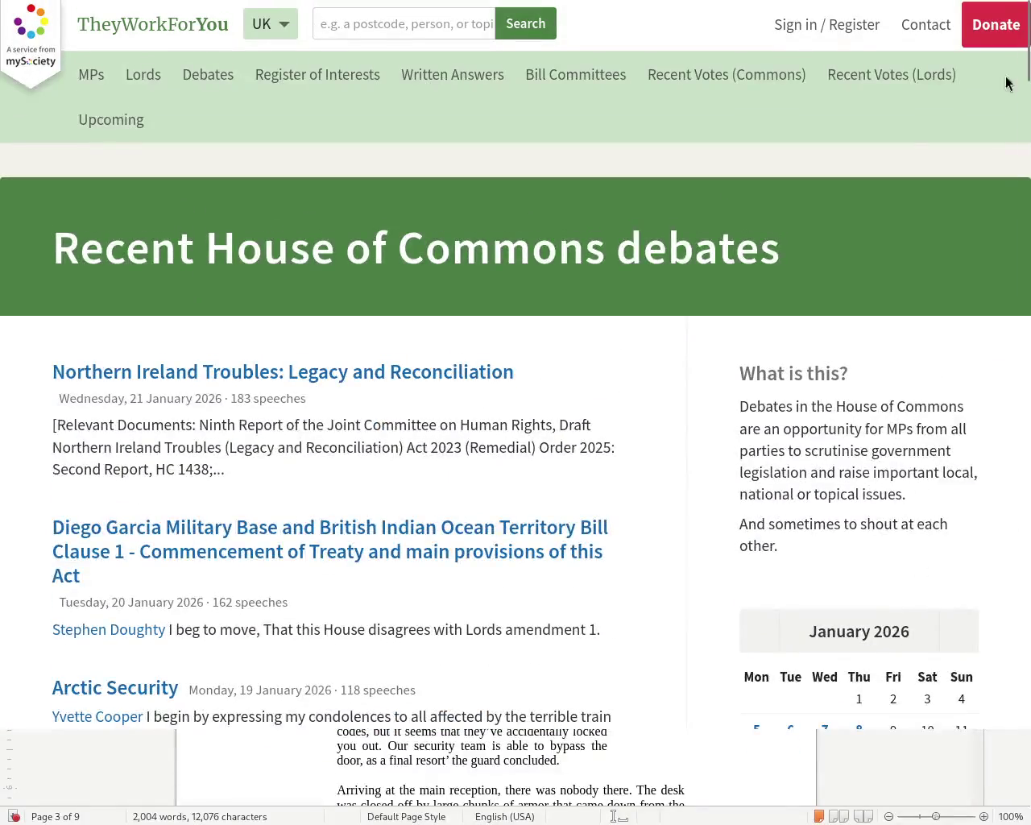
pyautogui.click(486, 366)
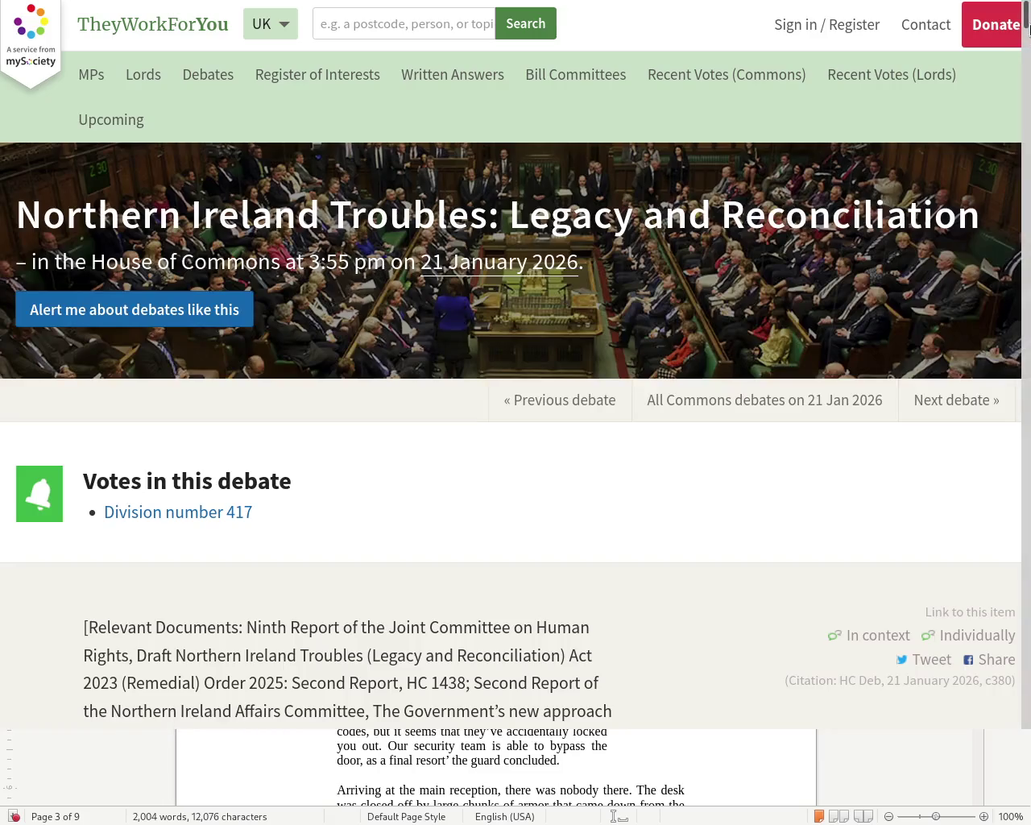
# Read down to the motion approving the draft Troubles (Legacy and Reconciliation) Remedial Order 2025.
pyautogui.moveTo(1027, 23); pyautogui.dragTo(1027, 28)
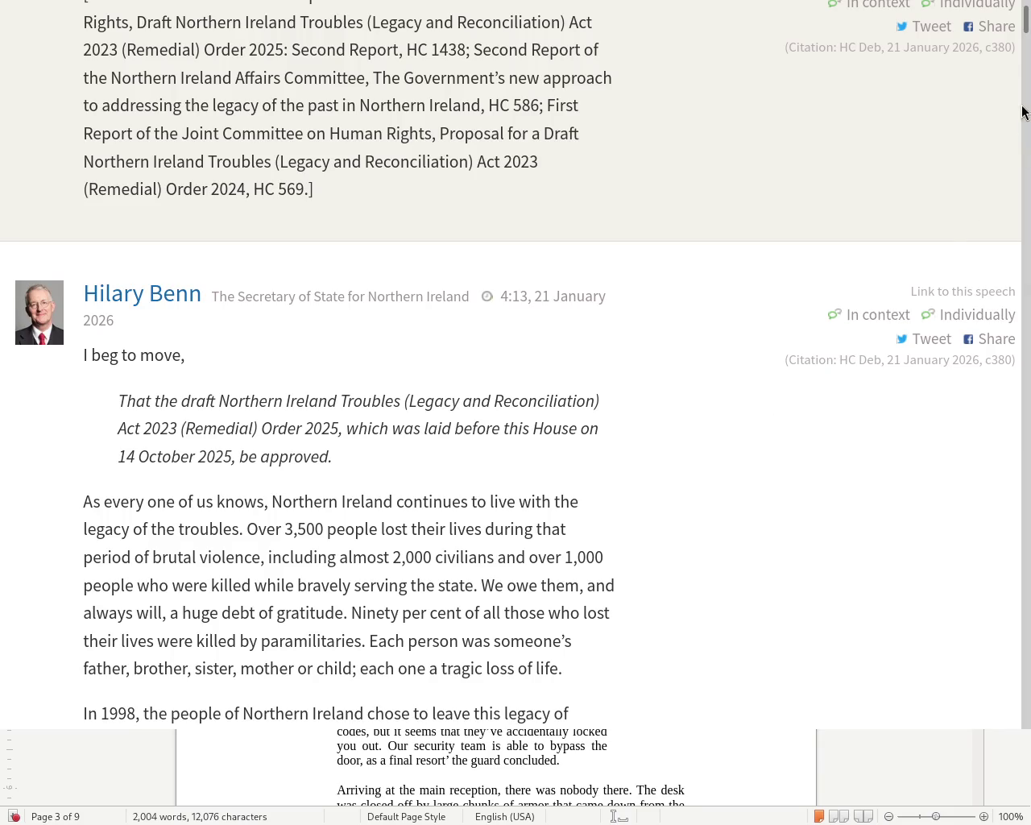
pyautogui.scroll(-3, 1027, 31)
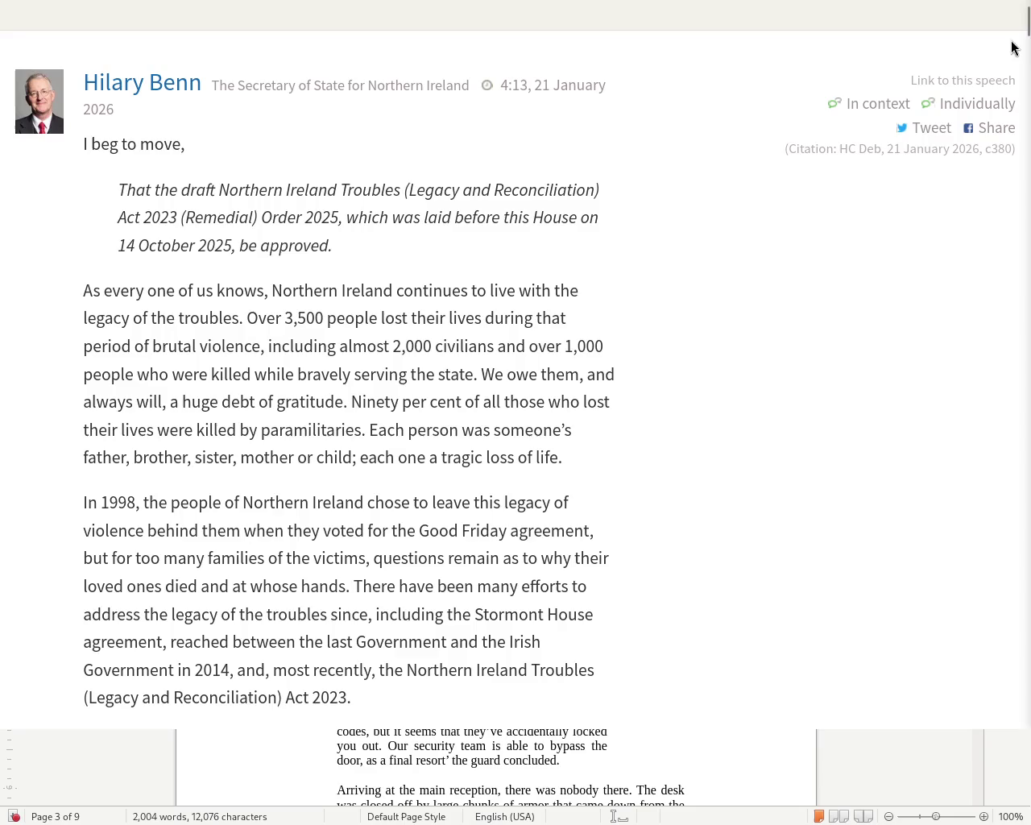
pyautogui.scroll(-15, 1025, 24)
pyautogui.scroll(12, 1026, 24)
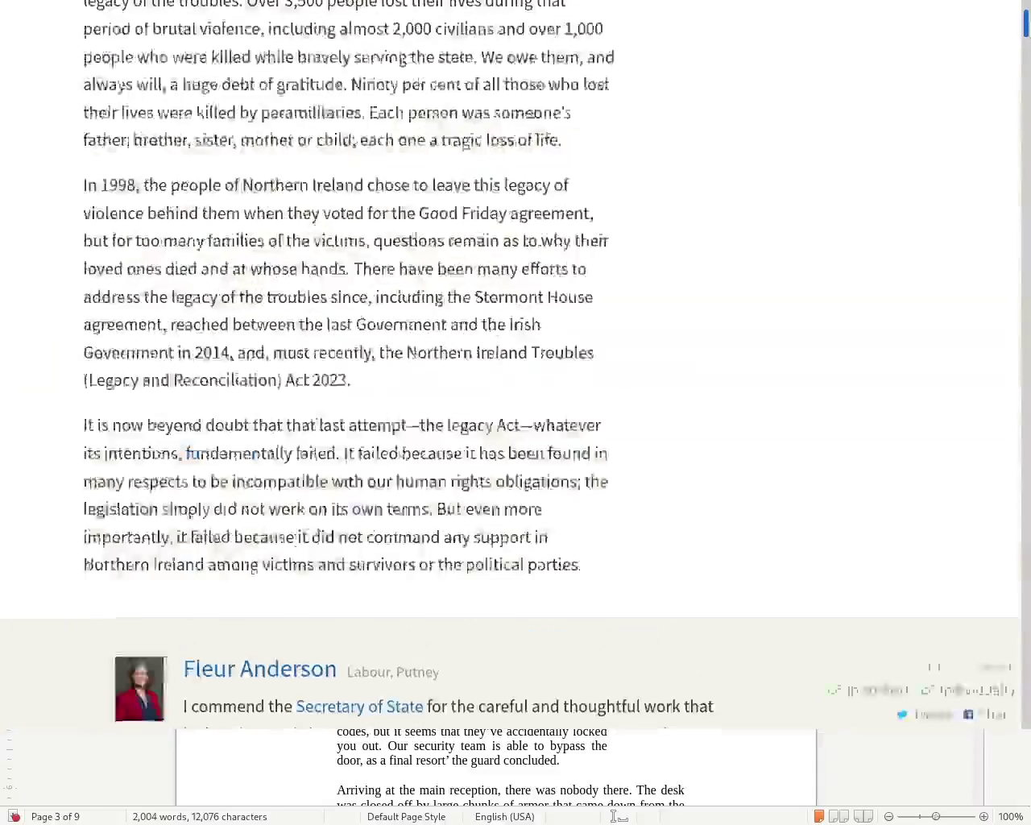
pyautogui.scroll(3, 1025, 24)
pyautogui.scroll(-3, 1025, 24)
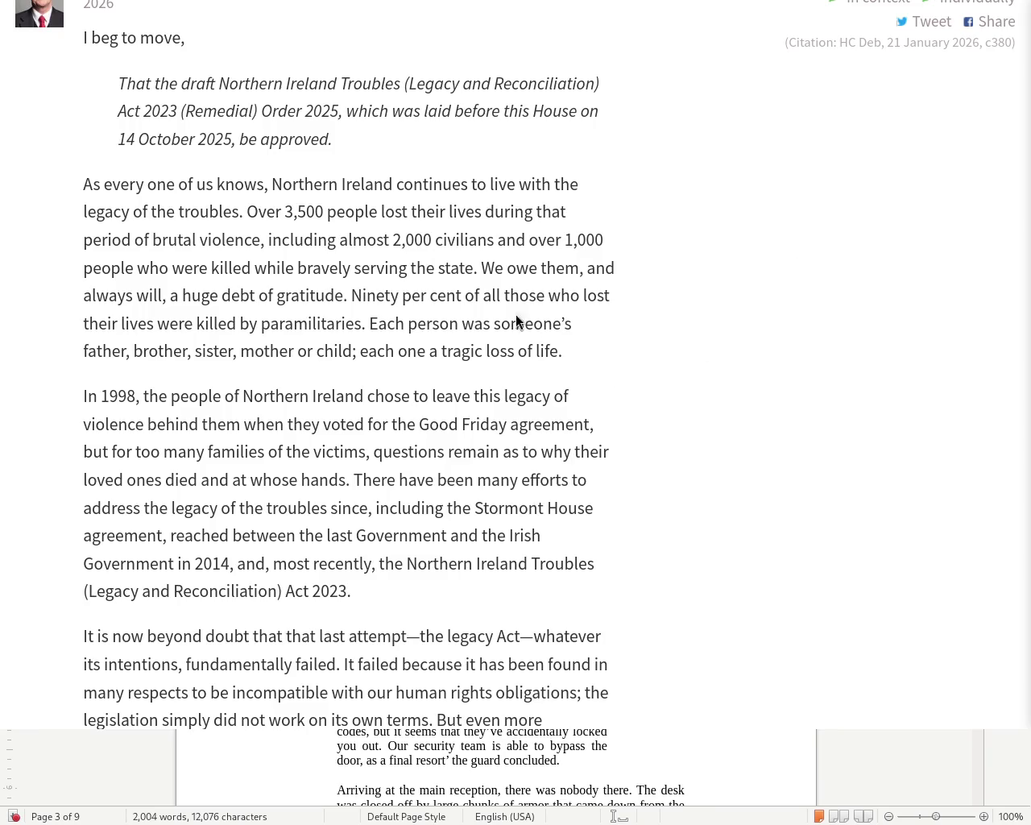
# Go back to the Commons debates list and open the Arctic Security debate.
pyautogui.hotkey('alt', 'Left')
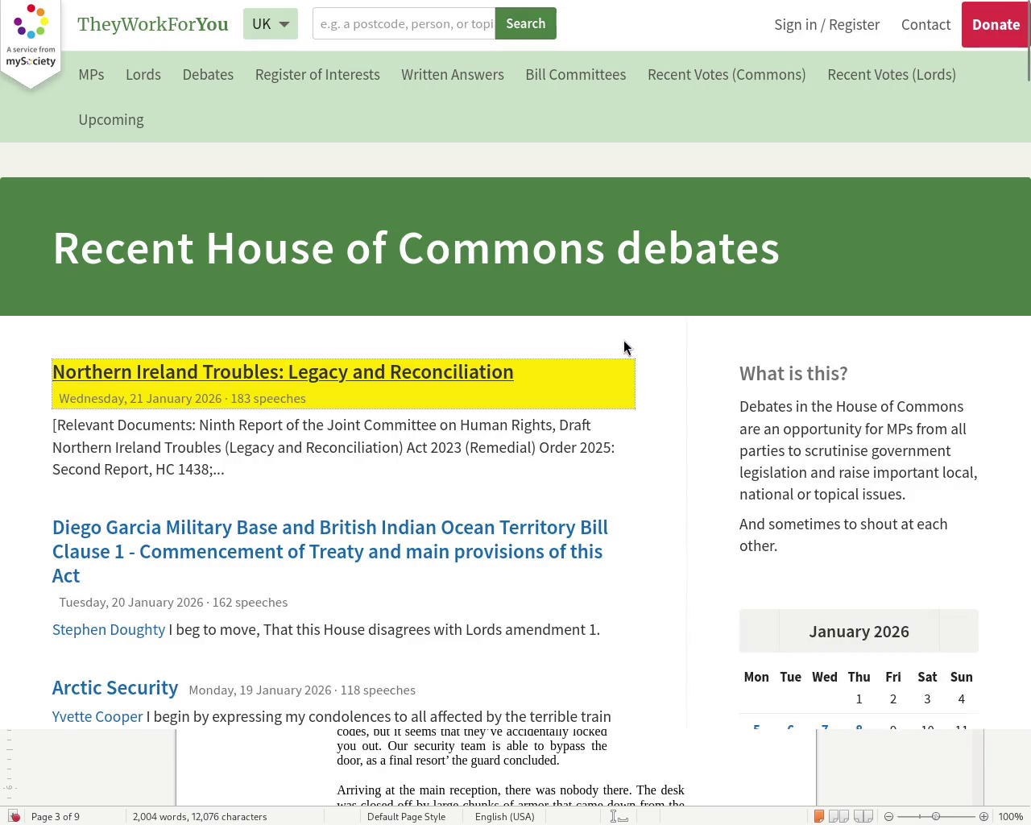
pyautogui.moveTo(1028, 65); pyautogui.dragTo(1028, 113)
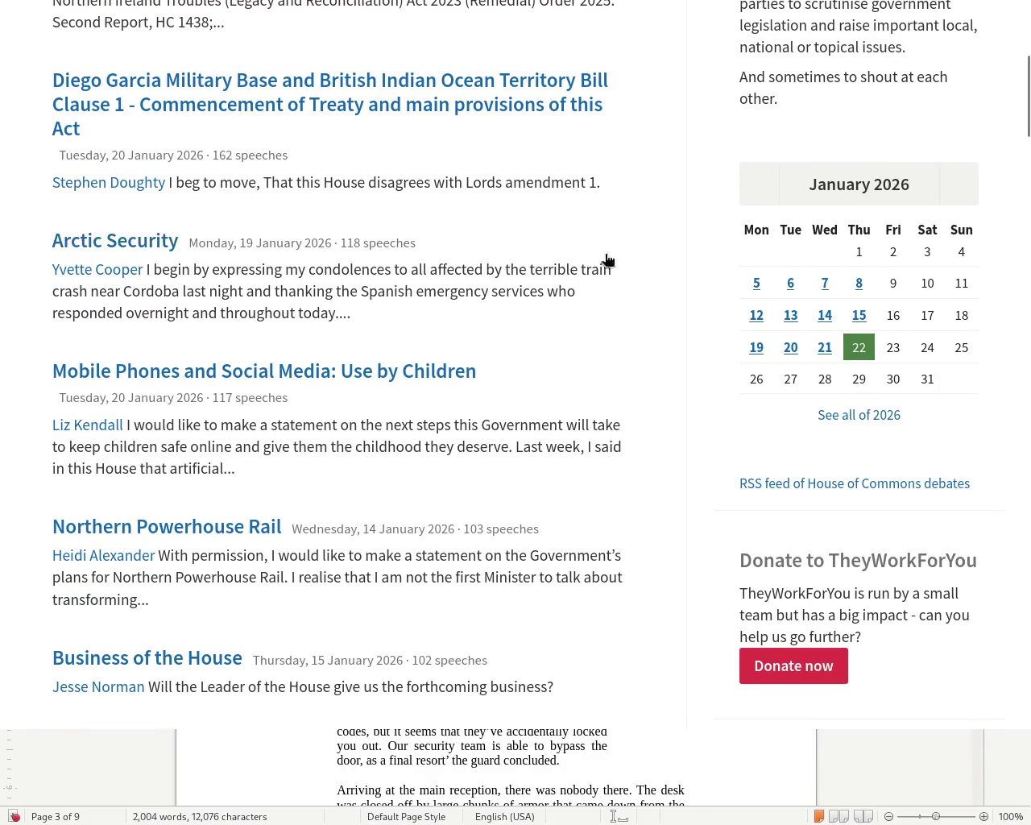
pyautogui.click(127, 242)
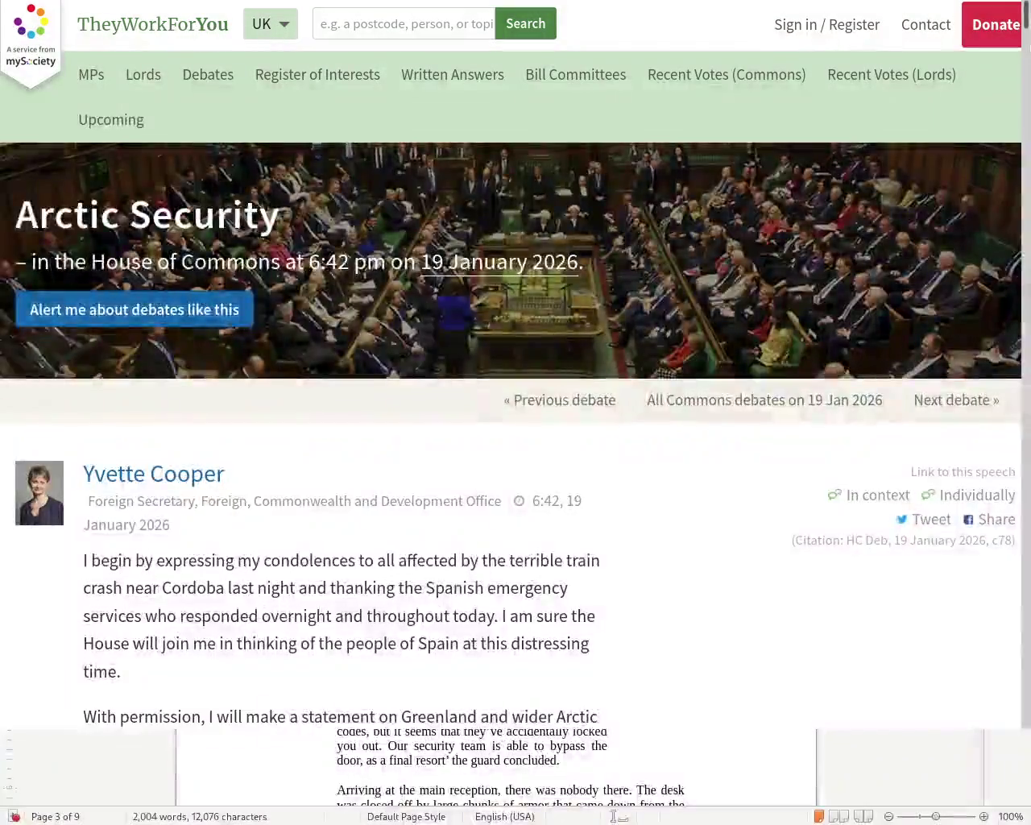
pyautogui.scroll(-3, 786, 232)
pyautogui.scroll(-2, 915, 108)
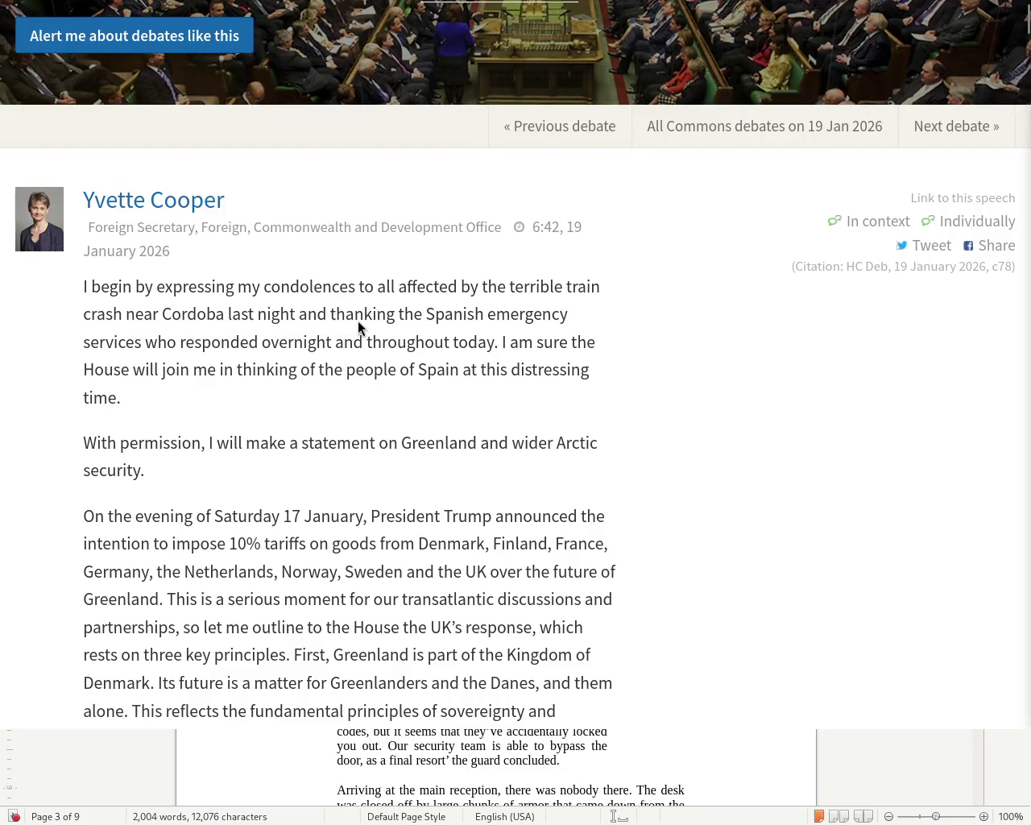
# Select the statement's sentence about Greenland and wider Arctic security.
pyautogui.moveTo(555, 318); pyautogui.dragTo(546, 320)
pyautogui.click(205, 397)
pyautogui.moveTo(168, 486); pyautogui.dragTo(71, 453)
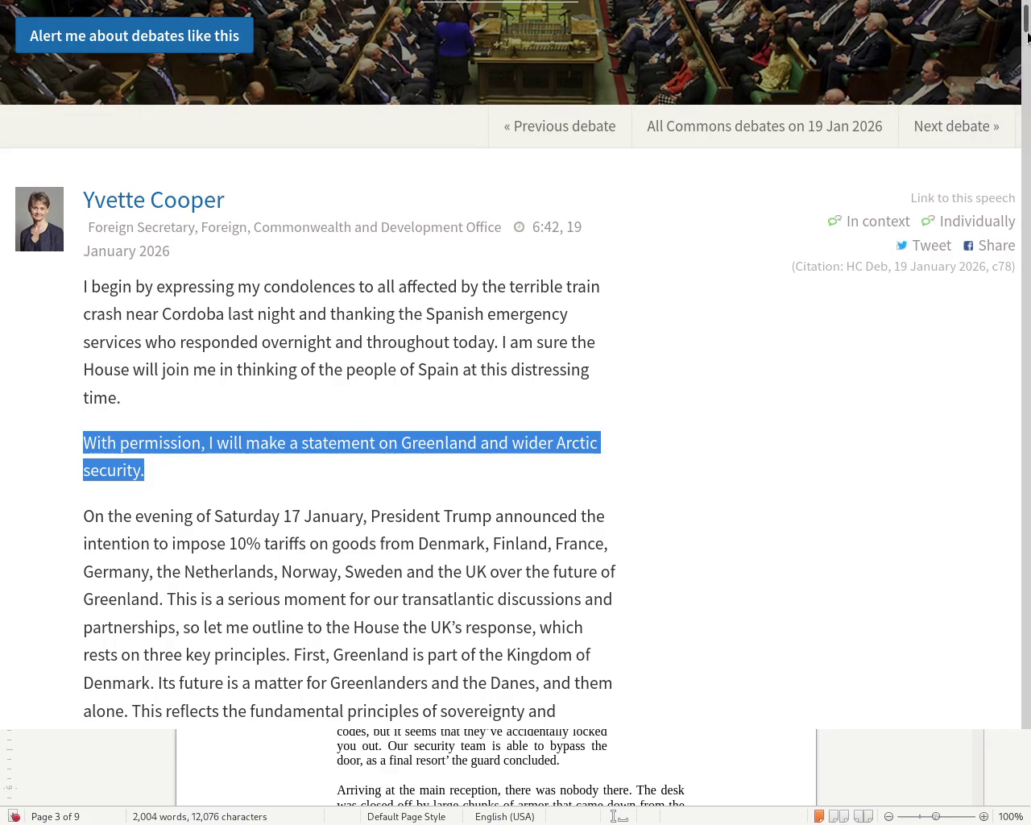
# Scroll past the Greenland statement and switch back to the Writer manuscript.
pyautogui.scroll(-5, 1027, 24)
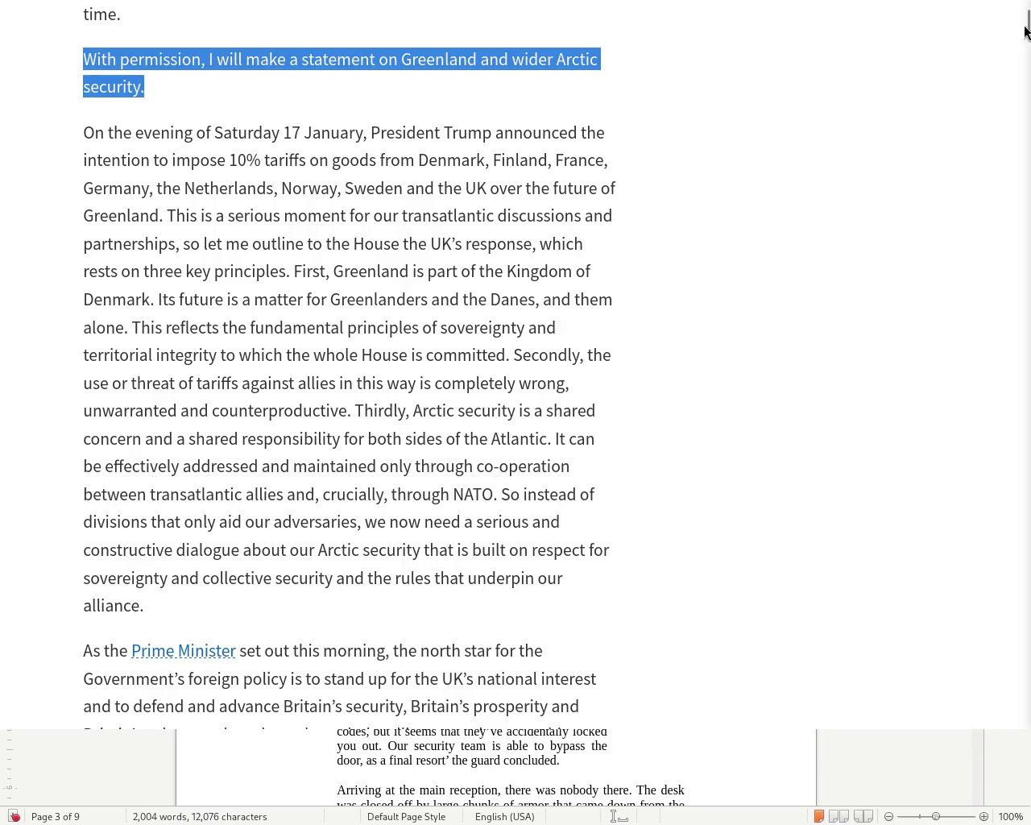
pyautogui.hotkey('alt', 'Tab')
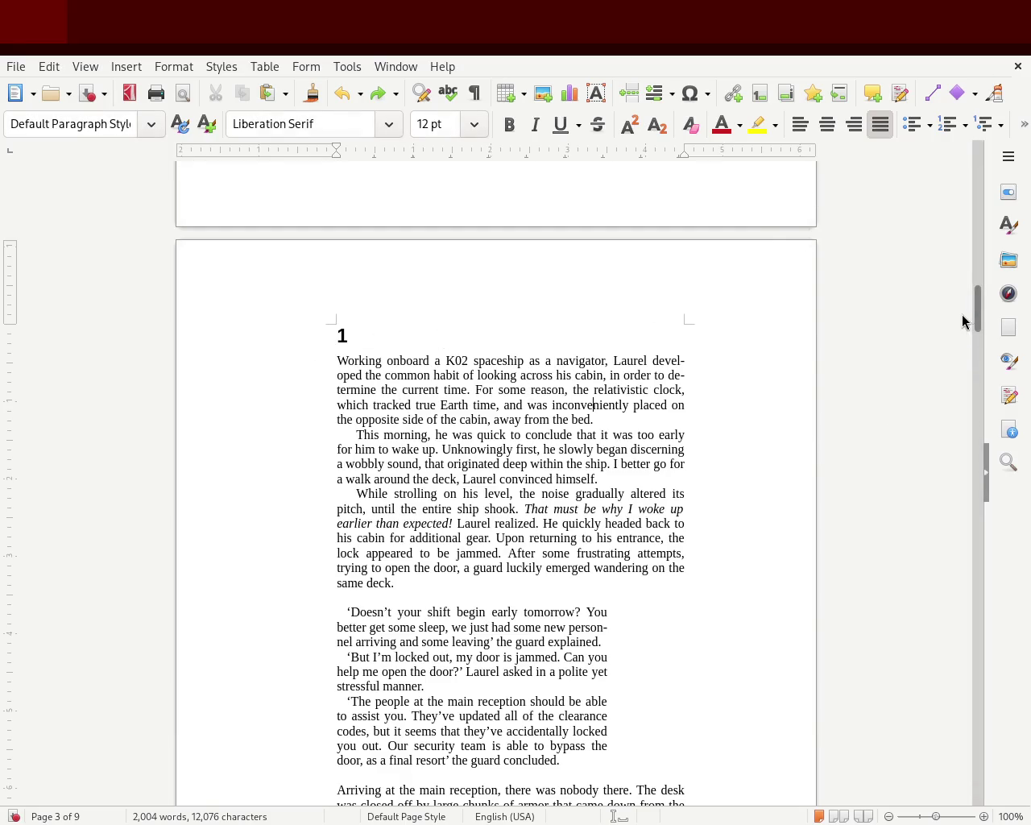
# Scroll to page 3 and move chapter 1's right indent outward to widen the text.
pyautogui.moveTo(978, 308)
pyautogui.mouseDown()
pyautogui.moveTo(977, 169)
pyautogui.moveTo(964, 347)
pyautogui.moveTo(967, 324)
pyautogui.mouseUp()
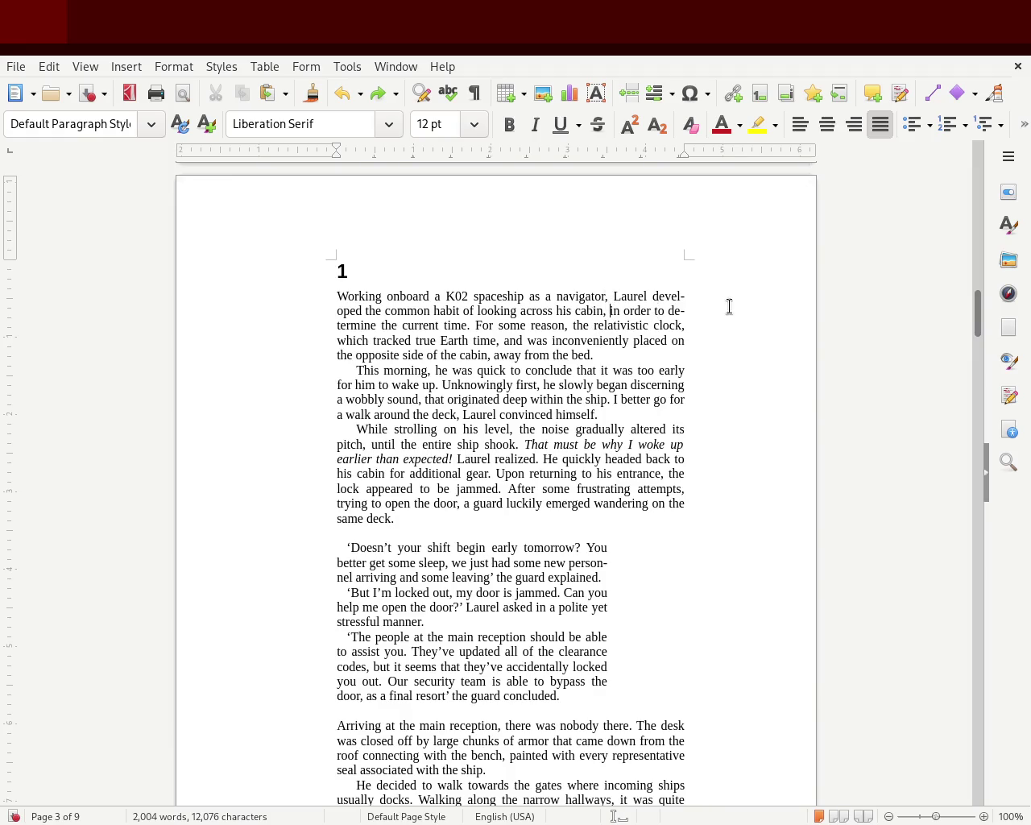
pyautogui.moveTo(979, 323)
pyautogui.mouseDown()
pyautogui.moveTo(977, 149)
pyautogui.moveTo(964, 400)
pyautogui.moveTo(971, 202)
pyautogui.moveTo(944, 336)
pyautogui.mouseUp()
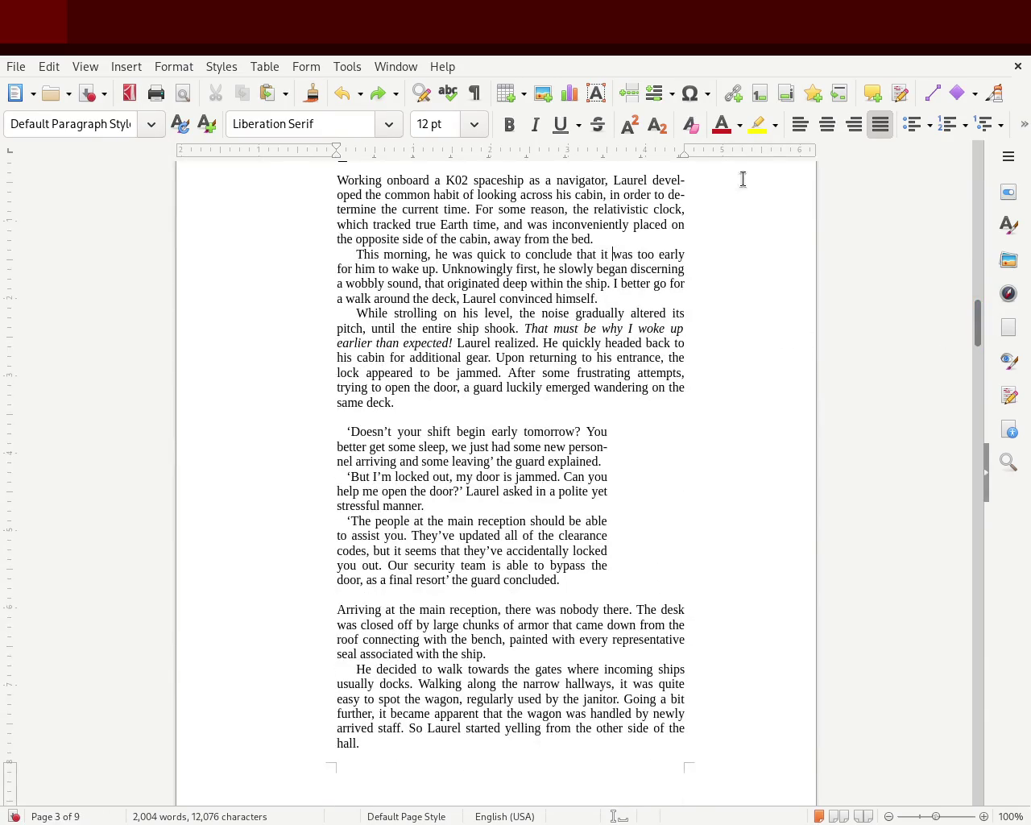
pyautogui.moveTo(682, 148); pyautogui.dragTo(721, 150)
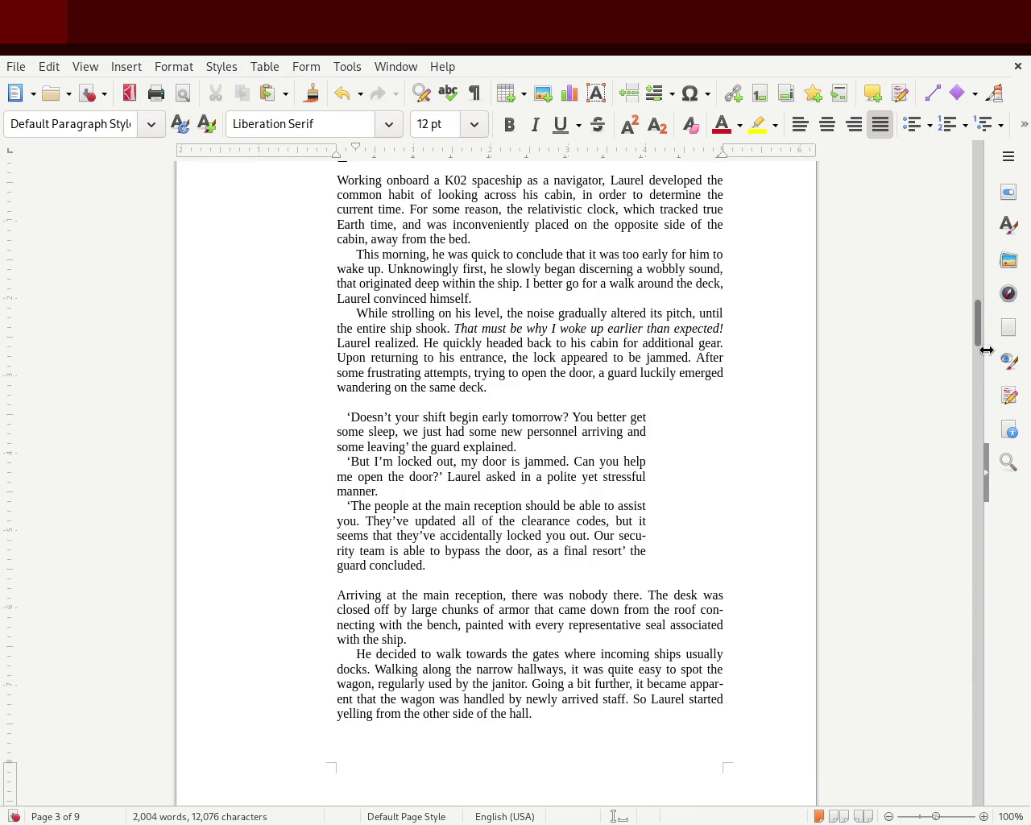
pyautogui.moveTo(978, 338)
pyautogui.mouseDown()
pyautogui.moveTo(975, 174)
pyautogui.moveTo(972, 368)
pyautogui.moveTo(977, 322)
pyautogui.moveTo(971, 331)
pyautogui.mouseUp()
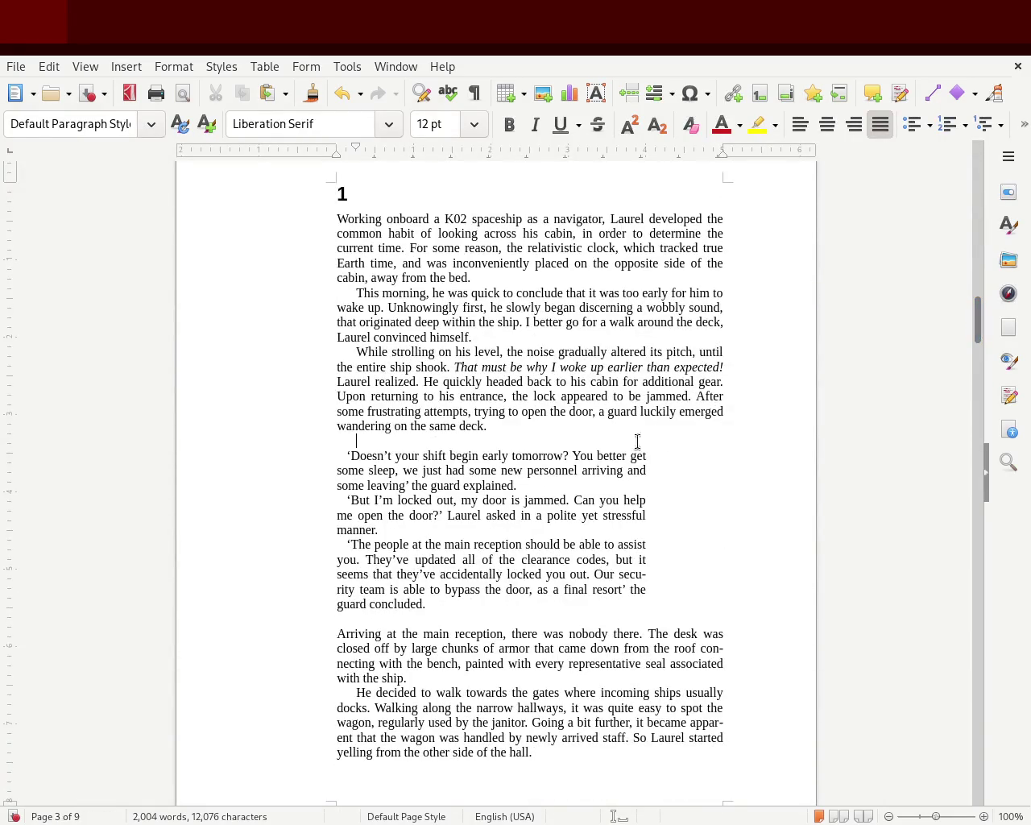
# Check the page 2–3 boundary, clear the text selection, and save the manuscript.
pyautogui.hotkey('shift', 'Up')
pyautogui.hotkey('shift', 'Up')
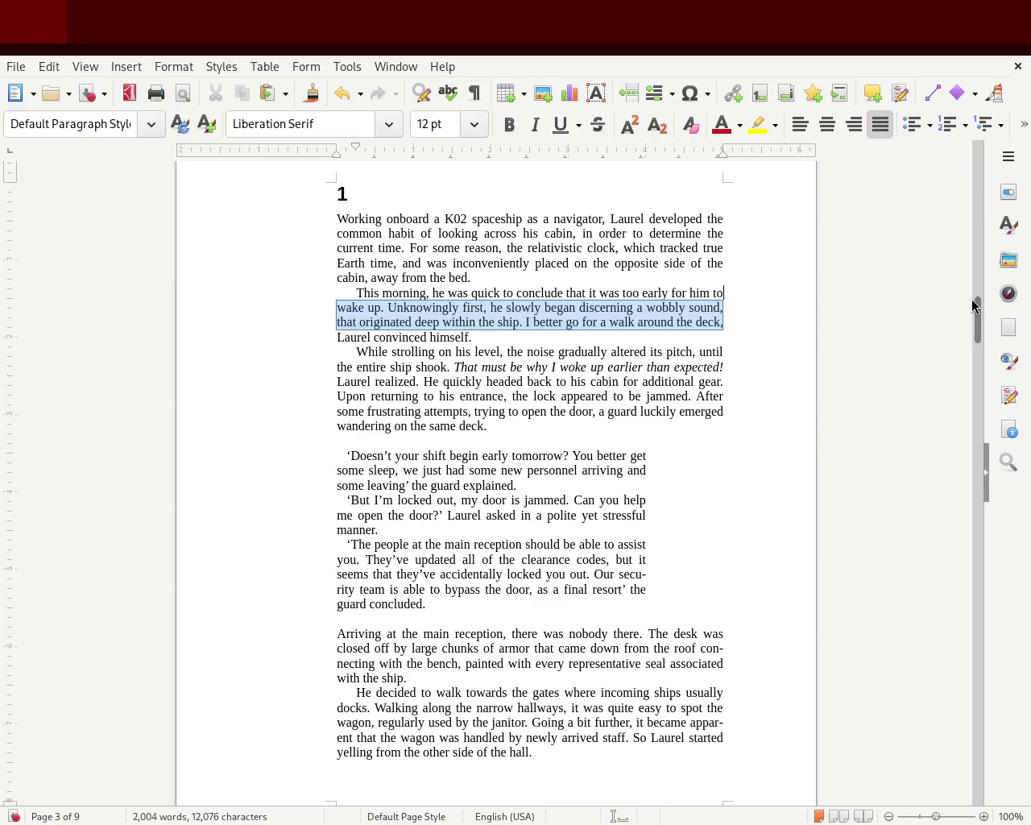
pyautogui.moveTo(972, 320); pyautogui.dragTo(974, 299)
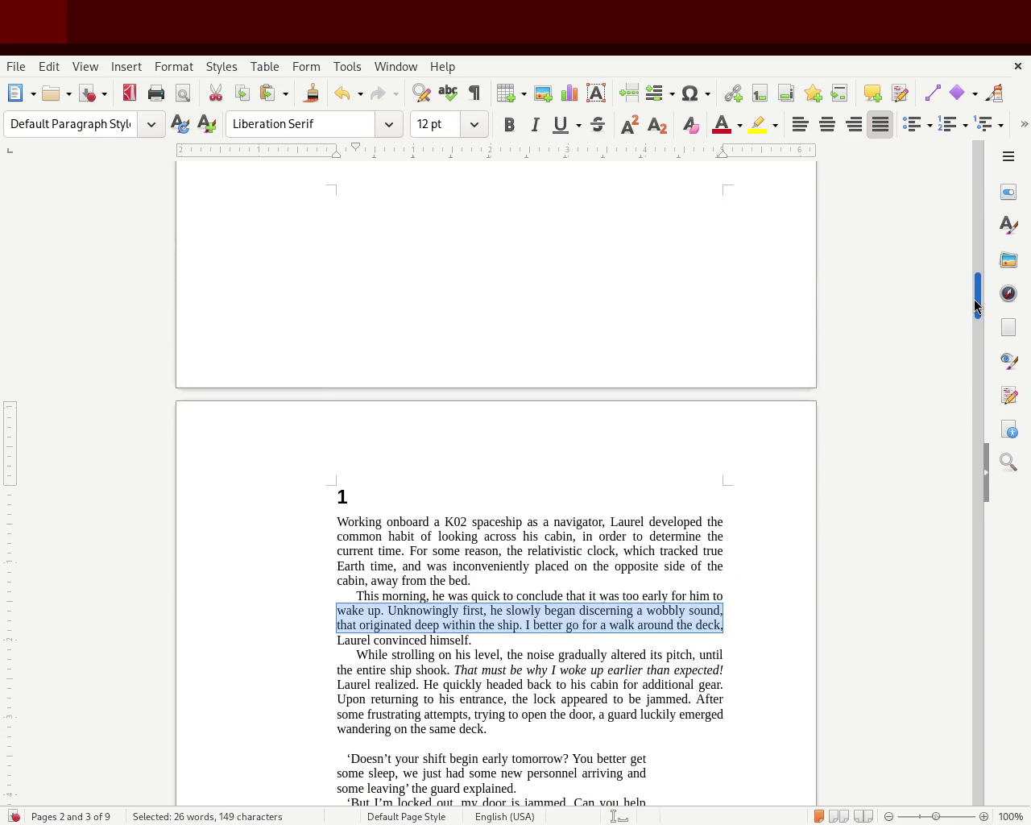
pyautogui.moveTo(974, 299)
pyautogui.mouseDown()
pyautogui.moveTo(973, 344)
pyautogui.moveTo(978, 317)
pyautogui.mouseUp()
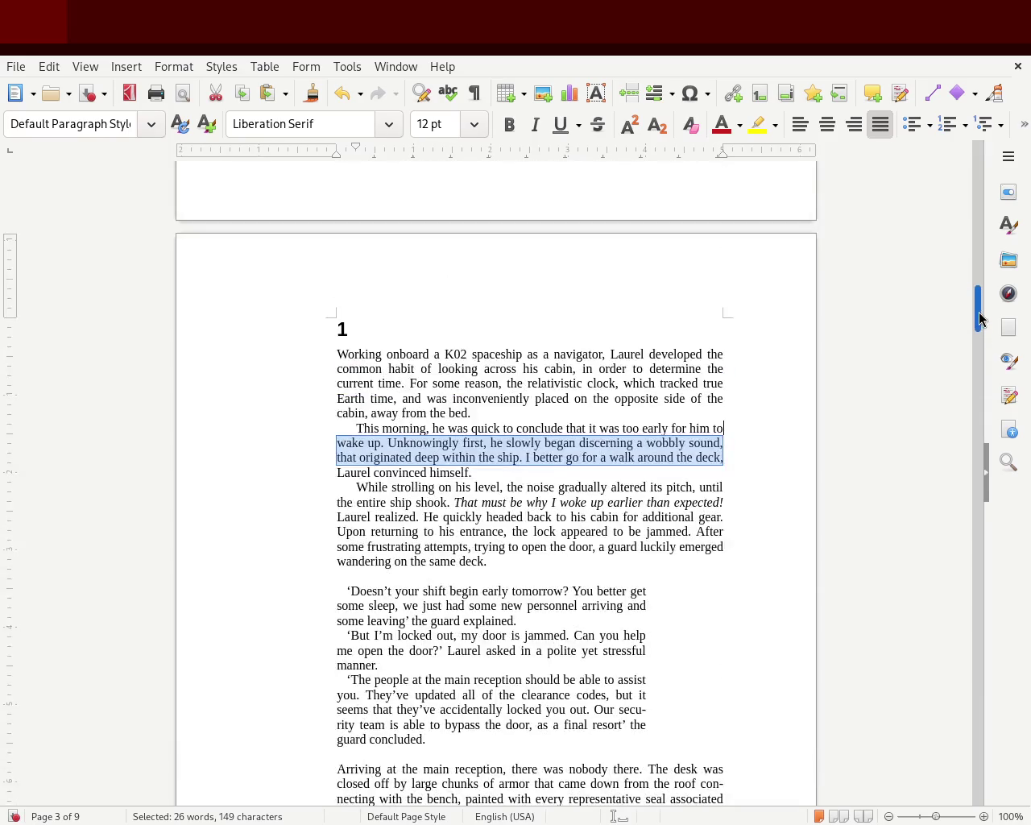
pyautogui.click(770, 383)
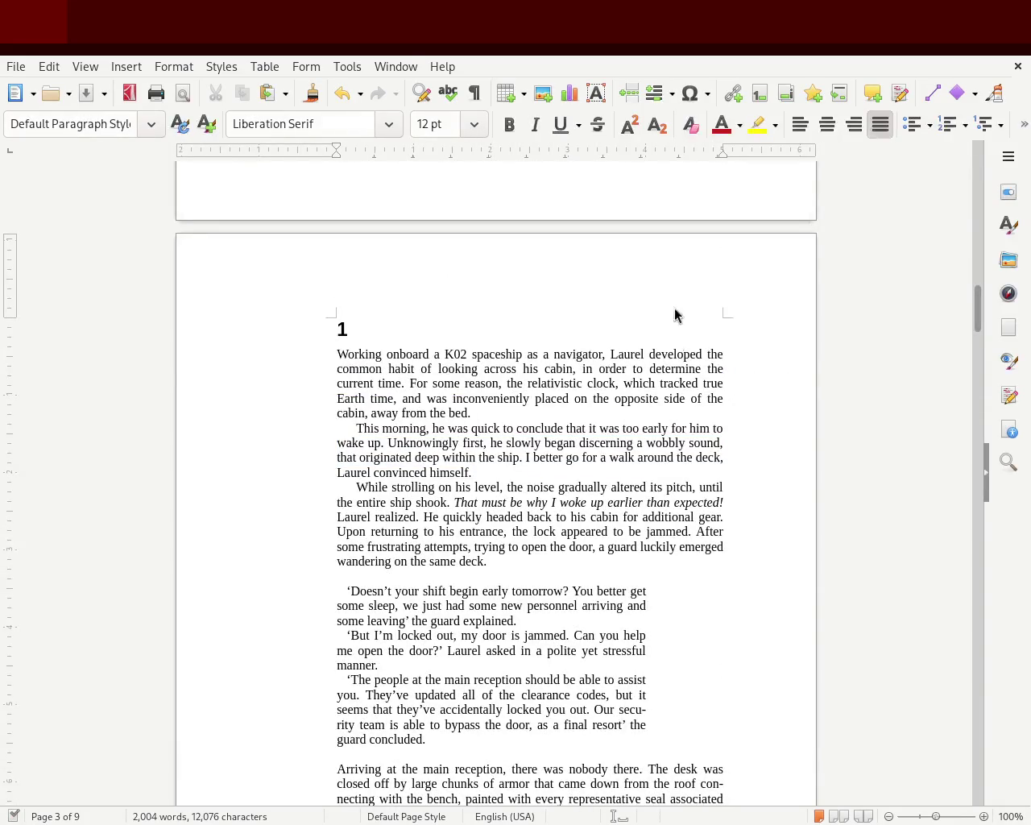
pyautogui.hotkey('ctrl', 's')
# Deepen the top margin to push page 3's text down, placing the caret above the heading.
pyautogui.moveTo(975, 292)
pyautogui.mouseDown()
pyautogui.moveTo(976, 150)
pyautogui.moveTo(962, 395)
pyautogui.moveTo(975, 327)
pyautogui.mouseUp()
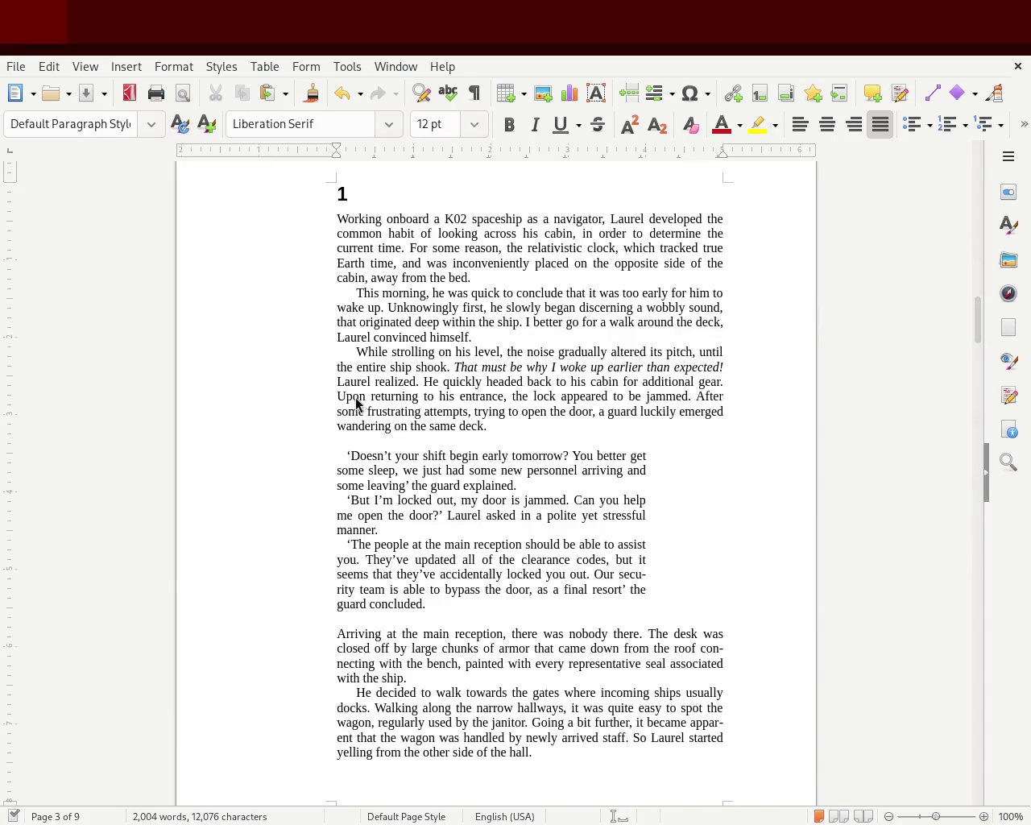
pyautogui.moveTo(977, 325)
pyautogui.mouseDown()
pyautogui.moveTo(975, 350)
pyautogui.moveTo(980, 286)
pyautogui.moveTo(975, 346)
pyautogui.moveTo(976, 318)
pyautogui.mouseUp()
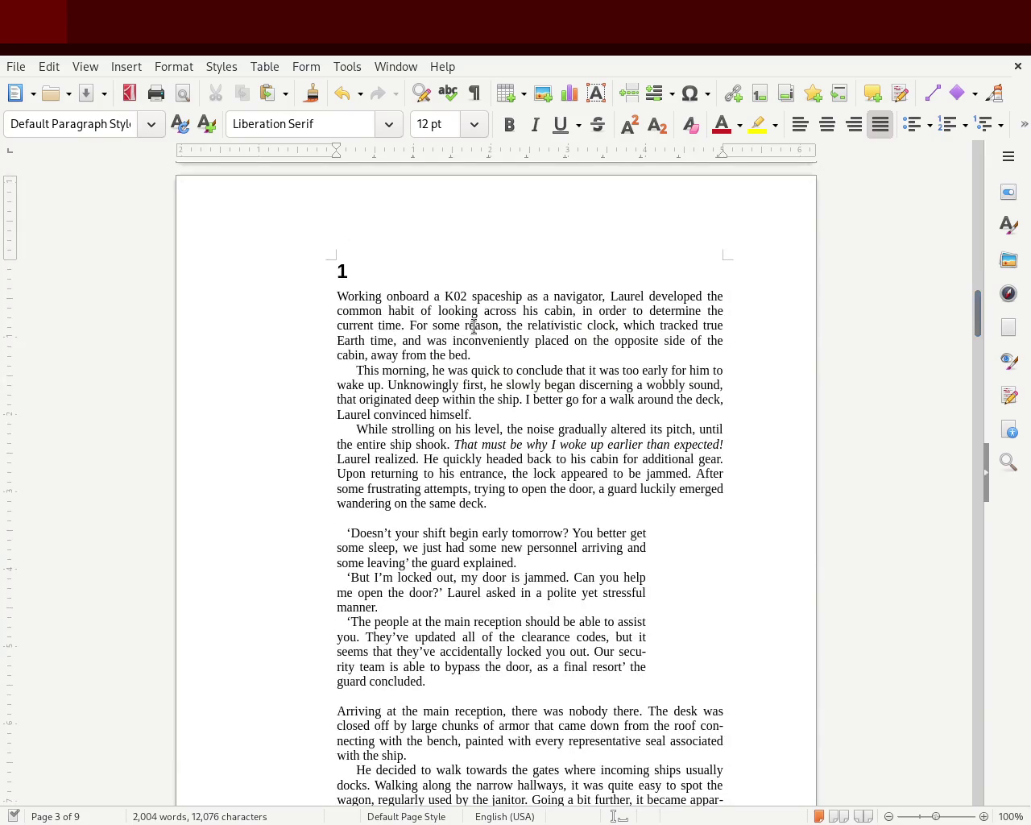
pyautogui.moveTo(11, 259)
pyautogui.mouseDown()
pyautogui.moveTo(11, 287)
pyautogui.moveTo(57, 331)
pyautogui.mouseUp()
pyautogui.click(330, 399)
# Delete the empty lines above the chapter 1 heading at the top of page 3.
pyautogui.click(379, 341)
pyautogui.press('Delete')
pyautogui.press('Delete')
pyautogui.press('Delete')
pyautogui.press('Delete')
pyautogui.press('Delete')
pyautogui.press('Delete')
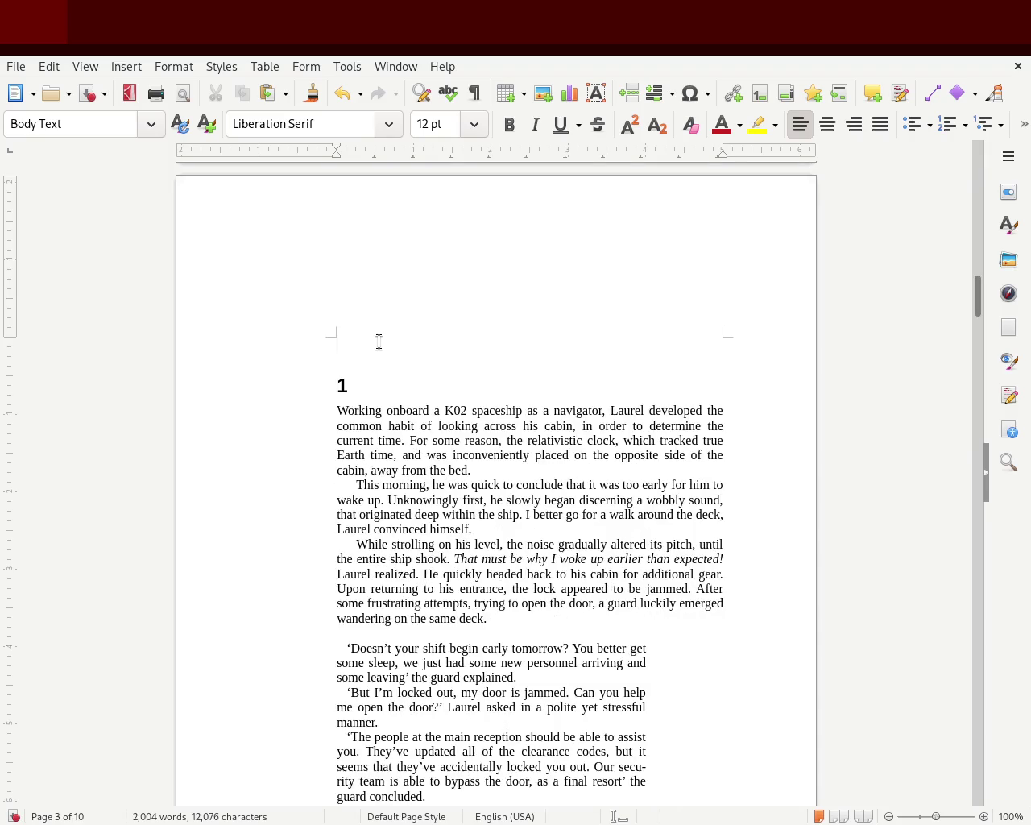
pyautogui.press('Delete')
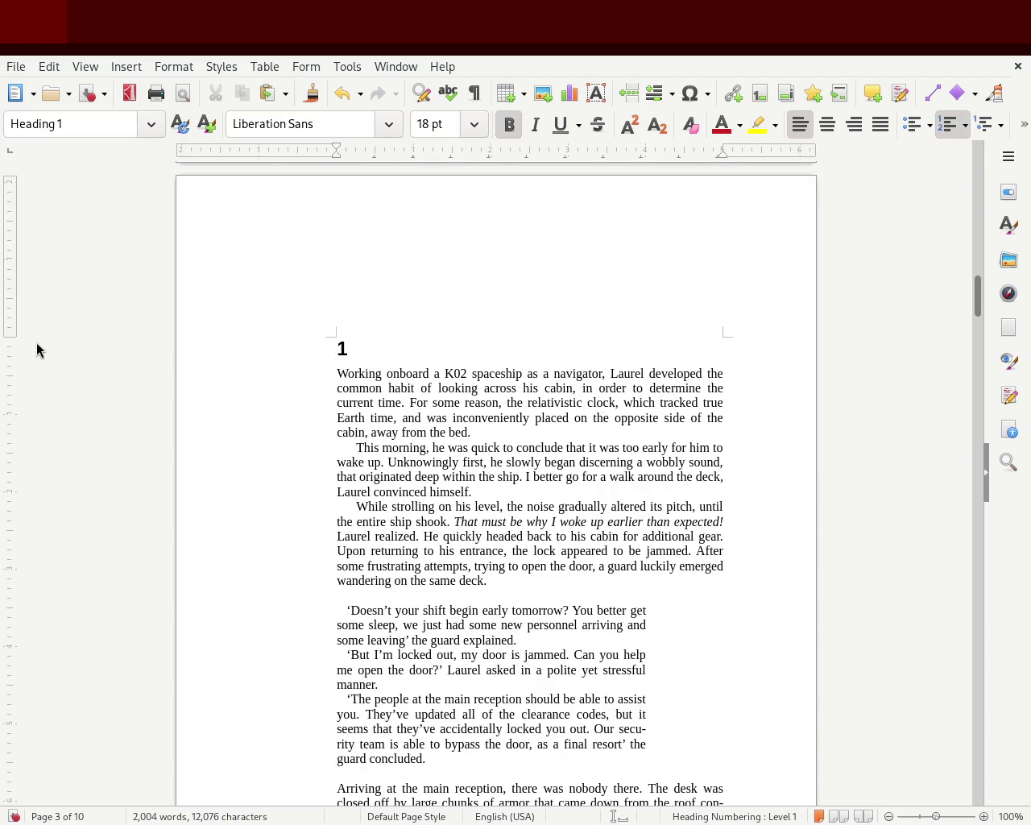
# Raise the bottom page margin and add a blank line before heading 1 to push it down.
pyautogui.moveTo(9, 335); pyautogui.dragTo(29, 298)
pyautogui.moveTo(28, 297); pyautogui.dragTo(28, 291)
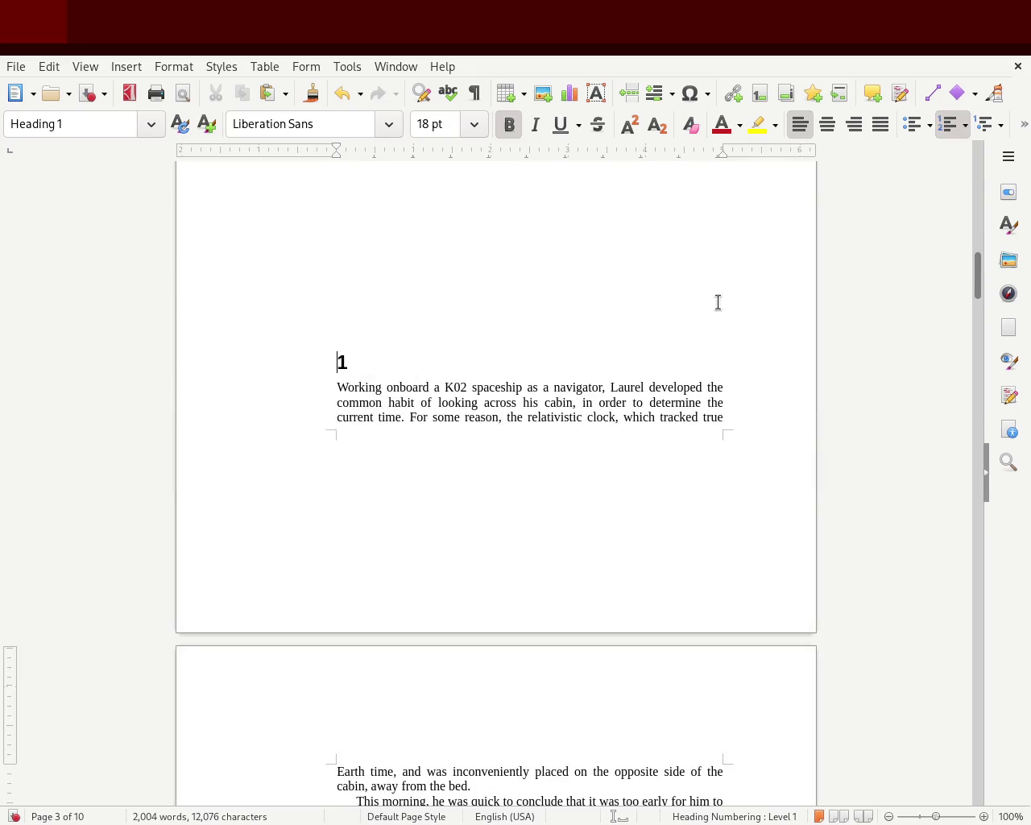
pyautogui.click(383, 306)
pyautogui.press('Return')
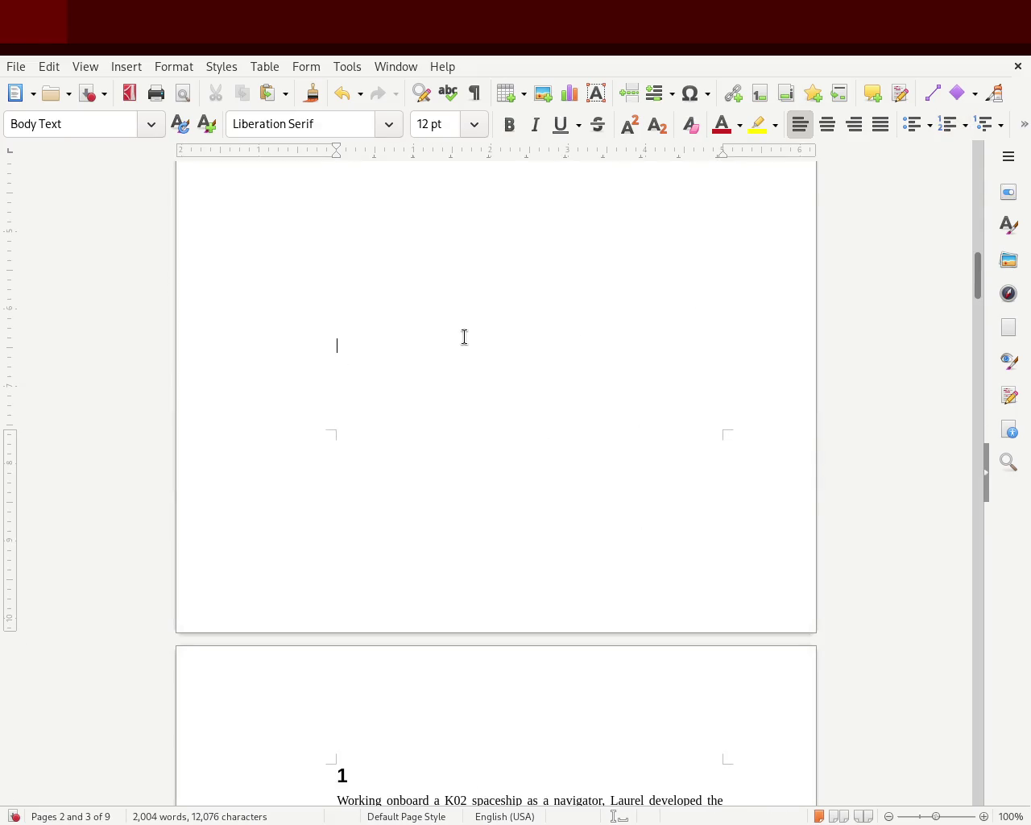
pyautogui.moveTo(977, 277)
pyautogui.mouseDown()
pyautogui.moveTo(975, 367)
pyautogui.moveTo(977, 350)
pyautogui.mouseUp()
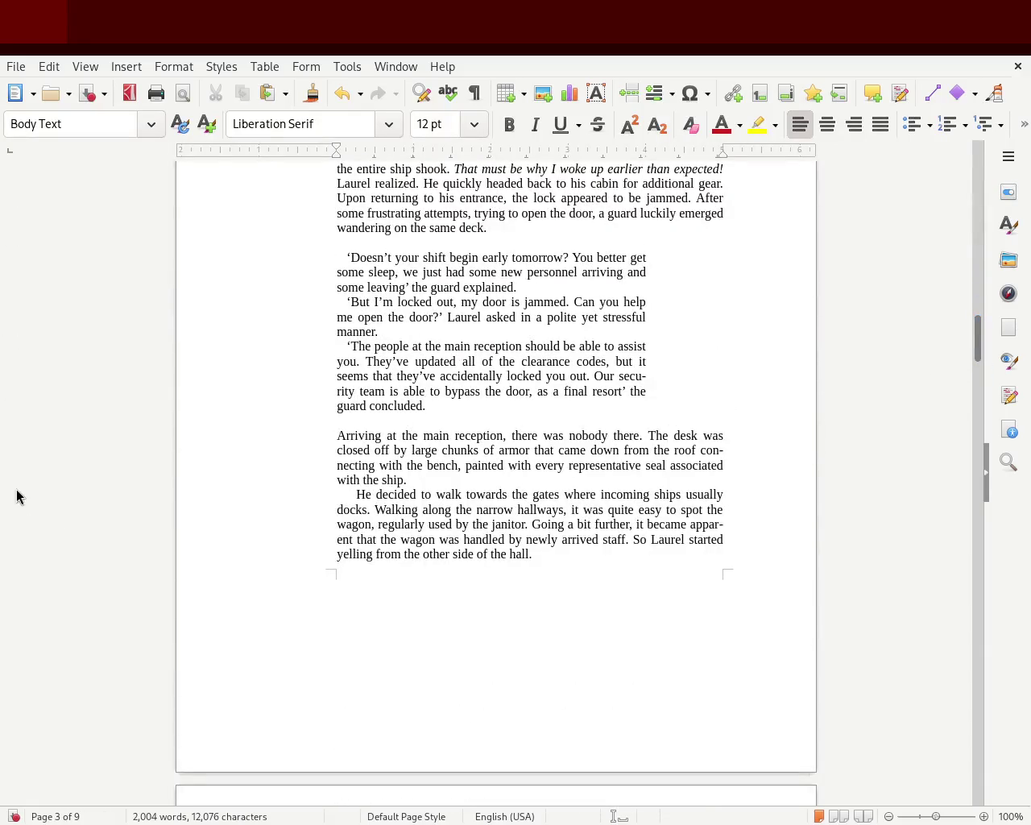
pyautogui.click(491, 494)
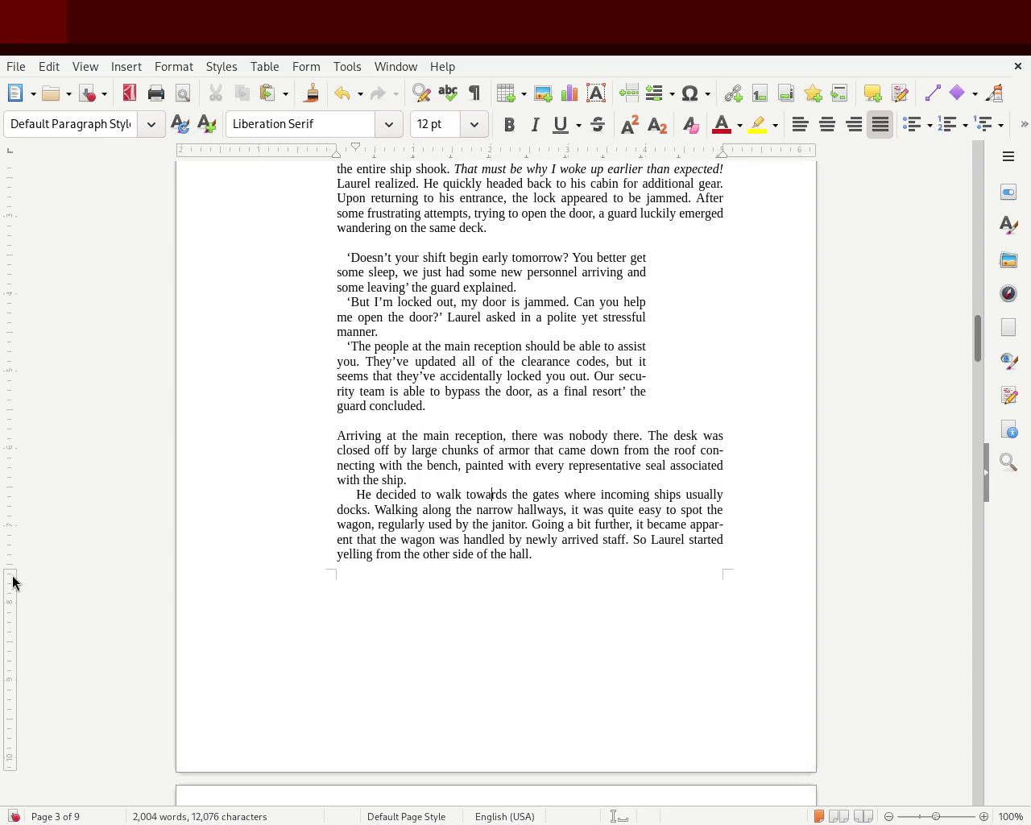
# Lower the bottom margin again and add a blank line so chapter 1 moves onto page 3.
pyautogui.moveTo(11, 567)
pyautogui.mouseDown()
pyautogui.moveTo(25, 601)
pyautogui.moveTo(56, 604)
pyautogui.mouseUp()
pyautogui.moveTo(977, 334); pyautogui.dragTo(951, 280)
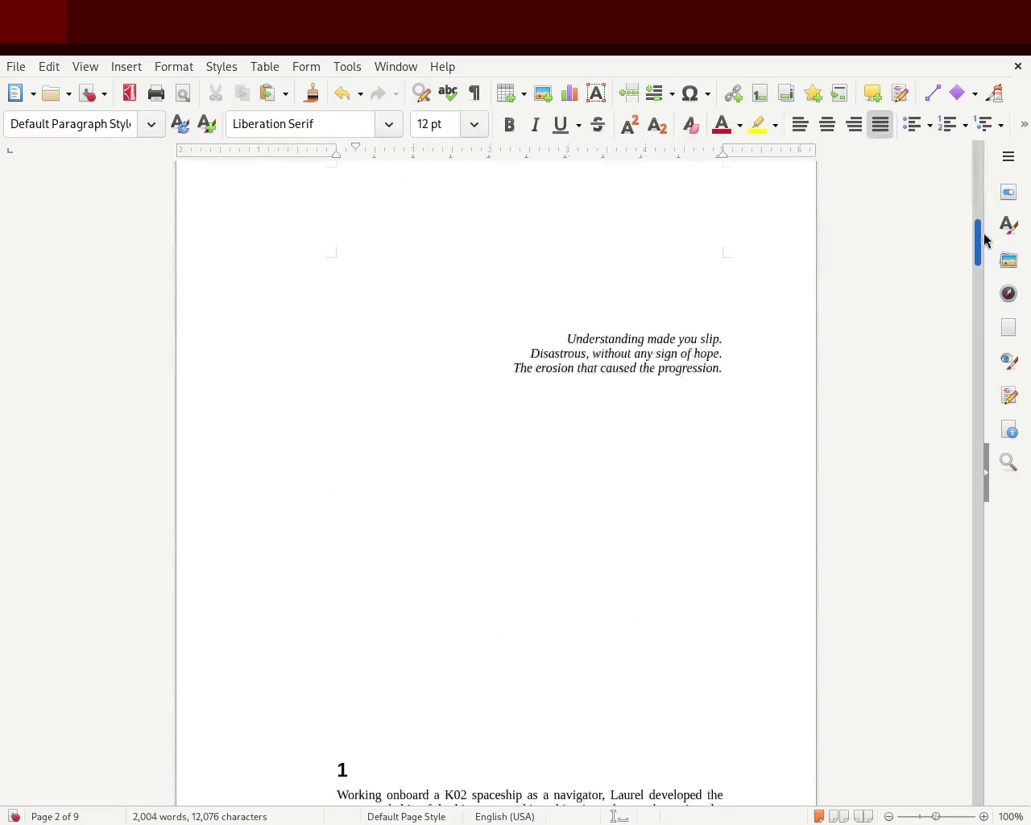
pyautogui.click(375, 320)
pyautogui.press('Return')
pyautogui.press('Return')
pyautogui.press('Return')
pyautogui.press('Return')
pyautogui.press('Return')
pyautogui.moveTo(978, 267); pyautogui.dragTo(980, 311)
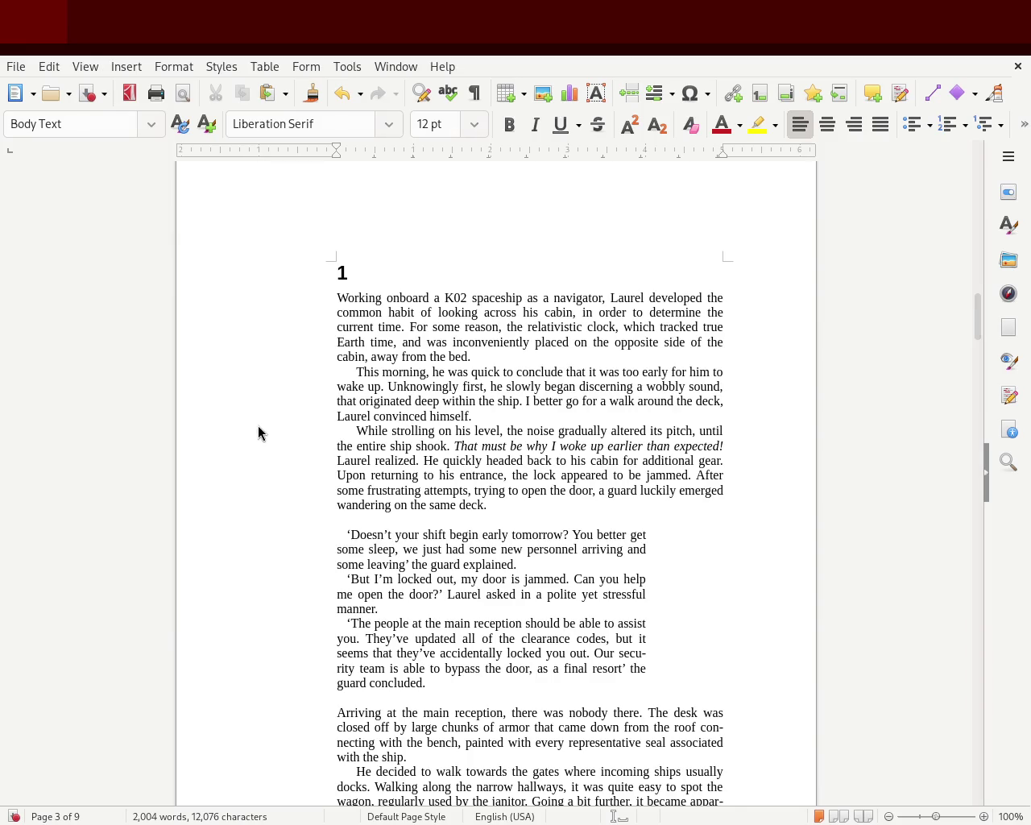
pyautogui.moveTo(976, 319)
pyautogui.mouseDown()
pyautogui.moveTo(978, 367)
pyautogui.moveTo(978, 324)
pyautogui.mouseUp()
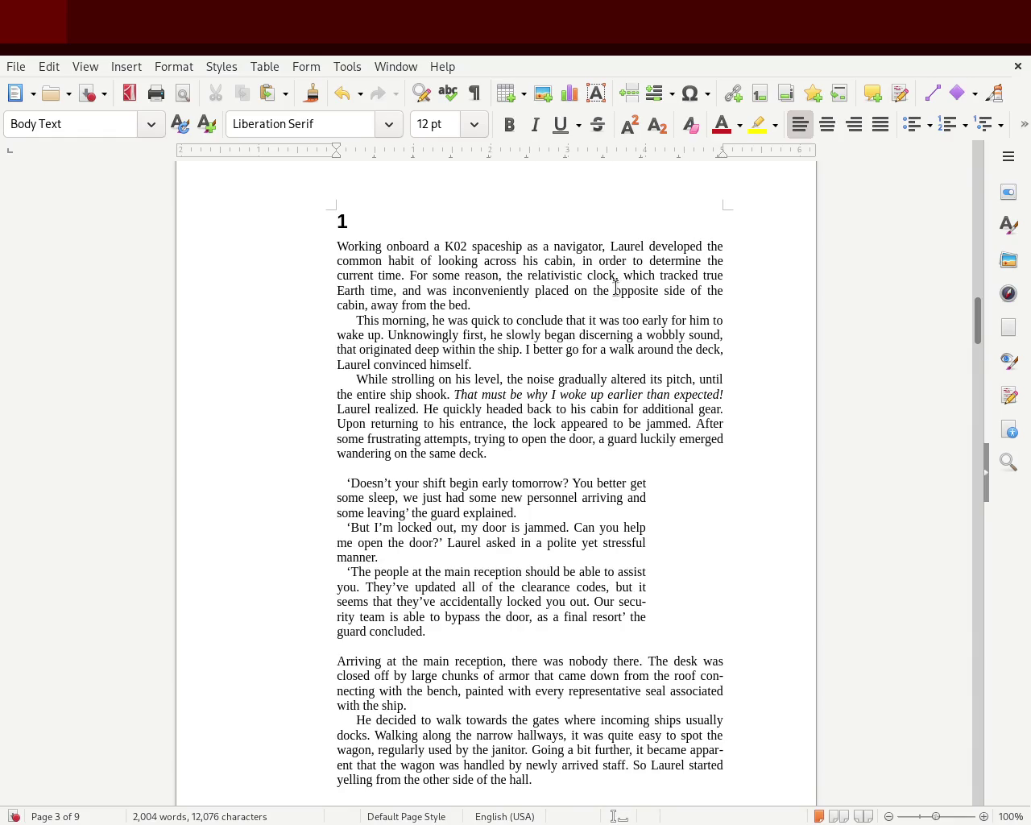
# Scroll through chapter 1 and select its three dialogue paragraphs.
pyautogui.click(327, 380)
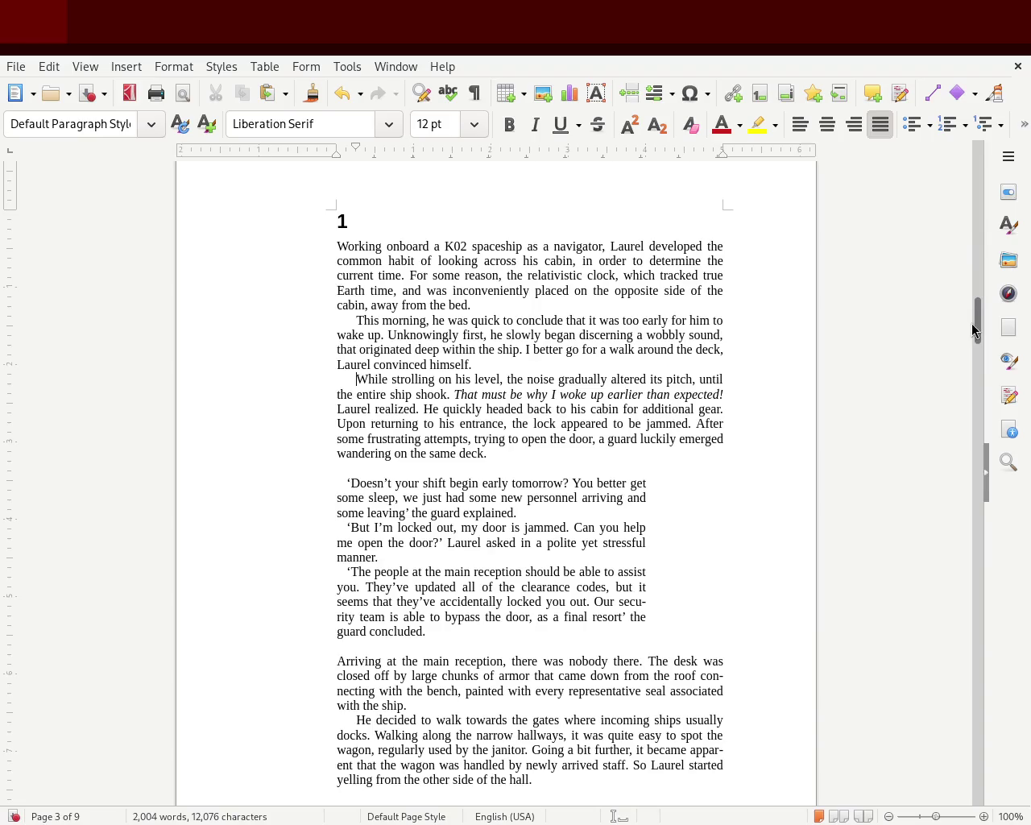
pyautogui.moveTo(972, 325)
pyautogui.mouseDown()
pyautogui.moveTo(972, 338)
pyautogui.moveTo(976, 161)
pyautogui.moveTo(976, 216)
pyautogui.mouseUp()
pyautogui.moveTo(977, 249); pyautogui.dragTo(977, 329)
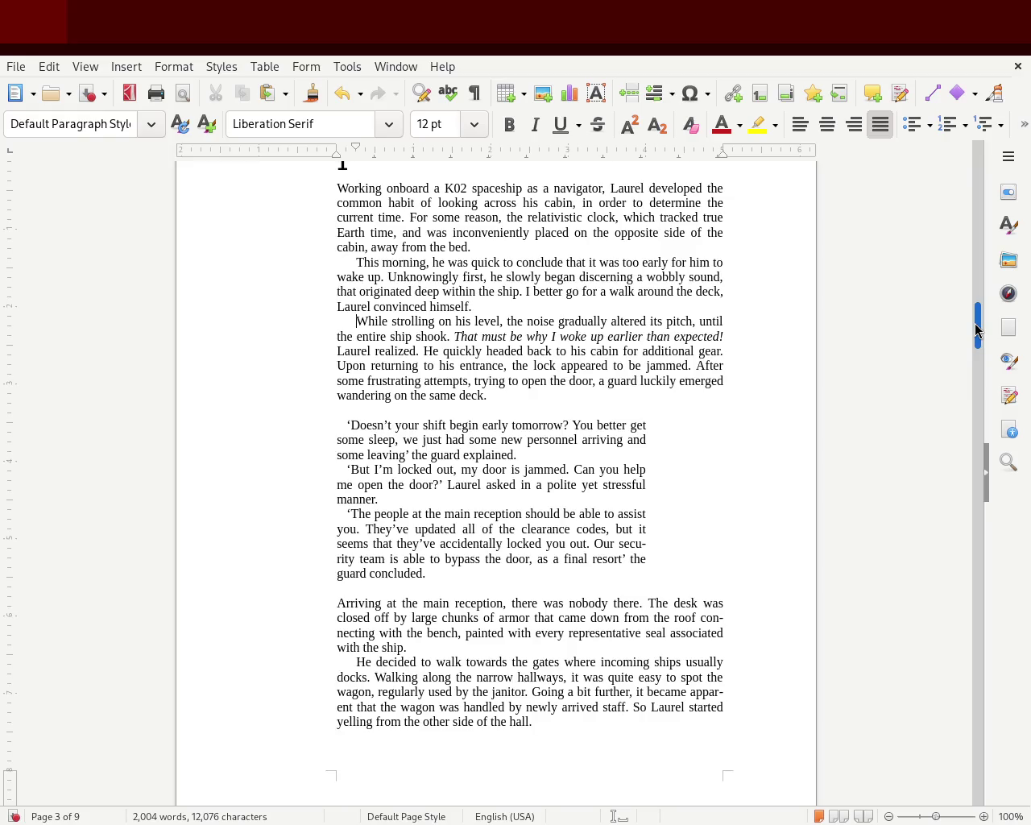
pyautogui.moveTo(976, 330); pyautogui.dragTo(970, 475)
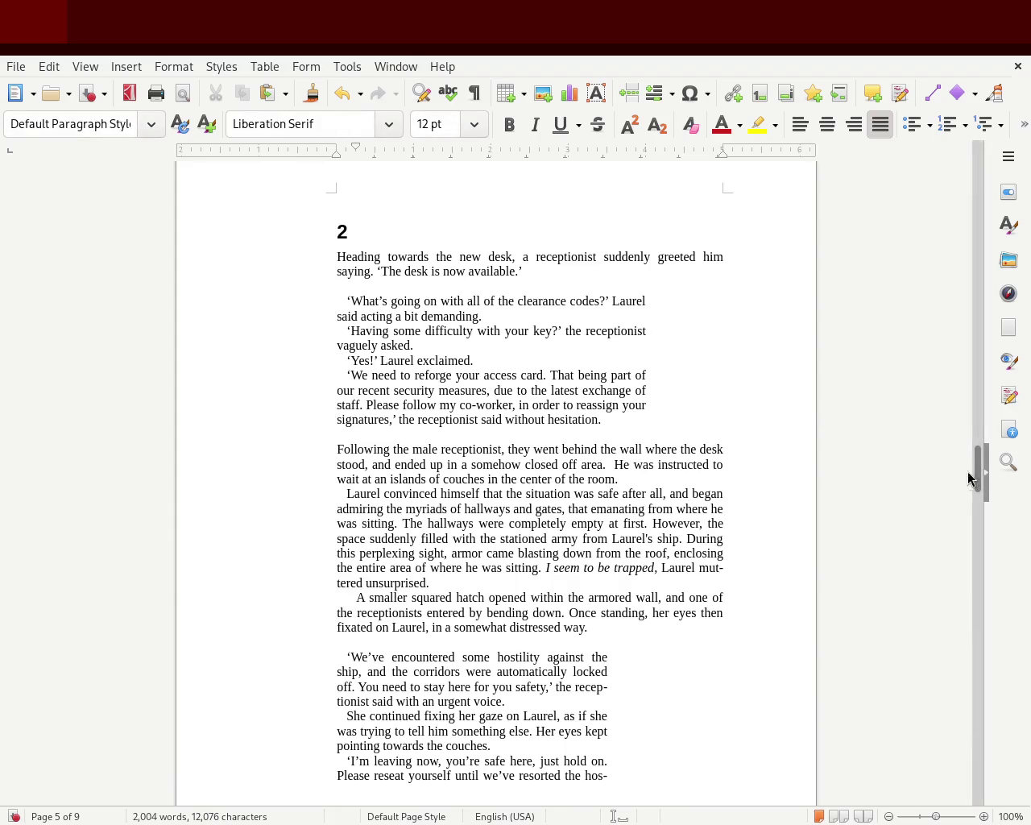
pyautogui.moveTo(978, 463)
pyautogui.mouseDown()
pyautogui.moveTo(980, 391)
pyautogui.moveTo(963, 348)
pyautogui.mouseUp()
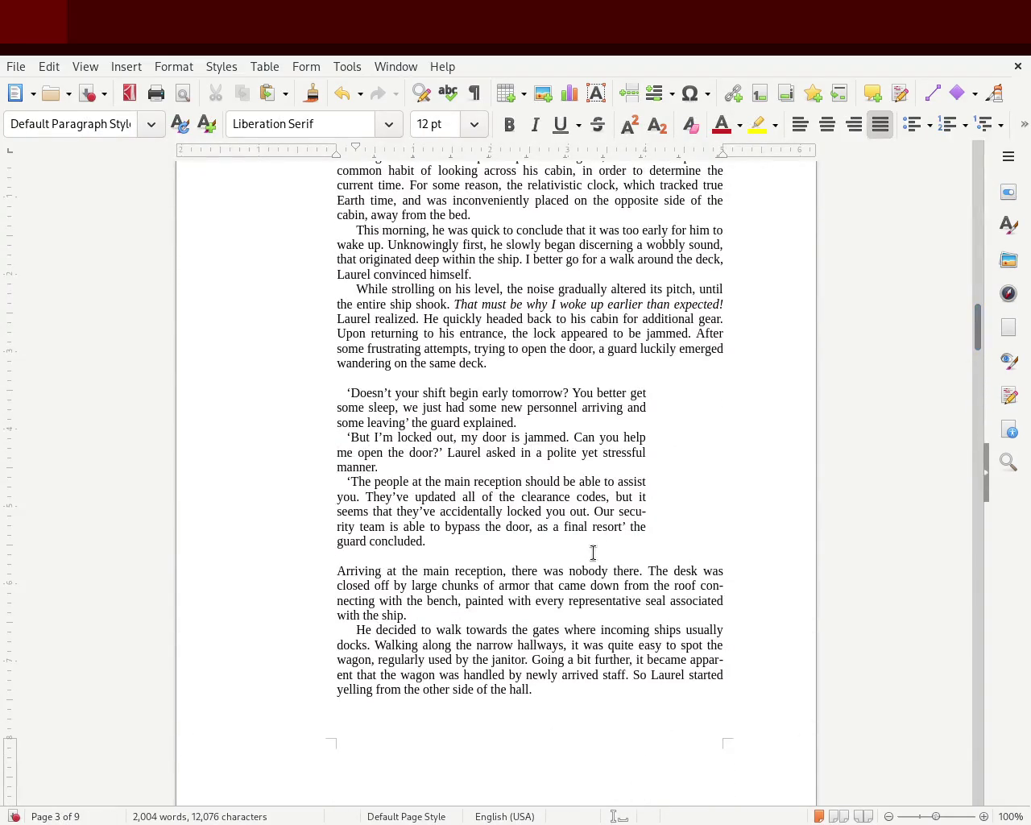
pyautogui.moveTo(458, 541); pyautogui.dragTo(277, 398)
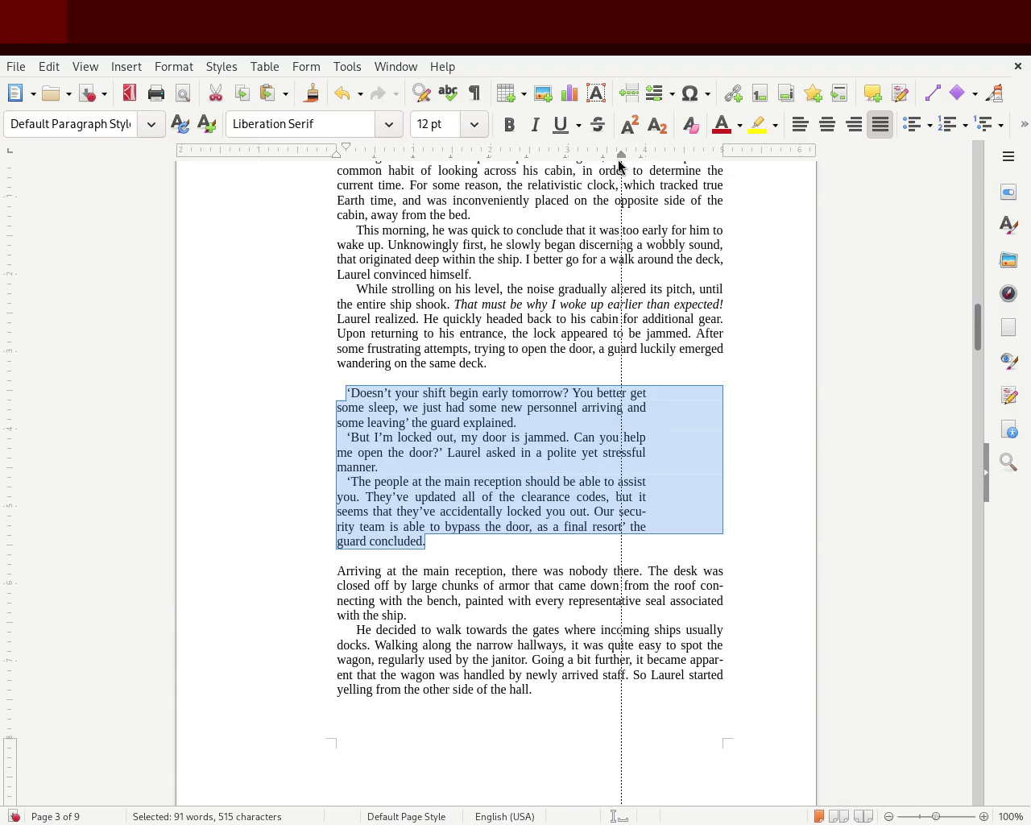
# Pull the right indent of the first chapter 1 dialogue block inward.
pyautogui.moveTo(644, 154); pyautogui.dragTo(606, 154)
pyautogui.click(636, 442)
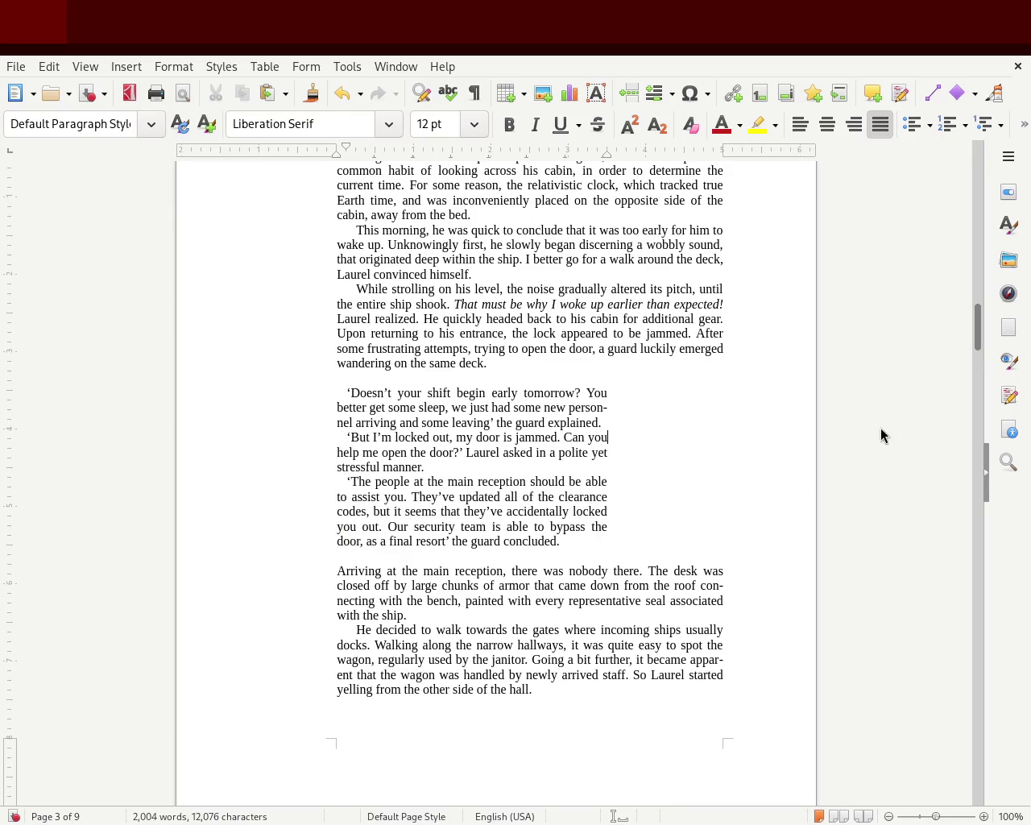
pyautogui.moveTo(978, 341); pyautogui.dragTo(978, 388)
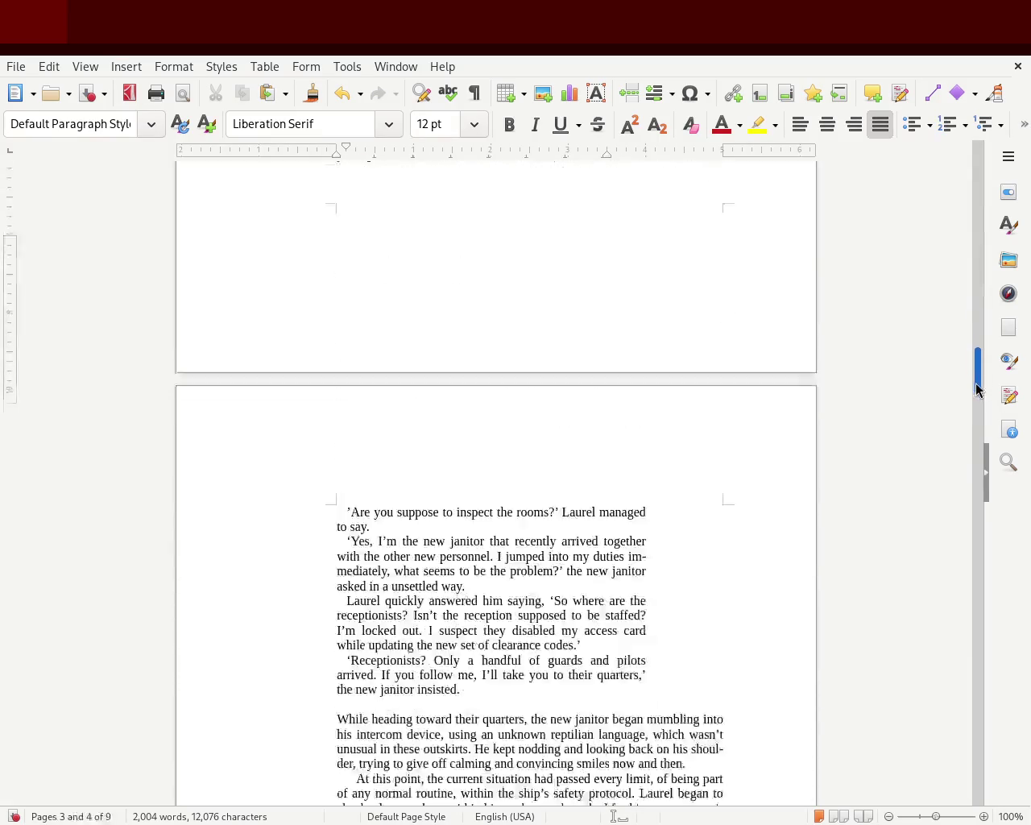
# Narrow the right indent of the dialogue at the top of page 4 to match the first block.
pyautogui.moveTo(465, 504)
pyautogui.mouseDown()
pyautogui.moveTo(343, 264)
pyautogui.moveTo(365, 362)
pyautogui.moveTo(314, 698)
pyautogui.mouseUp()
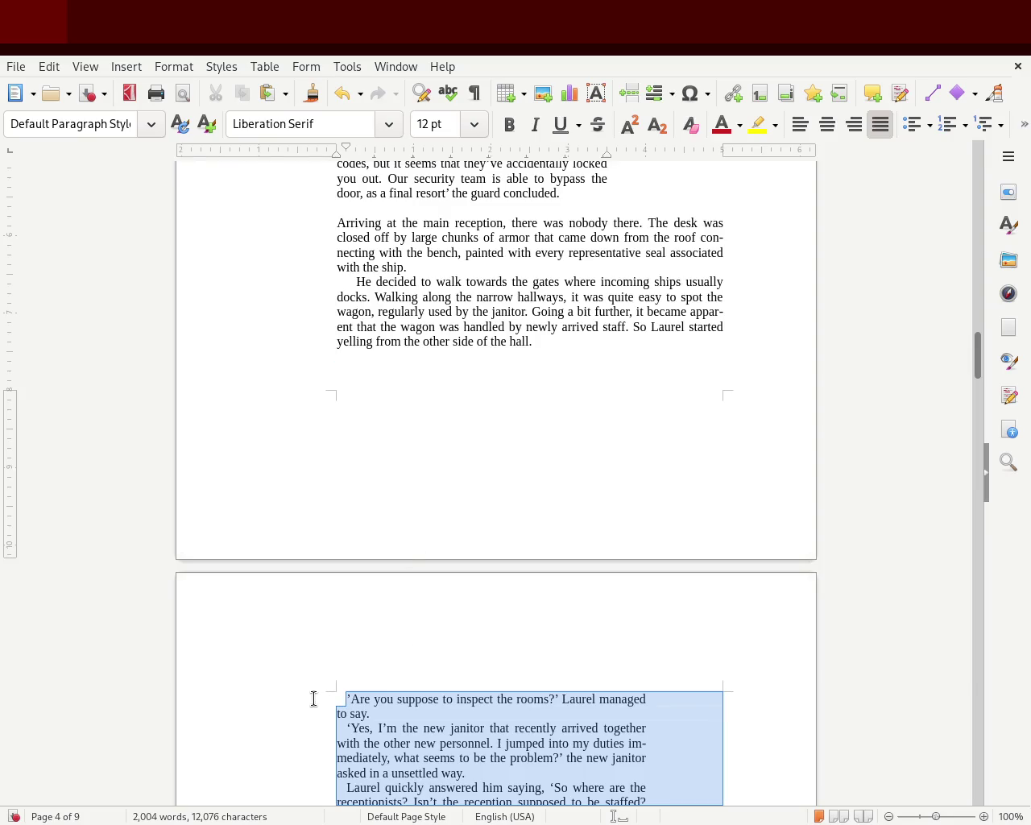
pyautogui.moveTo(314, 698); pyautogui.dragTo(314, 698)
pyautogui.moveTo(641, 158)
pyautogui.mouseDown()
pyautogui.moveTo(628, 167)
pyautogui.moveTo(643, 158)
pyautogui.moveTo(605, 159)
pyautogui.mouseUp()
pyautogui.hotkey('ctrl', 'z')
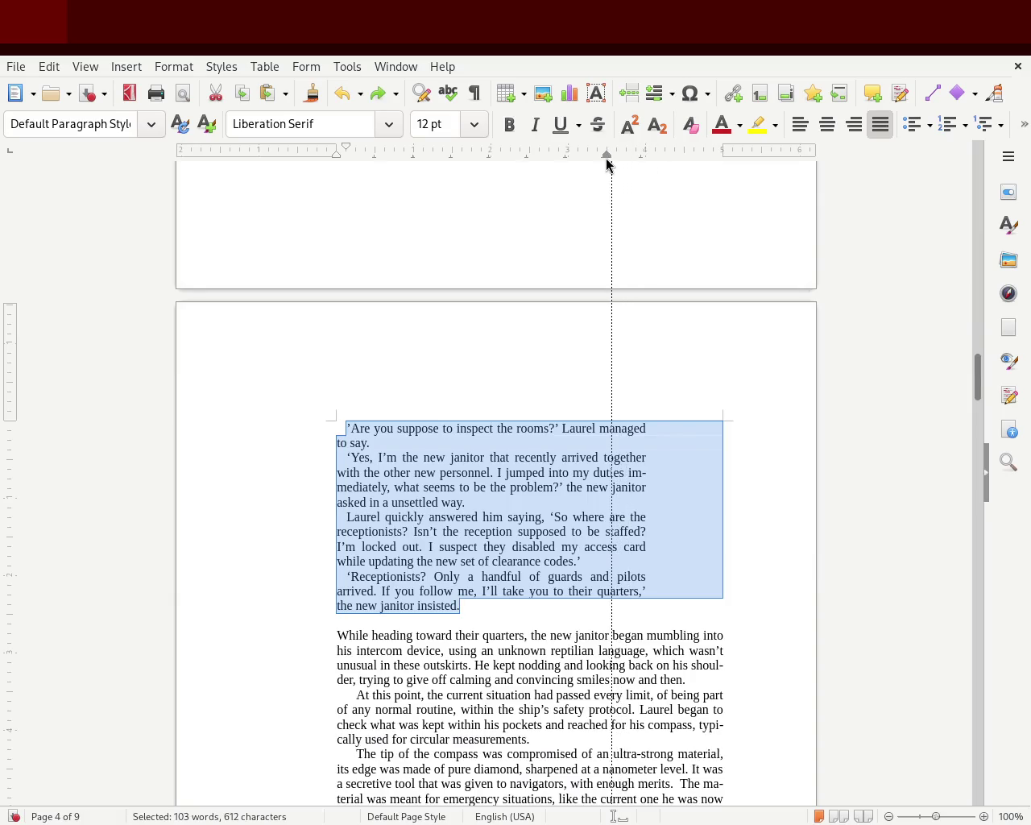
pyautogui.click(677, 467)
pyautogui.moveTo(978, 384)
pyautogui.mouseDown()
pyautogui.moveTo(975, 166)
pyautogui.moveTo(978, 385)
pyautogui.mouseUp()
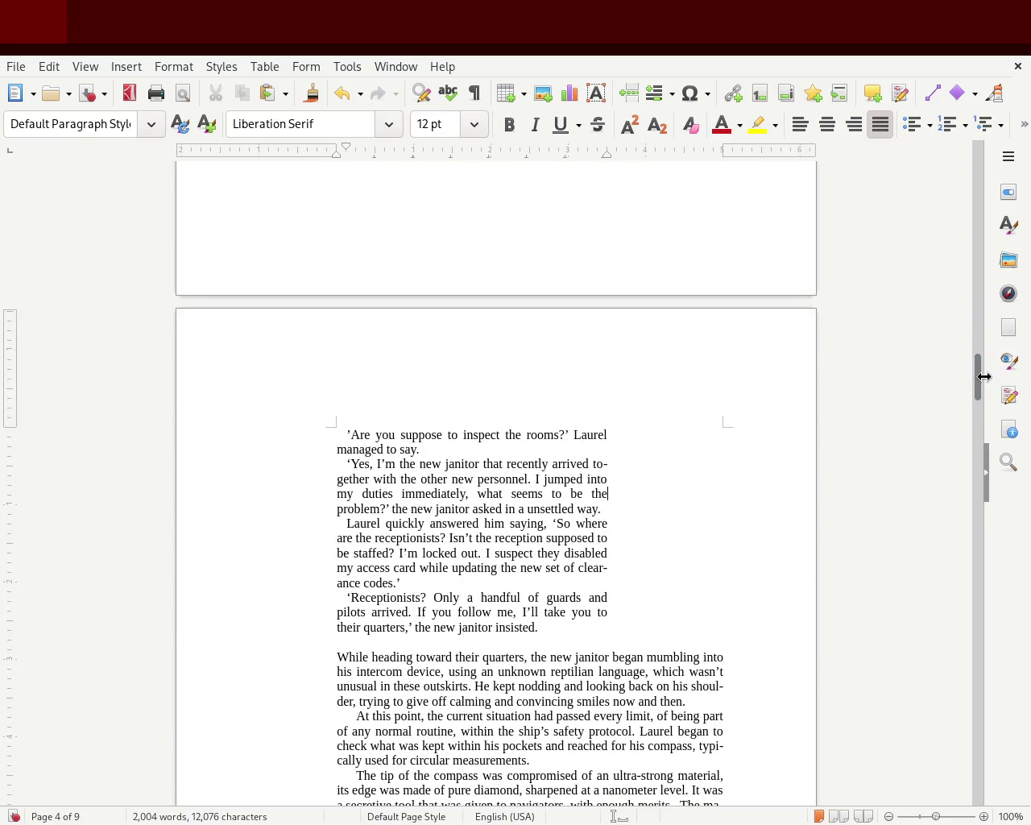
# Toggle the paragraph styles list open and closed with F11.
pyautogui.press('F11')
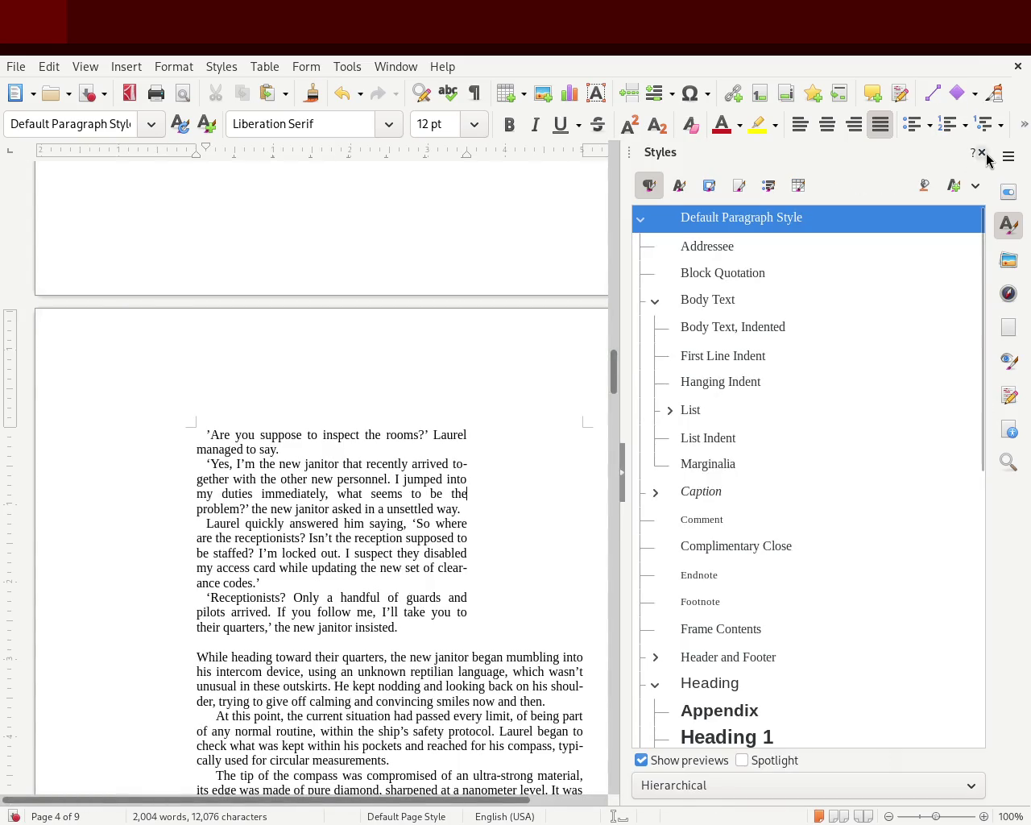
pyautogui.click(982, 153)
pyautogui.press('F11')
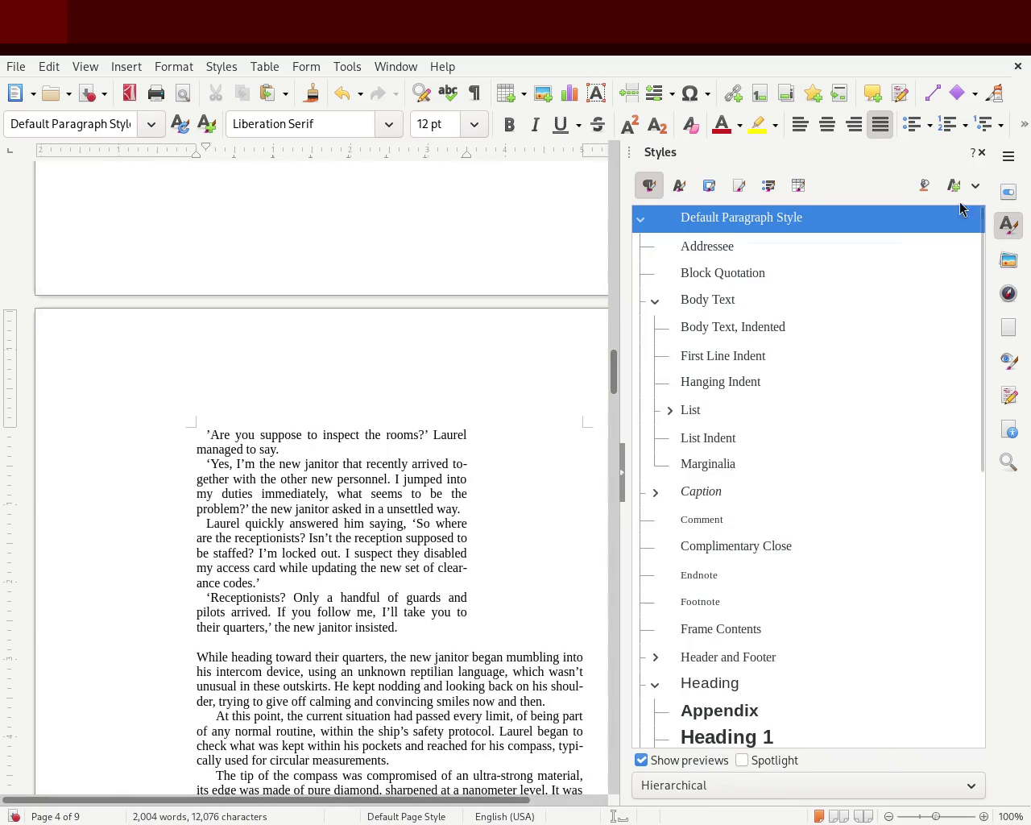
pyautogui.click(982, 153)
pyautogui.moveTo(976, 364); pyautogui.dragTo(976, 406)
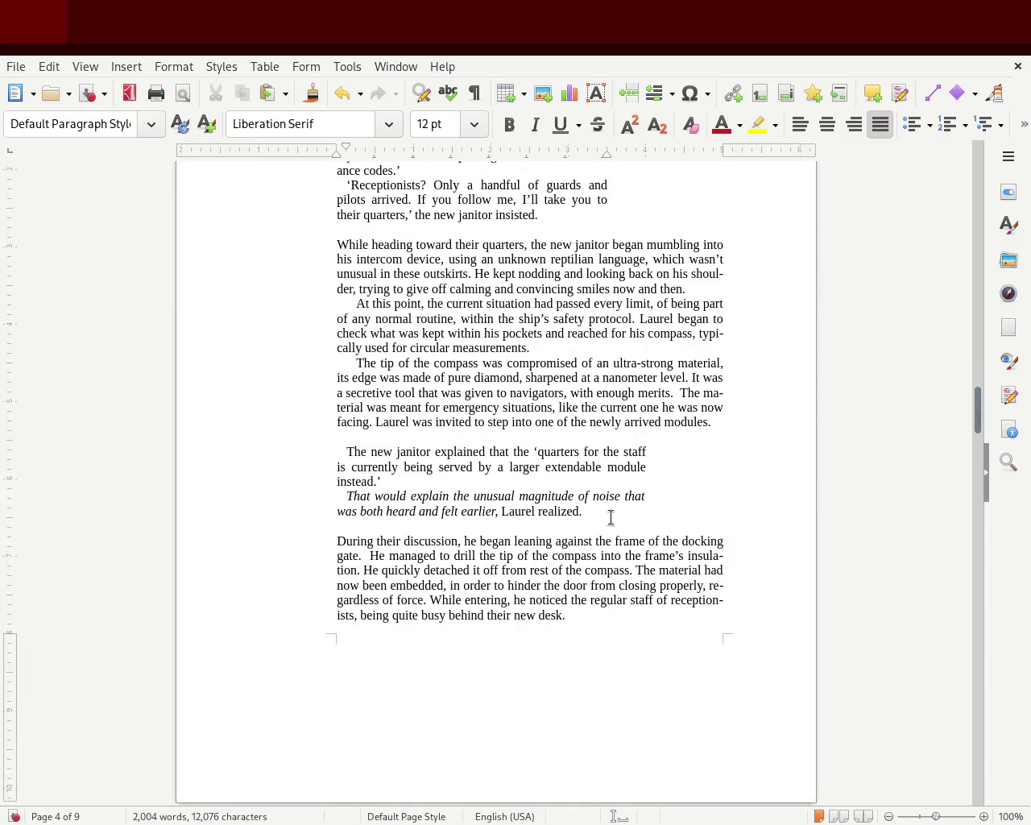
# Indent the janitor dialogue from the right, undoing an accidental tab stop.
pyautogui.moveTo(611, 517); pyautogui.dragTo(266, 455)
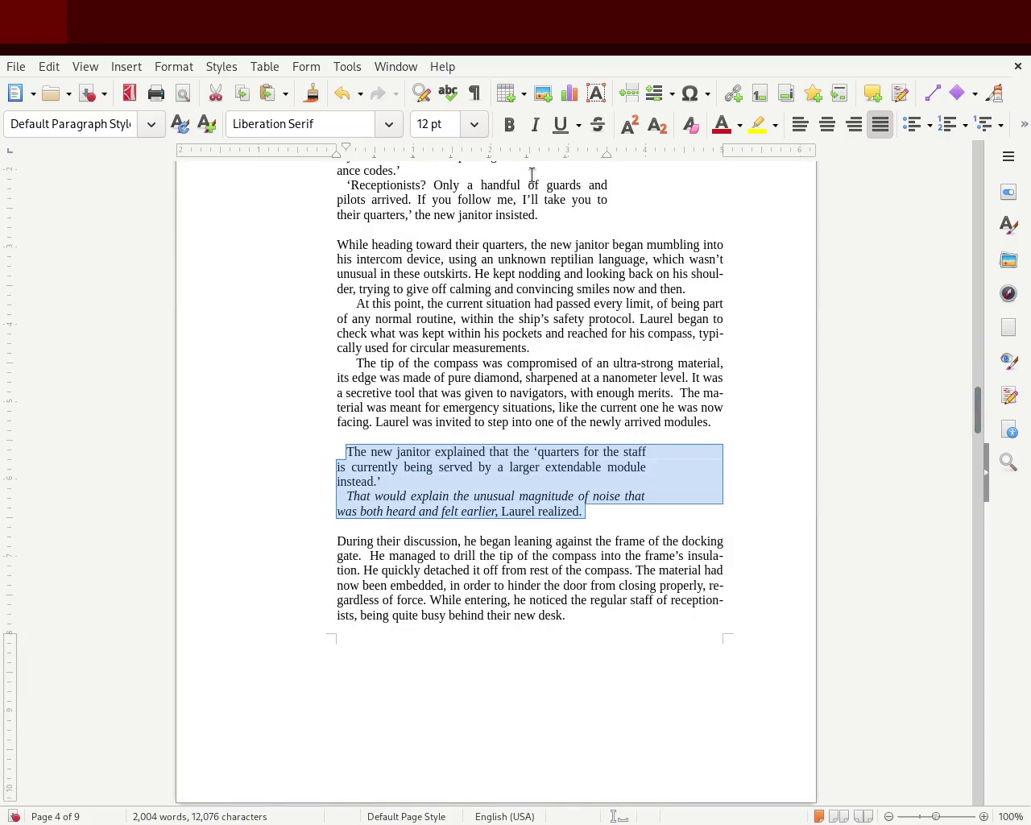
pyautogui.moveTo(617, 153); pyautogui.dragTo(606, 165)
pyautogui.hotkey('ctrl', 'z')
pyautogui.click(646, 418)
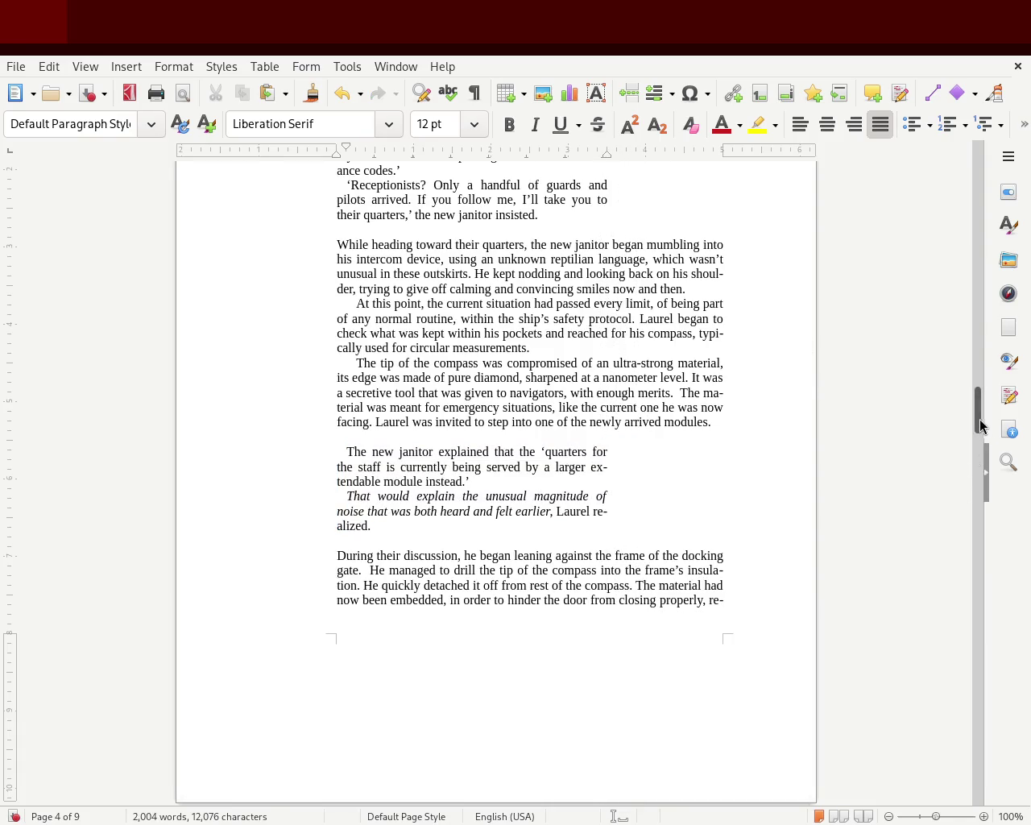
pyautogui.moveTo(980, 424)
pyautogui.mouseDown()
pyautogui.moveTo(966, 306)
pyautogui.moveTo(958, 375)
pyautogui.moveTo(966, 330)
pyautogui.mouseUp()
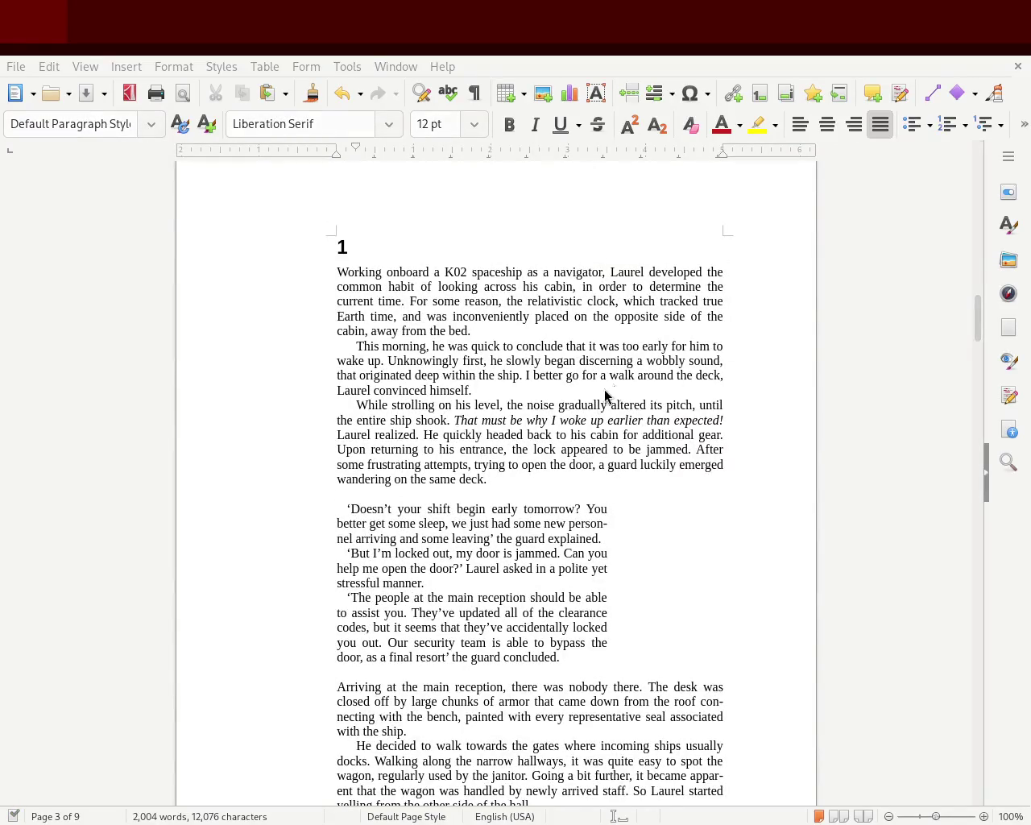
# Move the right page margin inward on the horizontal ruler, narrowing the narration.
pyautogui.moveTo(975, 325)
pyautogui.mouseDown()
pyautogui.moveTo(977, 380)
pyautogui.moveTo(971, 301)
pyautogui.moveTo(958, 364)
pyautogui.moveTo(970, 308)
pyautogui.moveTo(976, 361)
pyautogui.moveTo(971, 306)
pyautogui.moveTo(972, 321)
pyautogui.mouseUp()
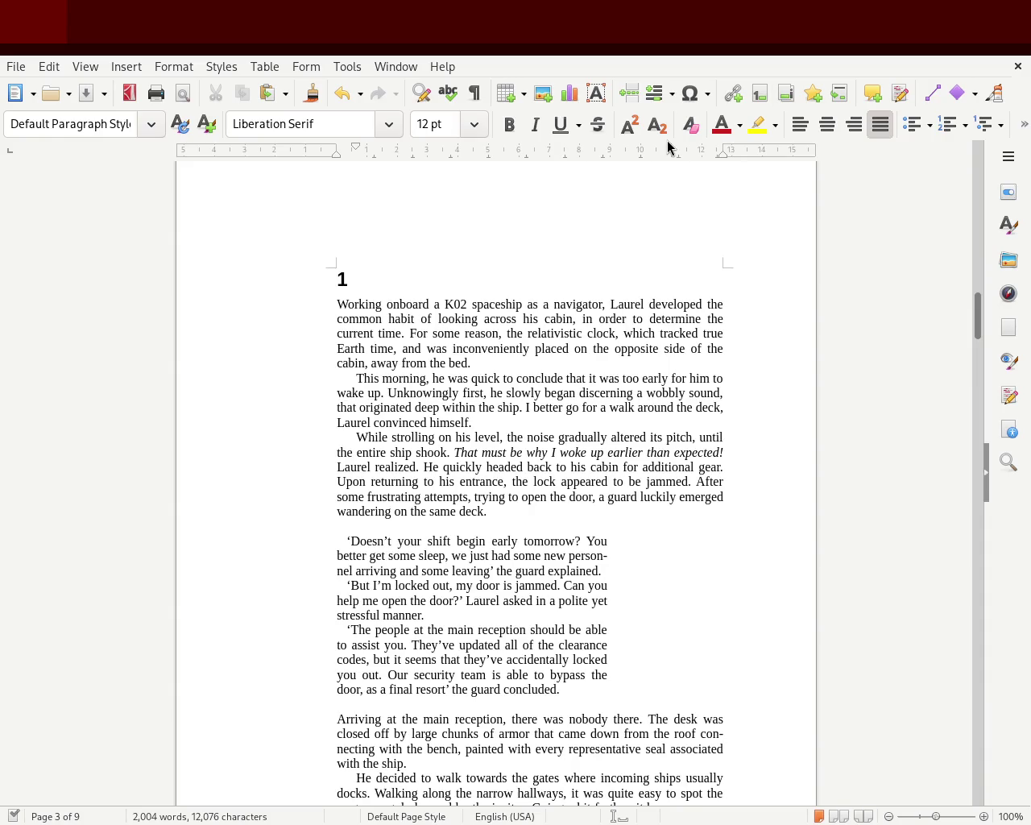
pyautogui.moveTo(722, 153); pyautogui.dragTo(656, 156)
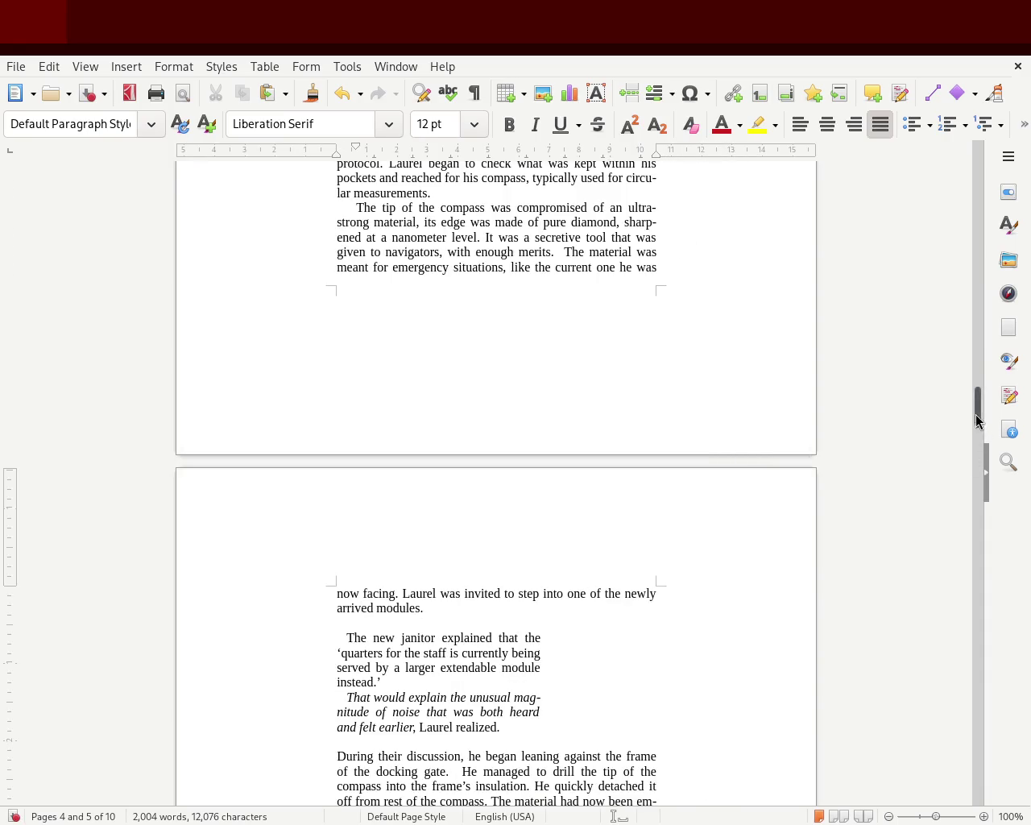
# Raise the bottom page margin on the vertical ruler so the story reflows to 11 pages.
pyautogui.moveTo(977, 418); pyautogui.dragTo(981, 357)
pyautogui.moveTo(978, 360); pyautogui.dragTo(977, 312)
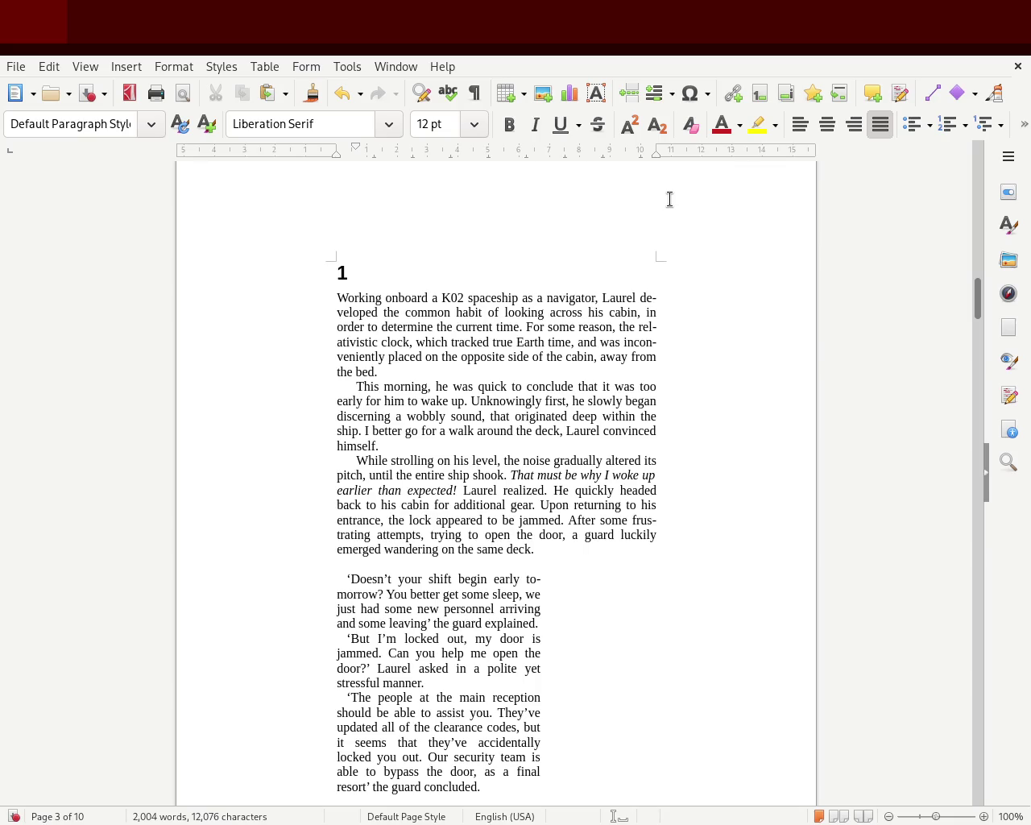
pyautogui.scroll(-4, 981, 324)
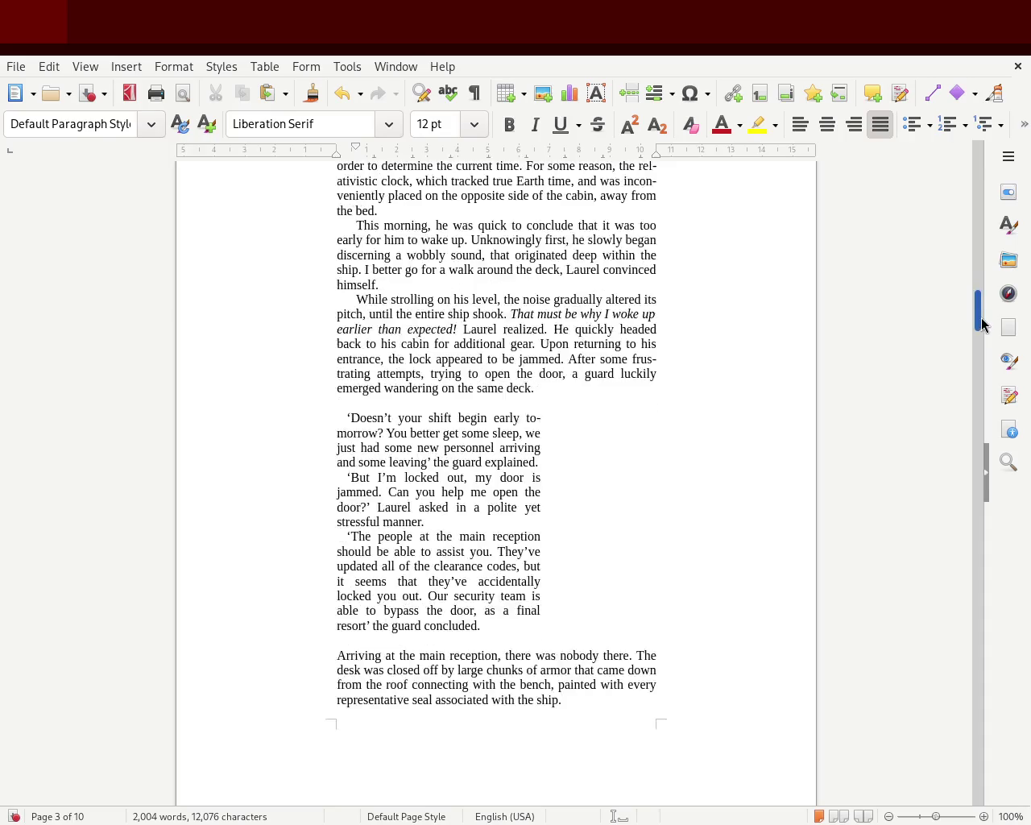
pyautogui.scroll(-4, 982, 324)
pyautogui.click(429, 388)
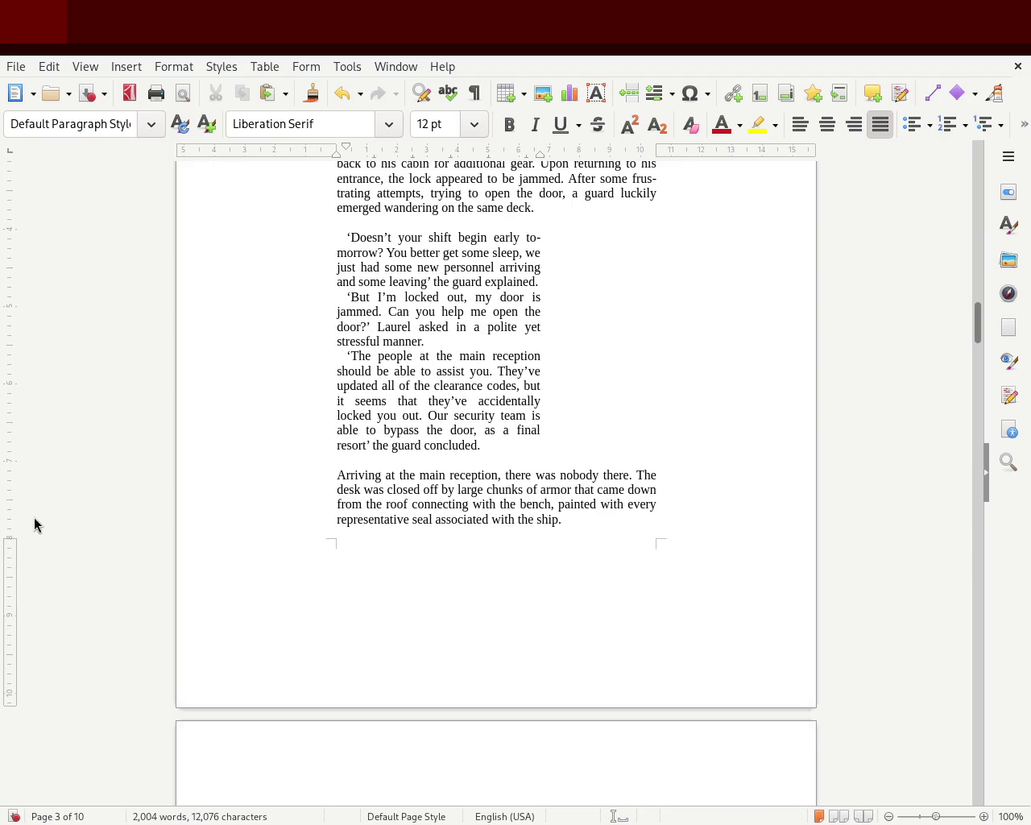
pyautogui.moveTo(10, 539); pyautogui.dragTo(62, 449)
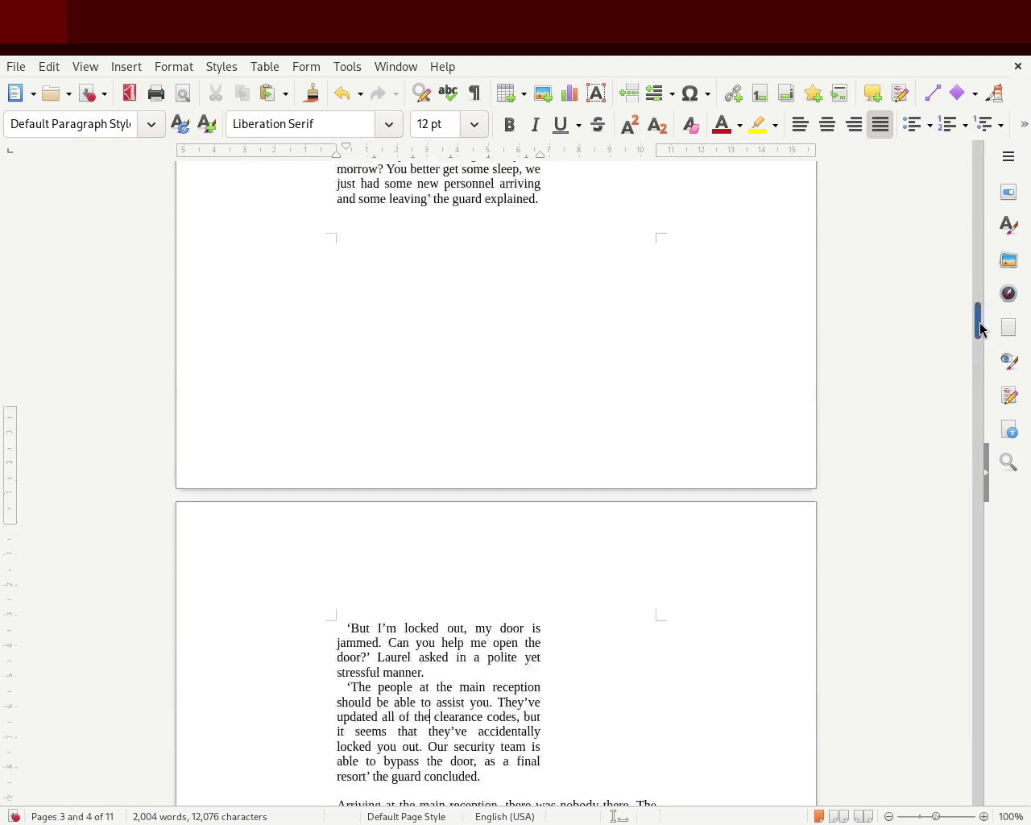
pyautogui.moveTo(989, 335)
pyautogui.mouseDown()
pyautogui.moveTo(990, 364)
pyautogui.moveTo(992, 225)
pyautogui.moveTo(975, 161)
pyautogui.moveTo(977, 343)
pyautogui.moveTo(976, 298)
pyautogui.mouseUp()
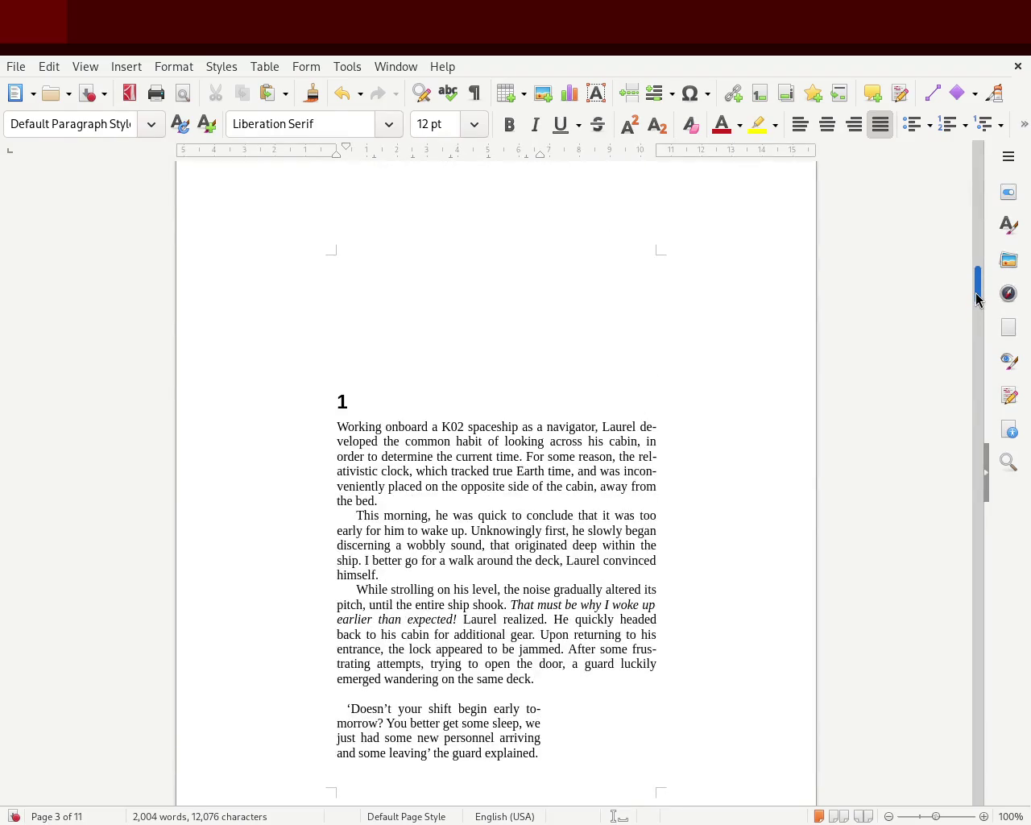
# Delete the two blank lines above chapter 1 and widen the text area toward the right.
pyautogui.click(398, 265)
pyautogui.press('Delete')
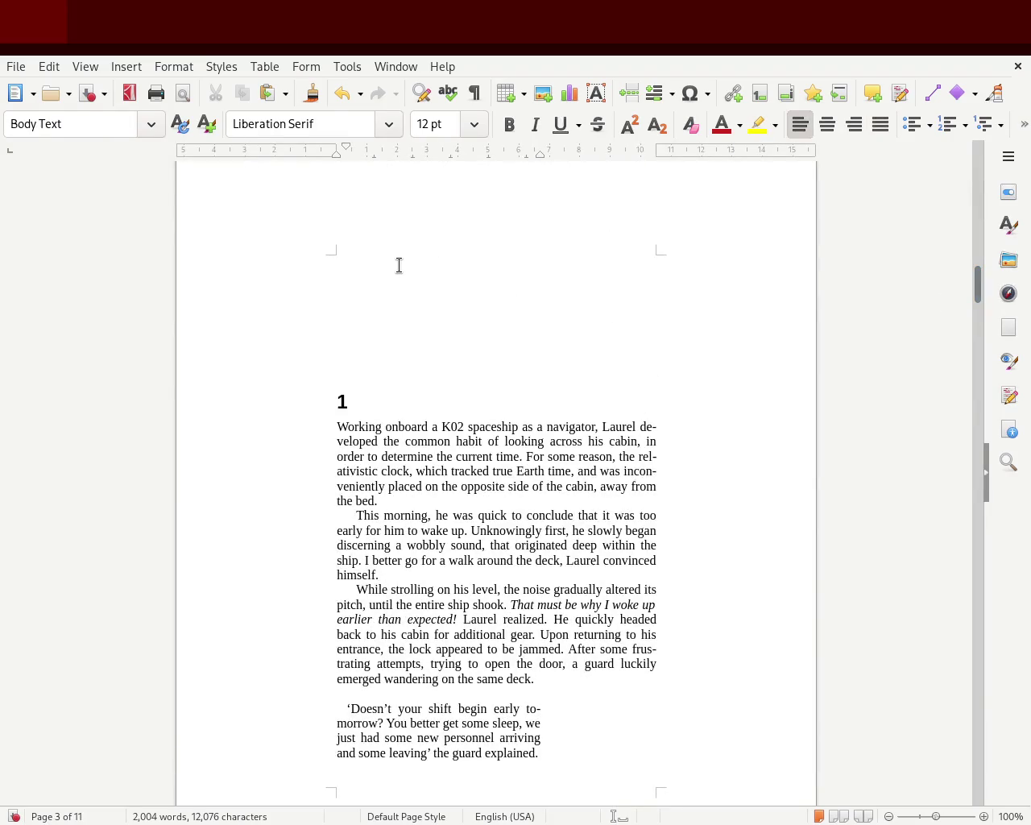
pyautogui.press('Delete')
pyautogui.press('Delete')
pyautogui.press('Delete')
pyautogui.press('Delete')
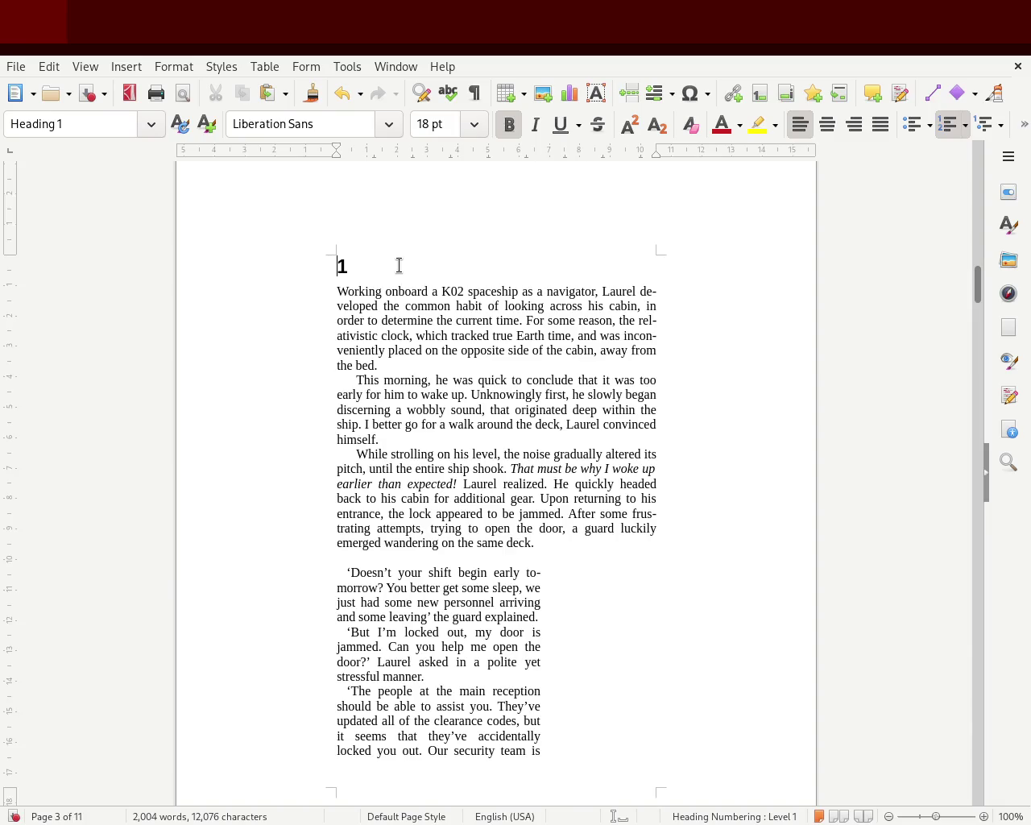
pyautogui.moveTo(975, 282)
pyautogui.mouseDown()
pyautogui.moveTo(974, 270)
pyautogui.moveTo(970, 298)
pyautogui.moveTo(970, 286)
pyautogui.mouseUp()
pyautogui.moveTo(653, 148); pyautogui.dragTo(687, 148)
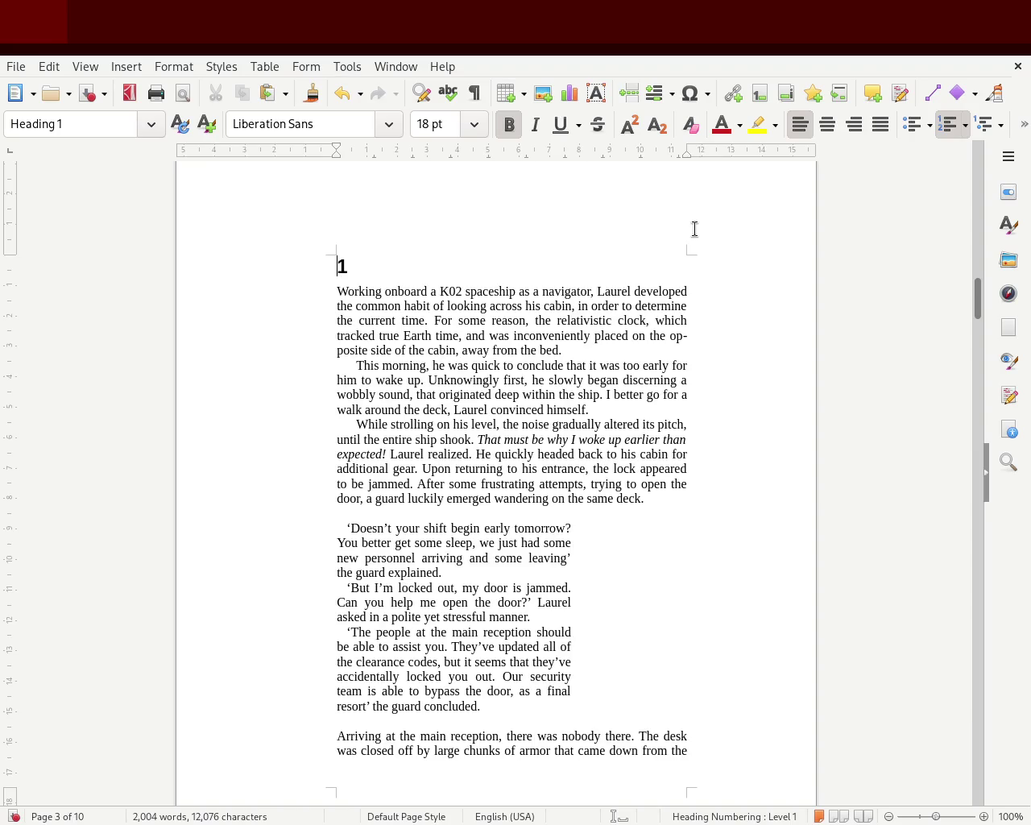
# Nudge the top page margin slightly larger, keeping the story at 10 pages.
pyautogui.moveTo(976, 294); pyautogui.dragTo(982, 337)
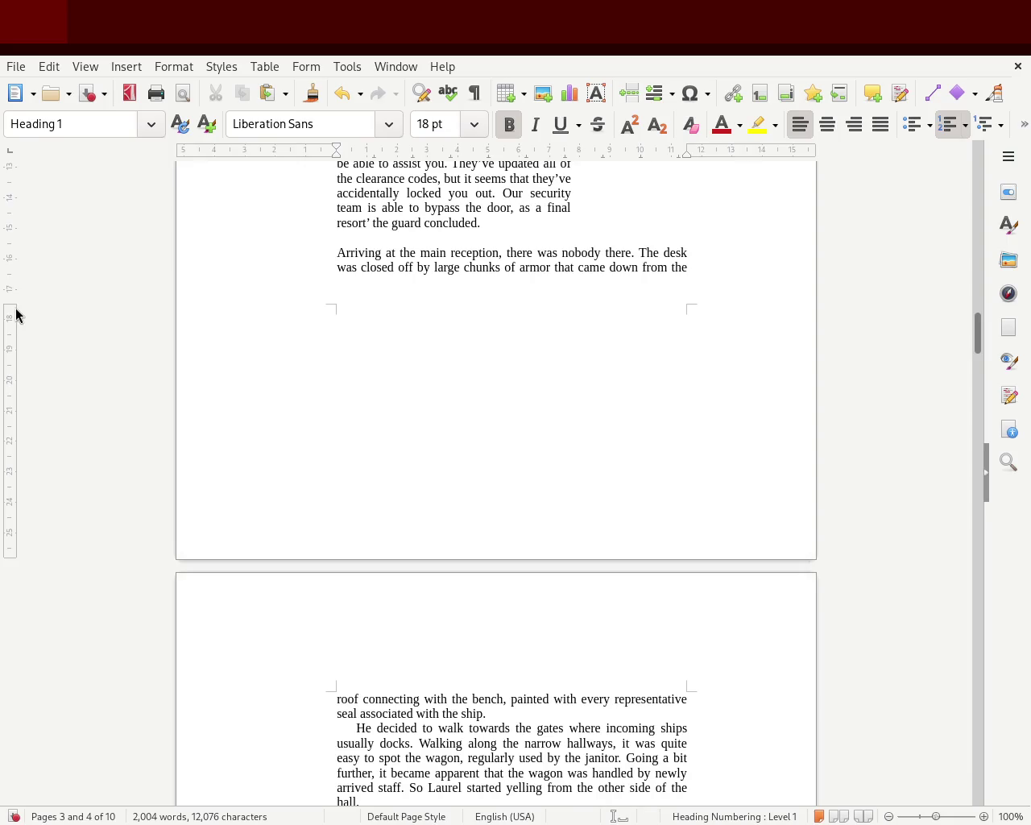
pyautogui.moveTo(12, 303); pyautogui.dragTo(35, 333)
pyautogui.moveTo(977, 298)
pyautogui.mouseDown()
pyautogui.moveTo(970, 274)
pyautogui.moveTo(961, 316)
pyautogui.mouseUp()
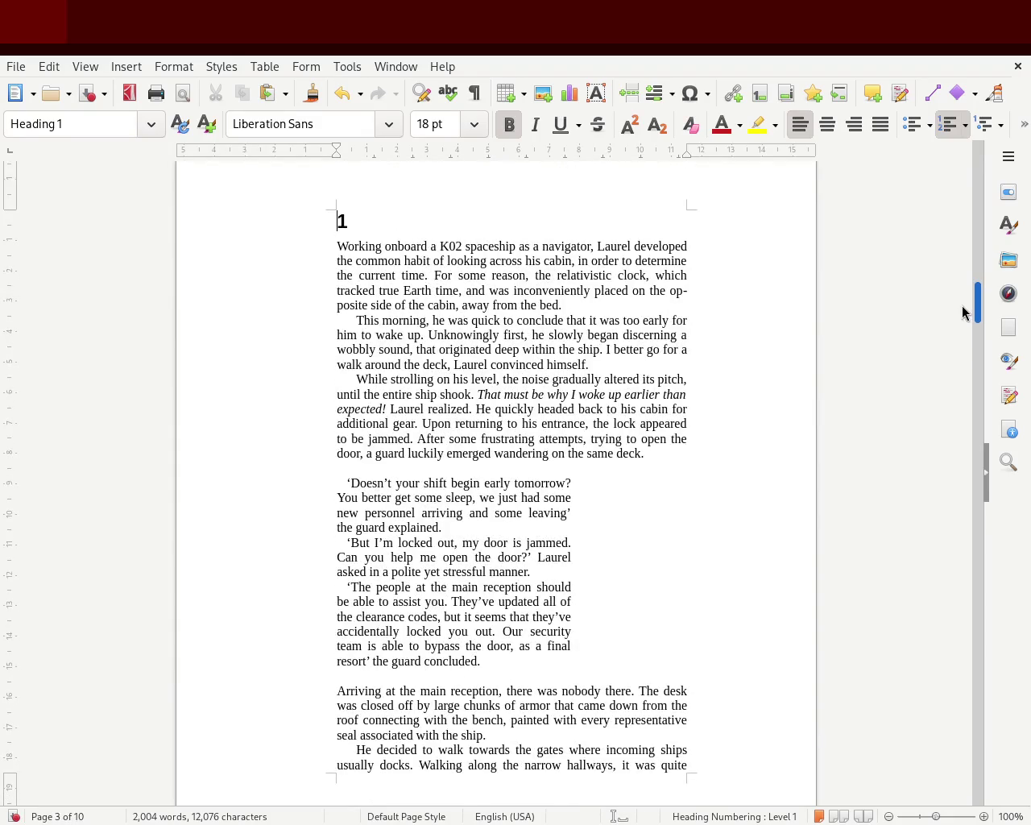
pyautogui.moveTo(960, 311)
pyautogui.mouseDown()
pyautogui.moveTo(962, 283)
pyautogui.moveTo(953, 307)
pyautogui.mouseUp()
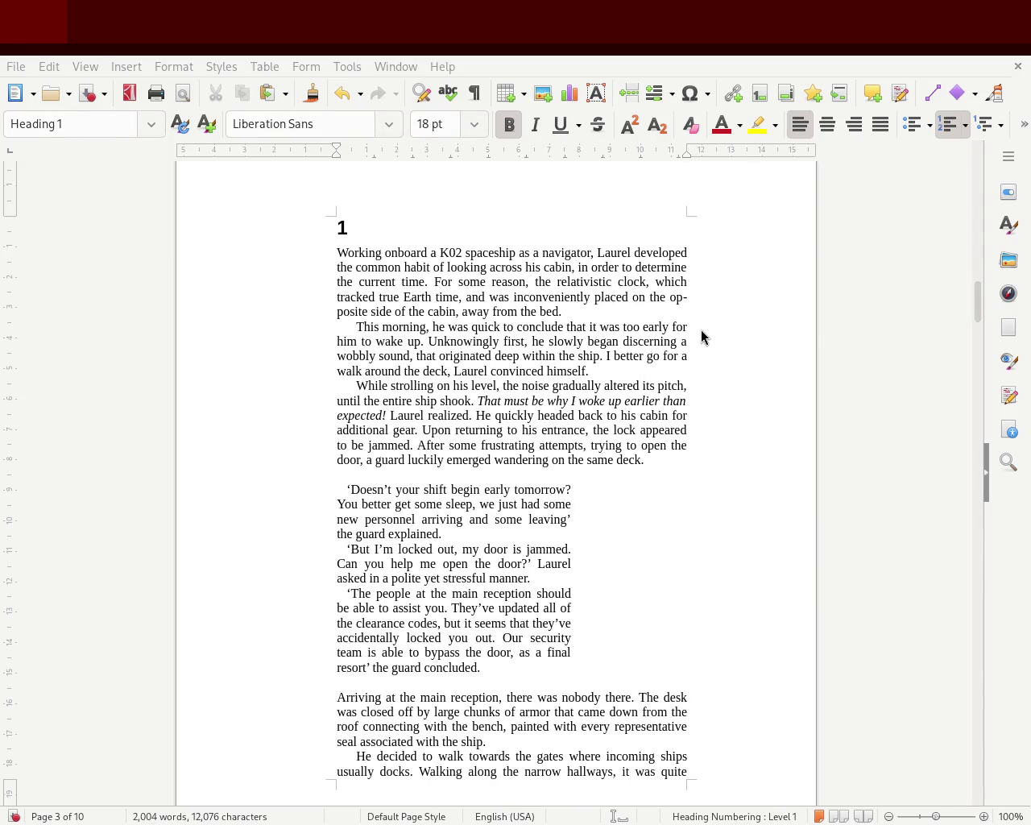
pyautogui.moveTo(975, 308)
pyautogui.mouseDown()
pyautogui.moveTo(976, 319)
pyautogui.moveTo(969, 150)
pyautogui.moveTo(955, 303)
pyautogui.mouseUp()
pyautogui.moveTo(973, 294)
pyautogui.mouseDown()
pyautogui.moveTo(964, 347)
pyautogui.moveTo(961, 230)
pyautogui.moveTo(937, 141)
pyautogui.moveTo(918, 299)
pyautogui.moveTo(918, 290)
pyautogui.mouseUp()
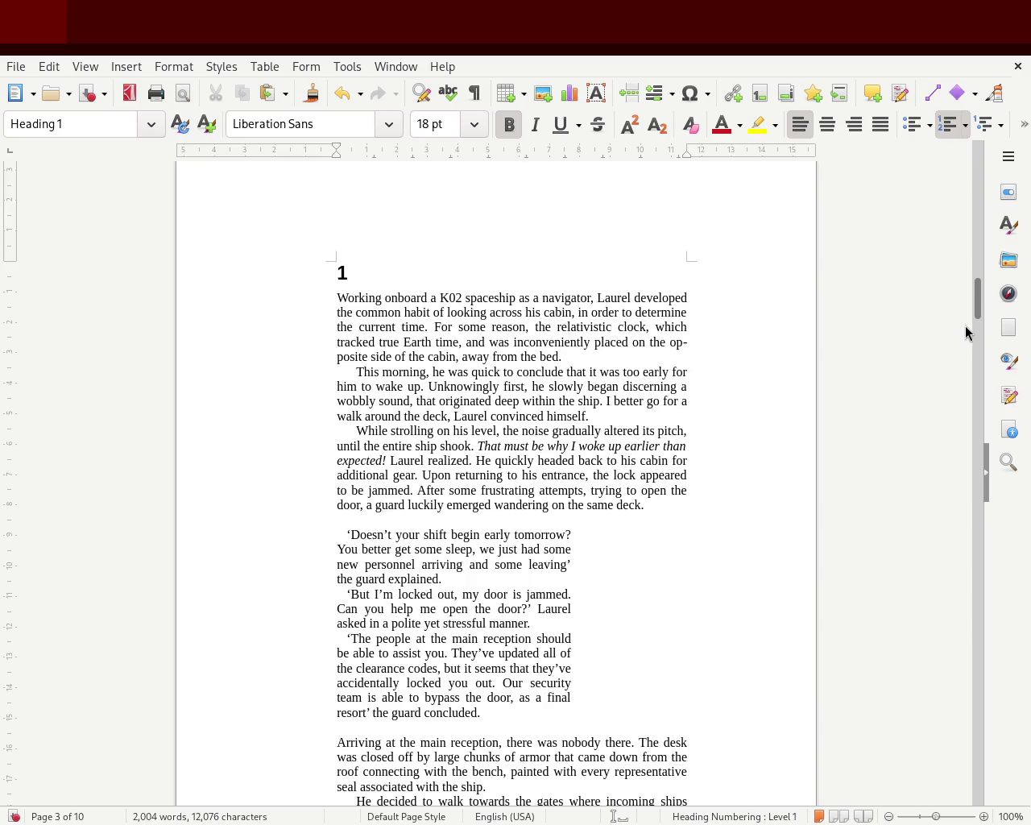
pyautogui.click(535, 371)
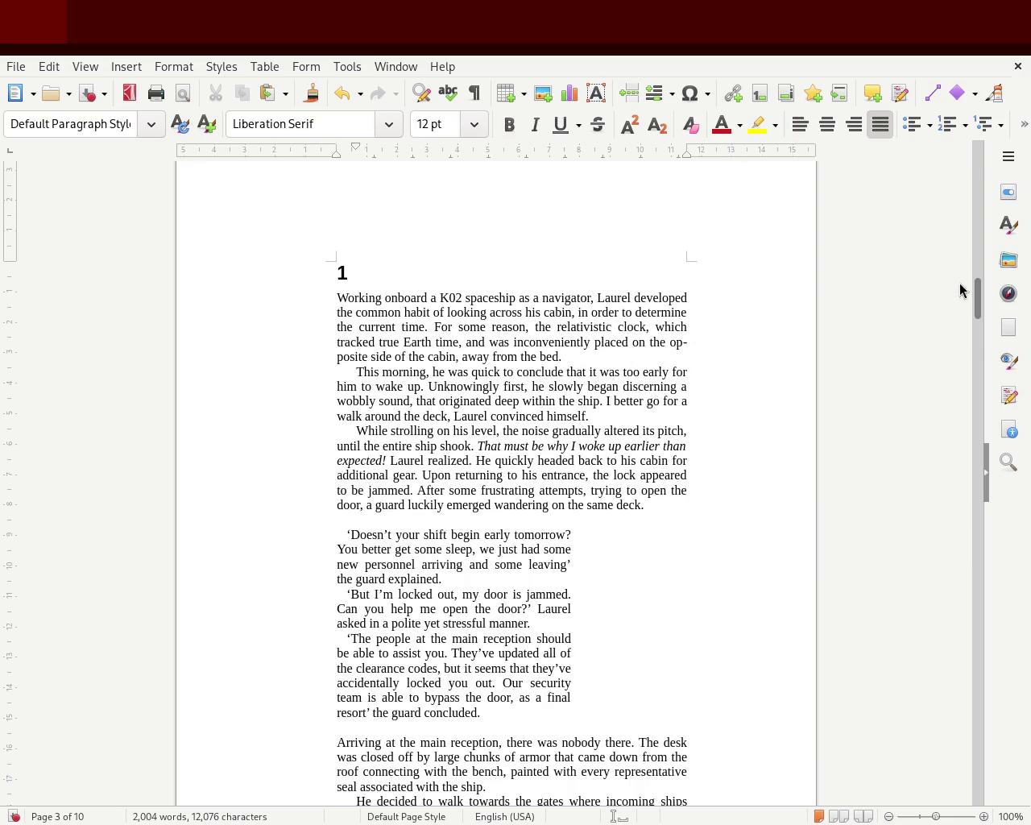
# Save the 10-page manuscript with its new margins using Ctrl+S.
pyautogui.moveTo(977, 299)
pyautogui.mouseDown()
pyautogui.moveTo(976, 173)
pyautogui.moveTo(945, 400)
pyautogui.moveTo(885, 362)
pyautogui.moveTo(946, 347)
pyautogui.moveTo(946, 384)
pyautogui.moveTo(940, 304)
pyautogui.mouseUp()
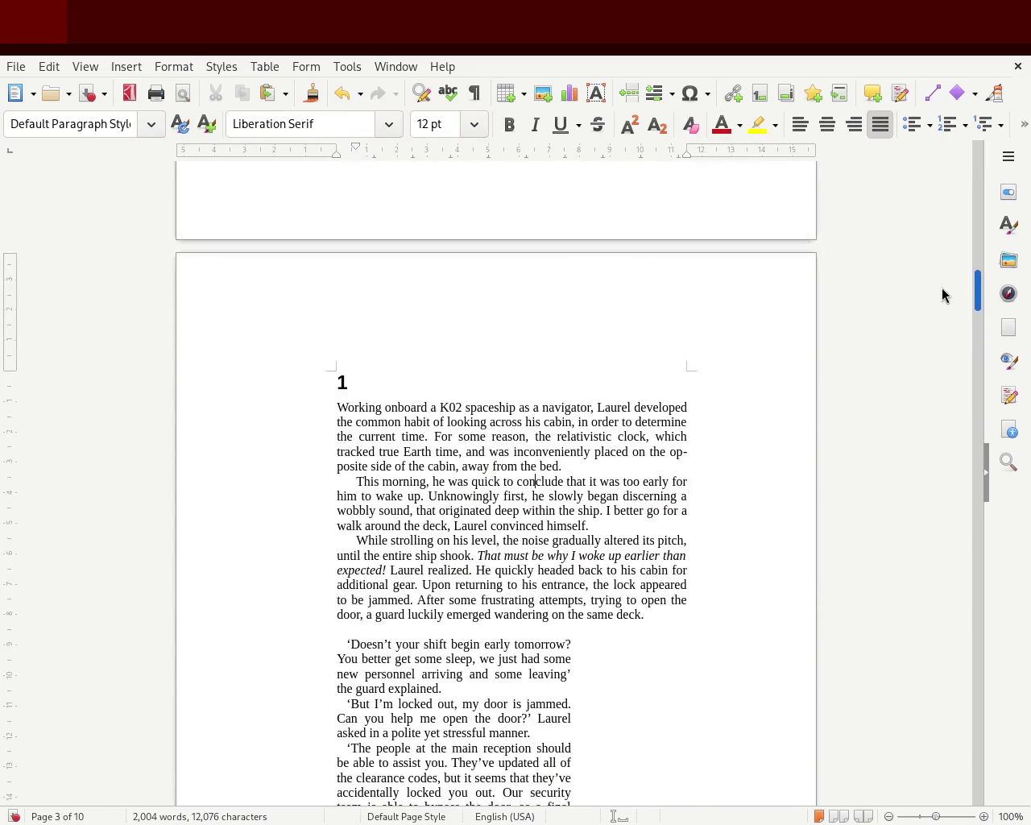
pyautogui.scroll(-2, 943, 295)
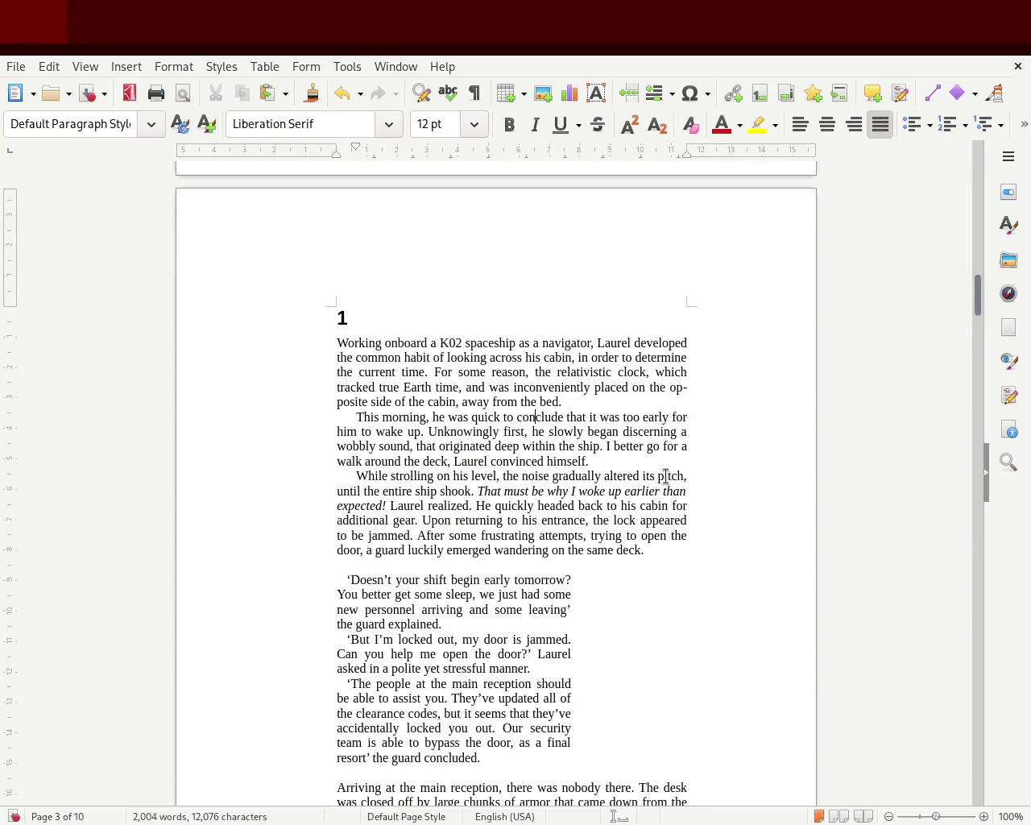
pyautogui.hotkey('ctrl', 's')
pyautogui.moveTo(978, 295); pyautogui.dragTo(977, 317)
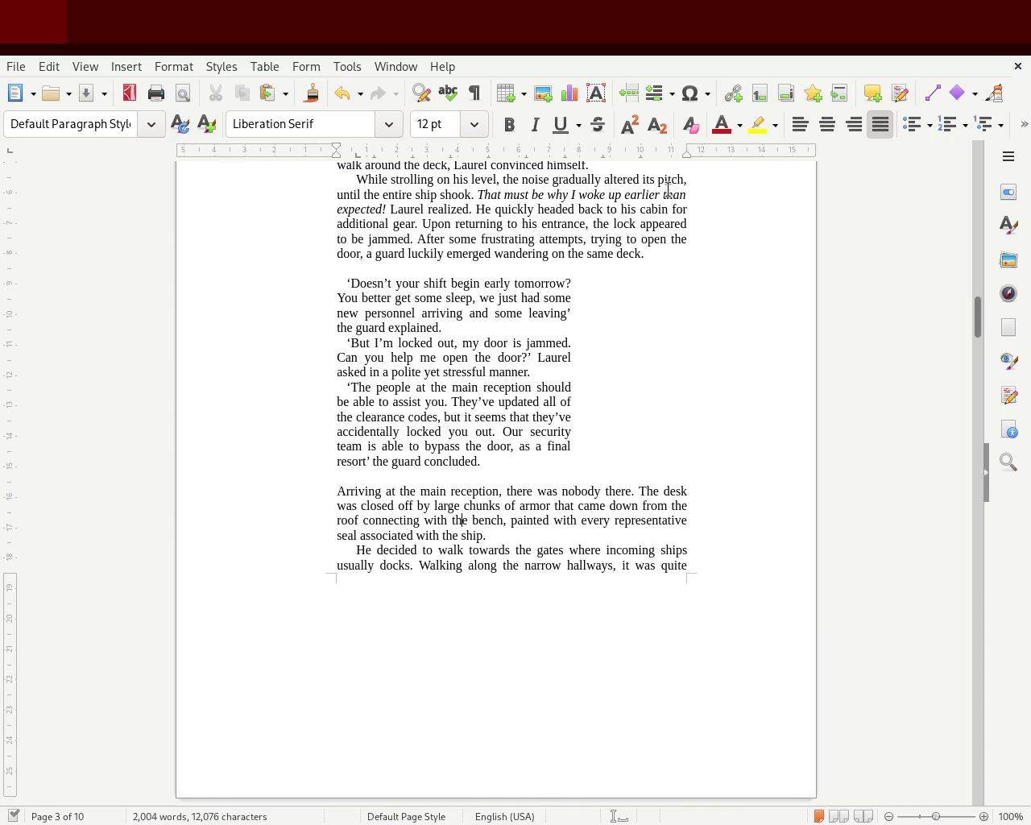
pyautogui.moveTo(972, 353); pyautogui.dragTo(941, 348)
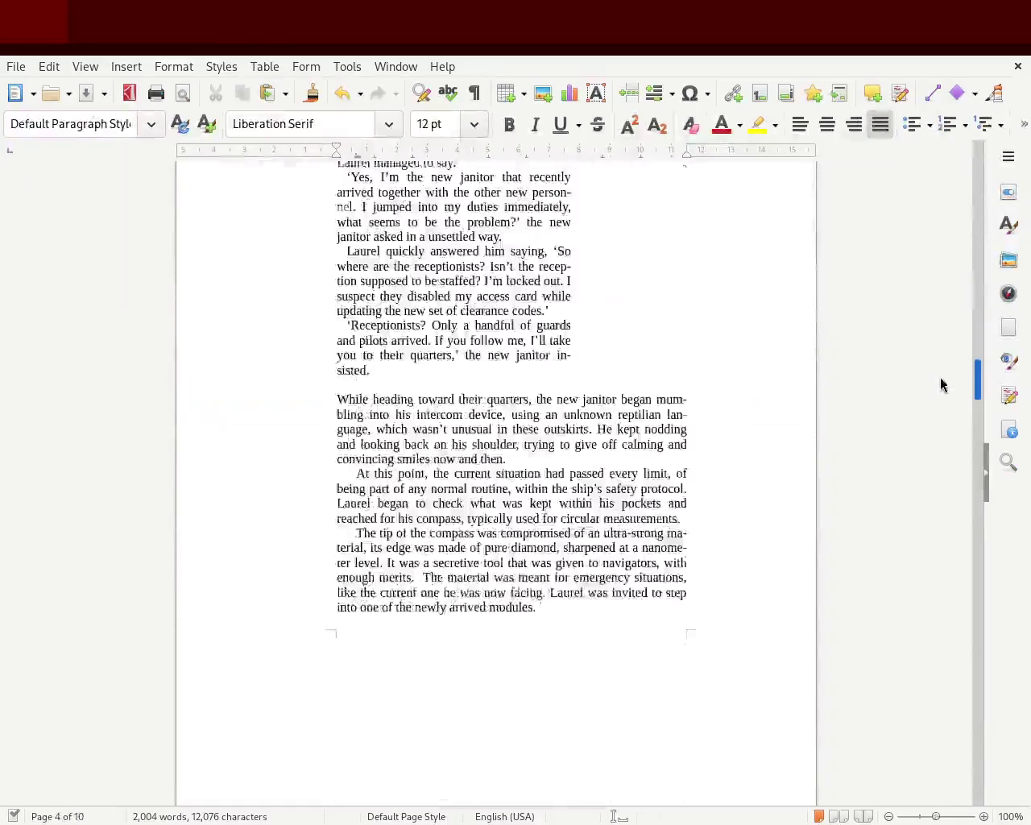
# Put the caret in the 'The tip of the compass' paragraph and open the sidebar Styles deck.
pyautogui.moveTo(941, 348); pyautogui.dragTo(946, 370)
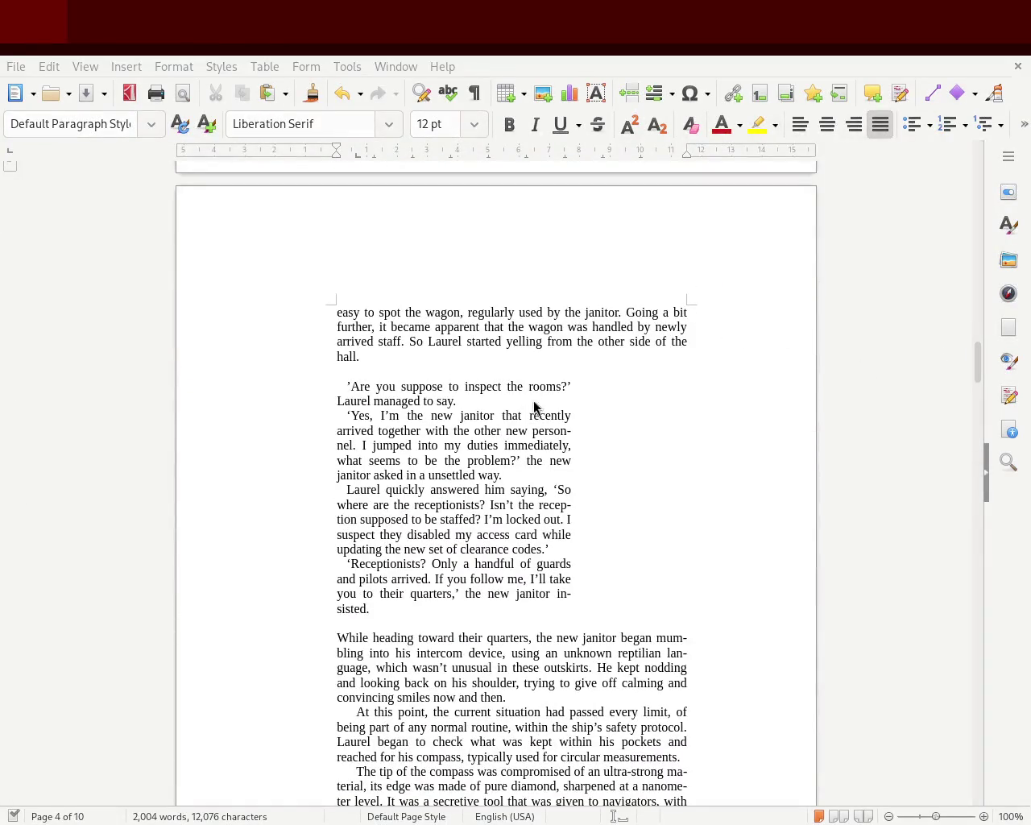
pyautogui.moveTo(978, 361)
pyautogui.mouseDown()
pyautogui.moveTo(978, 271)
pyautogui.moveTo(960, 393)
pyautogui.mouseUp()
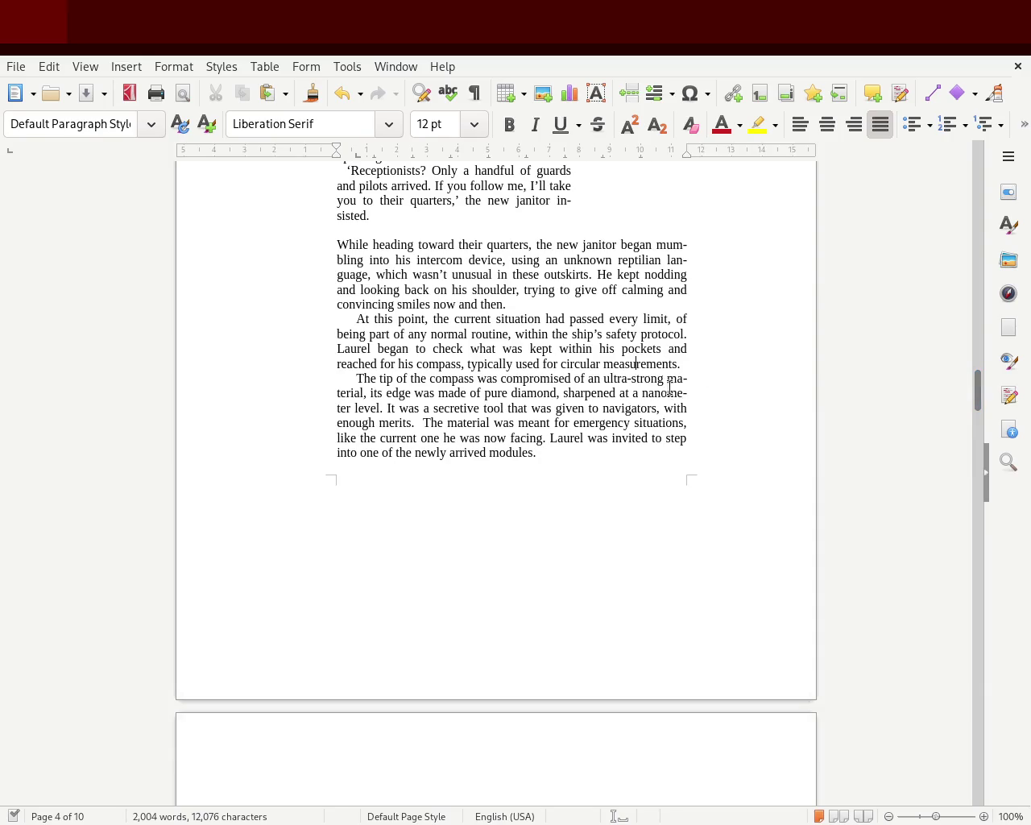
pyautogui.click(678, 392)
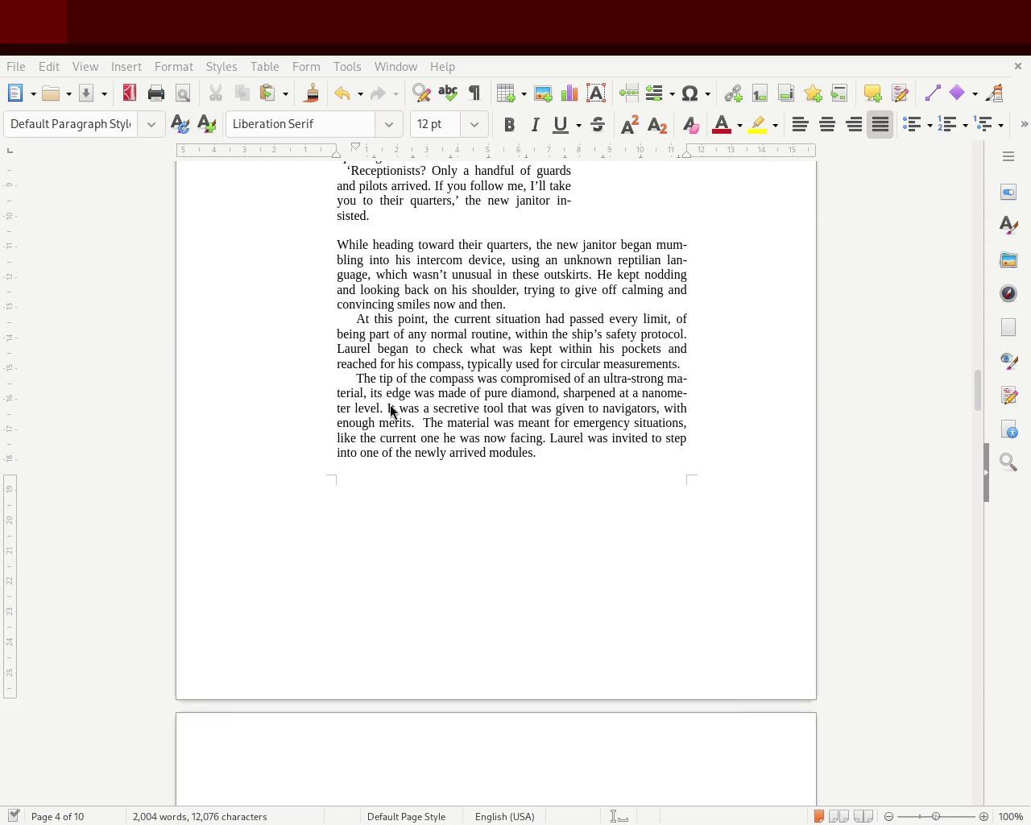
pyautogui.click(1008, 227)
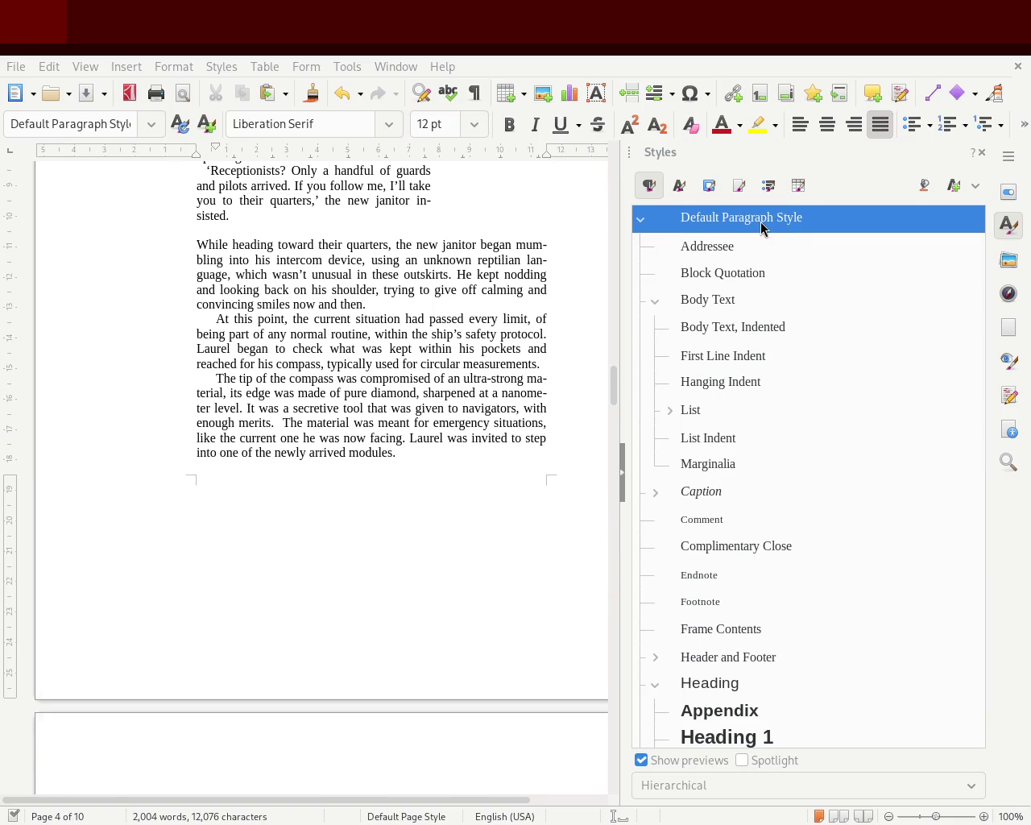
pyautogui.click(640, 222)
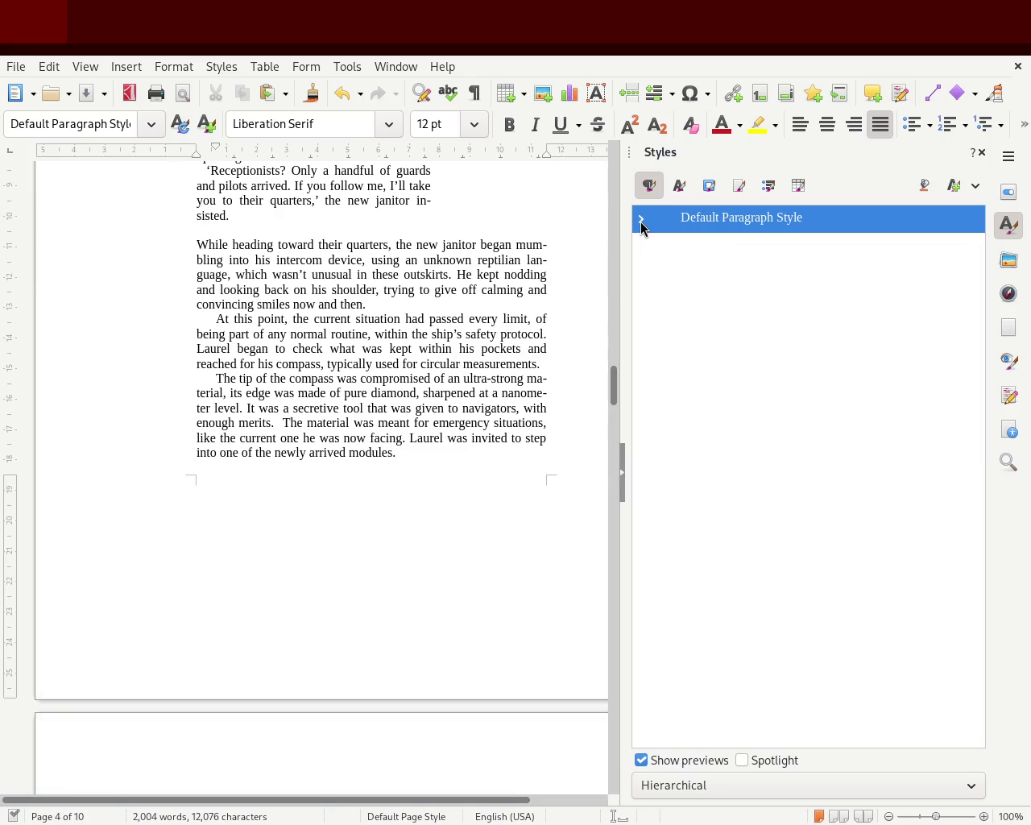
pyautogui.click(640, 221)
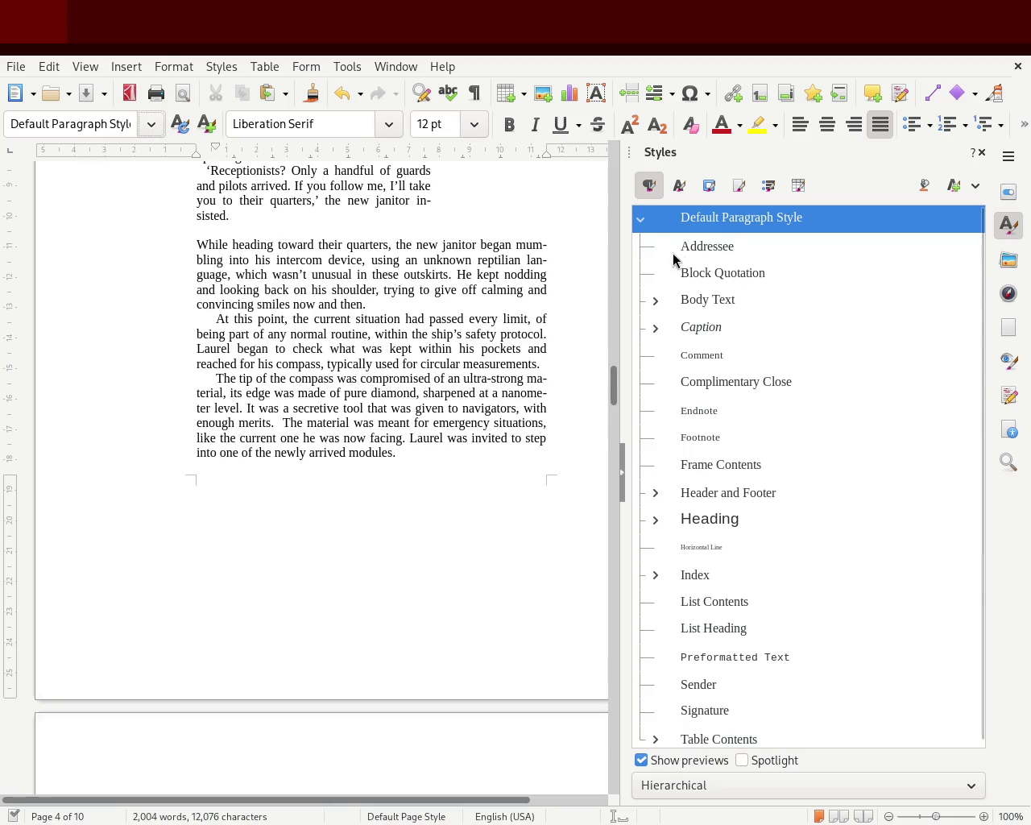
pyautogui.click(638, 222)
pyautogui.click(638, 222)
pyautogui.click(638, 222)
pyautogui.click(638, 222)
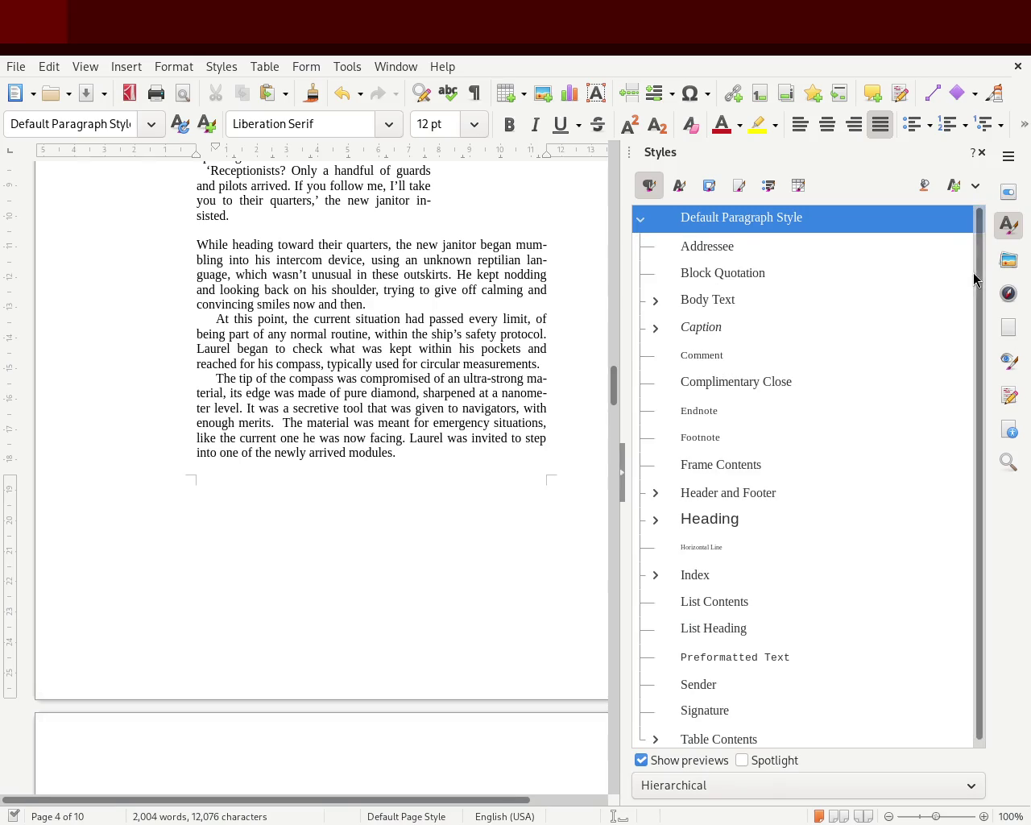
pyautogui.scroll(-1, 981, 325)
pyautogui.scroll(1, 977, 322)
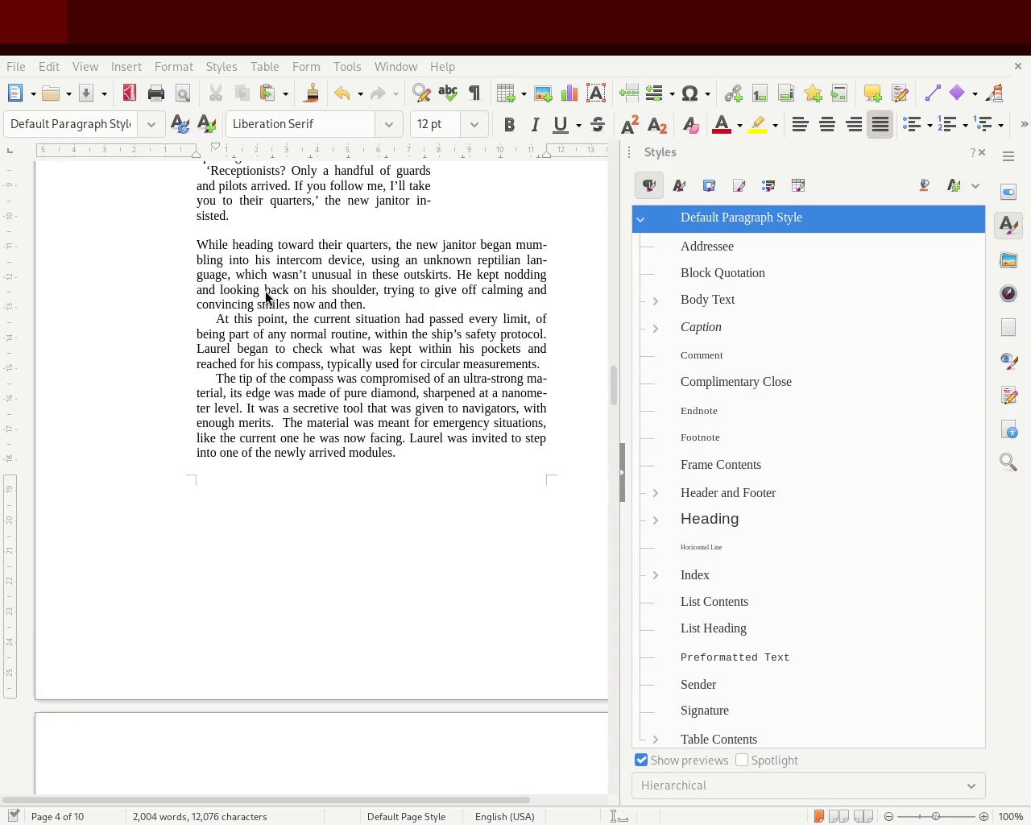
pyautogui.moveTo(472, 448)
pyautogui.mouseDown()
pyautogui.moveTo(180, 293)
pyautogui.moveTo(161, 271)
pyautogui.mouseUp()
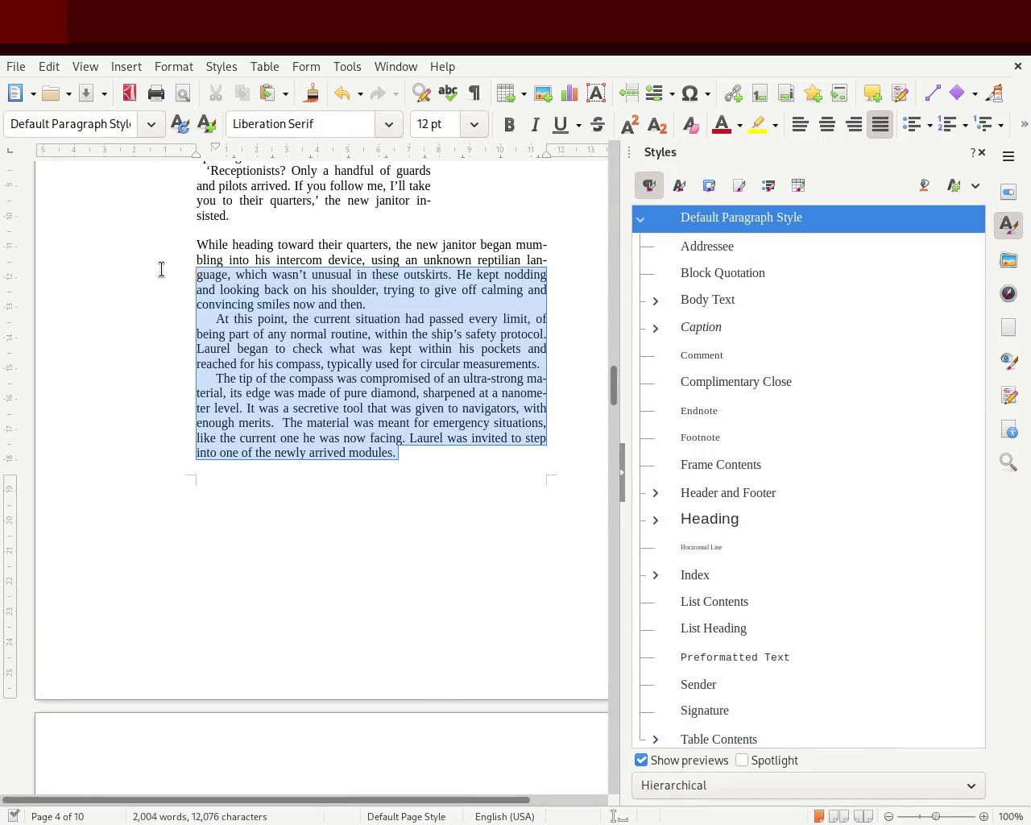
pyautogui.click(365, 422)
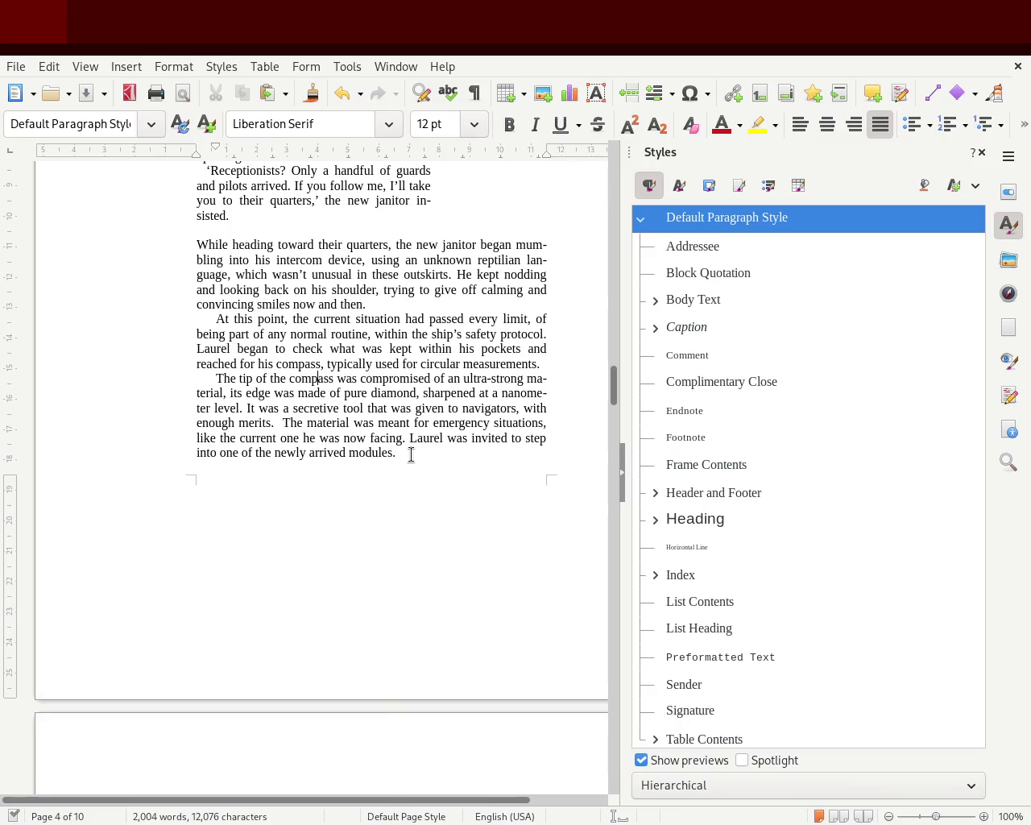
pyautogui.moveTo(398, 453); pyautogui.dragTo(177, 251)
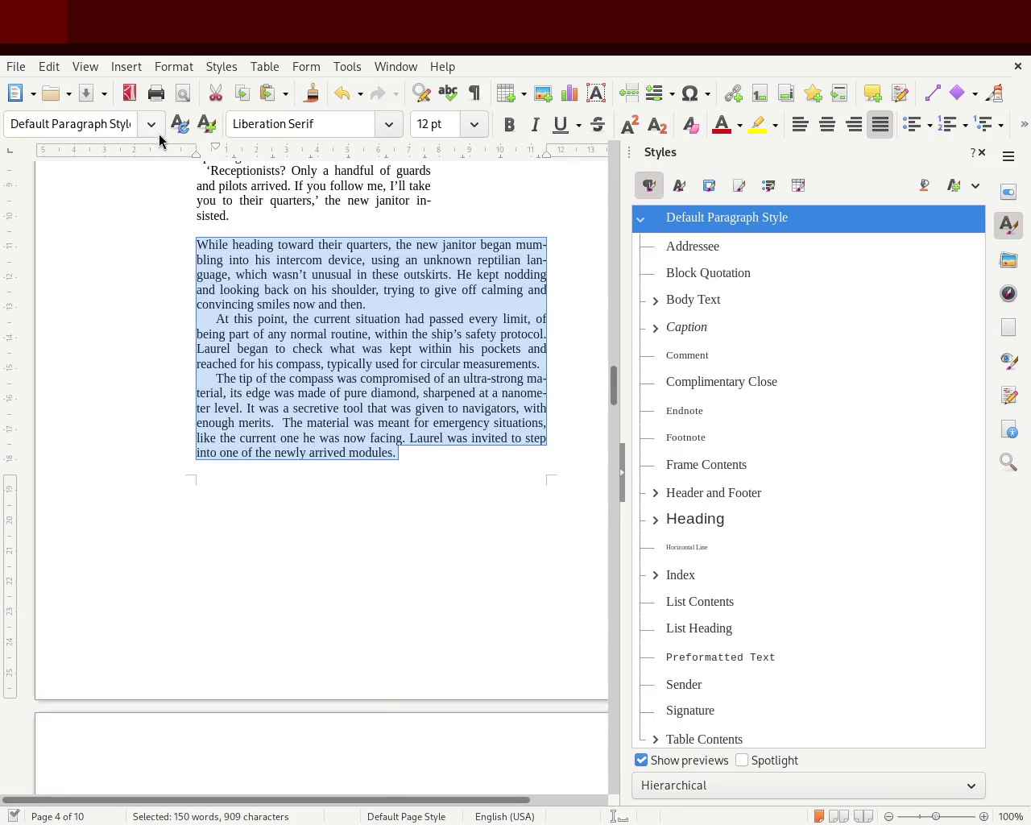
pyautogui.click(425, 345)
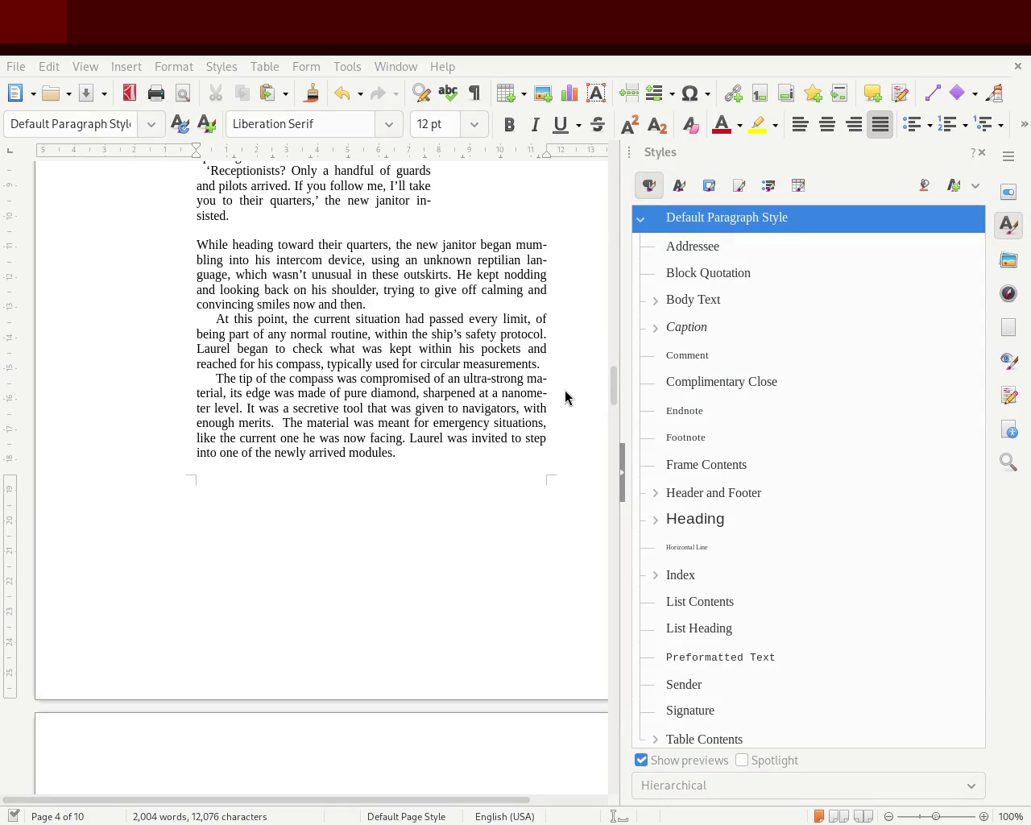
pyautogui.click(341, 382)
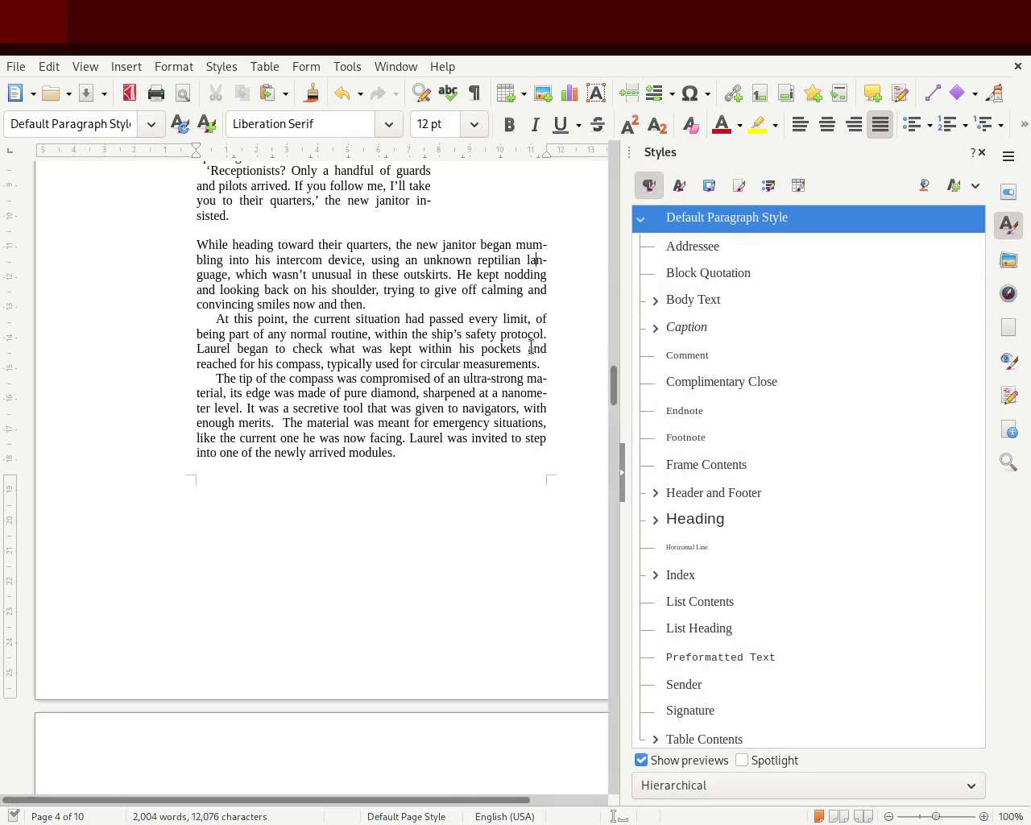
pyautogui.click(983, 154)
pyautogui.doubleClick(683, 260)
pyautogui.click(702, 261)
pyautogui.moveTo(979, 399)
pyautogui.mouseDown()
pyautogui.moveTo(966, 173)
pyautogui.moveTo(957, 311)
pyautogui.mouseUp()
pyautogui.moveTo(339, 259)
pyautogui.mouseDown()
pyautogui.moveTo(350, 291)
pyautogui.moveTo(537, 525)
pyautogui.mouseUp()
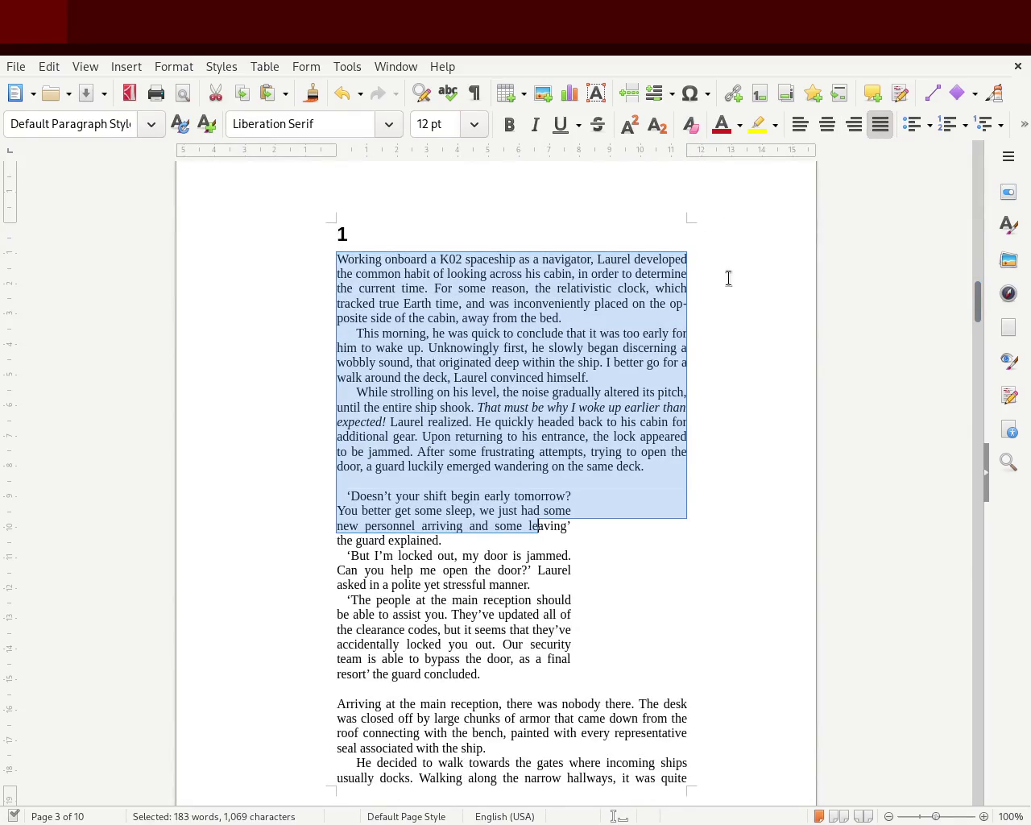
pyautogui.click(707, 292)
pyautogui.moveTo(683, 304); pyautogui.dragTo(683, 305)
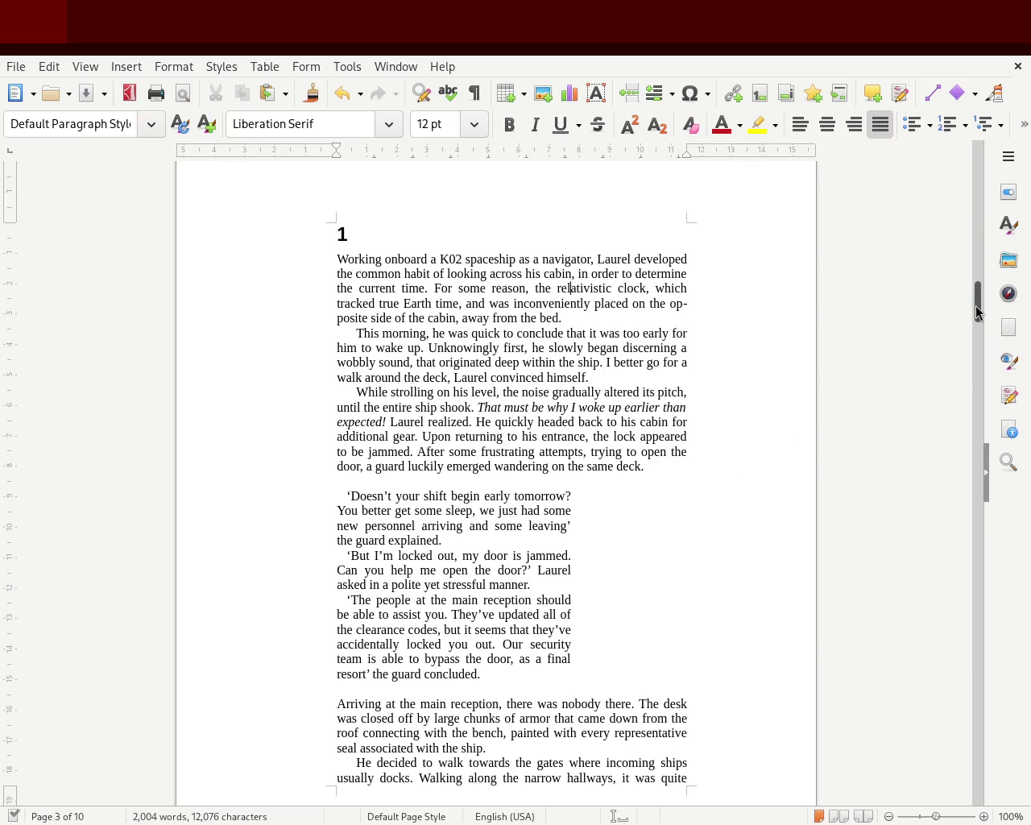
pyautogui.moveTo(976, 313)
pyautogui.mouseDown()
pyautogui.moveTo(973, 325)
pyautogui.moveTo(974, 305)
pyautogui.mouseUp()
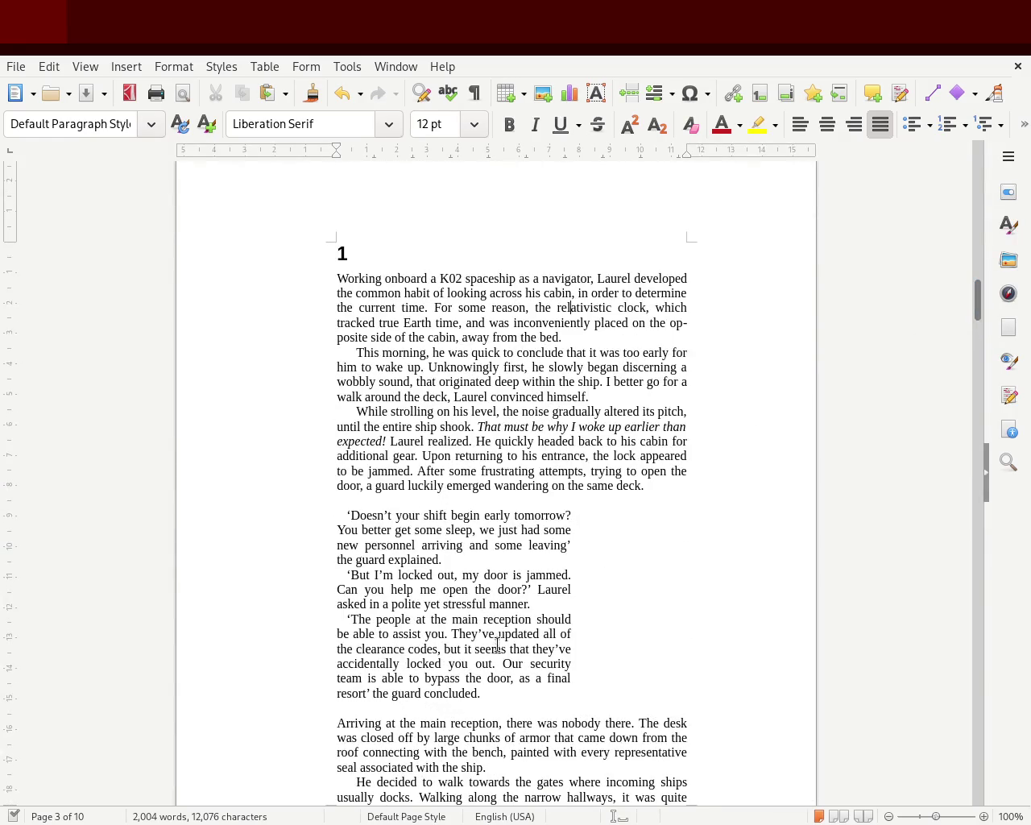
pyautogui.moveTo(496, 689); pyautogui.dragTo(283, 514)
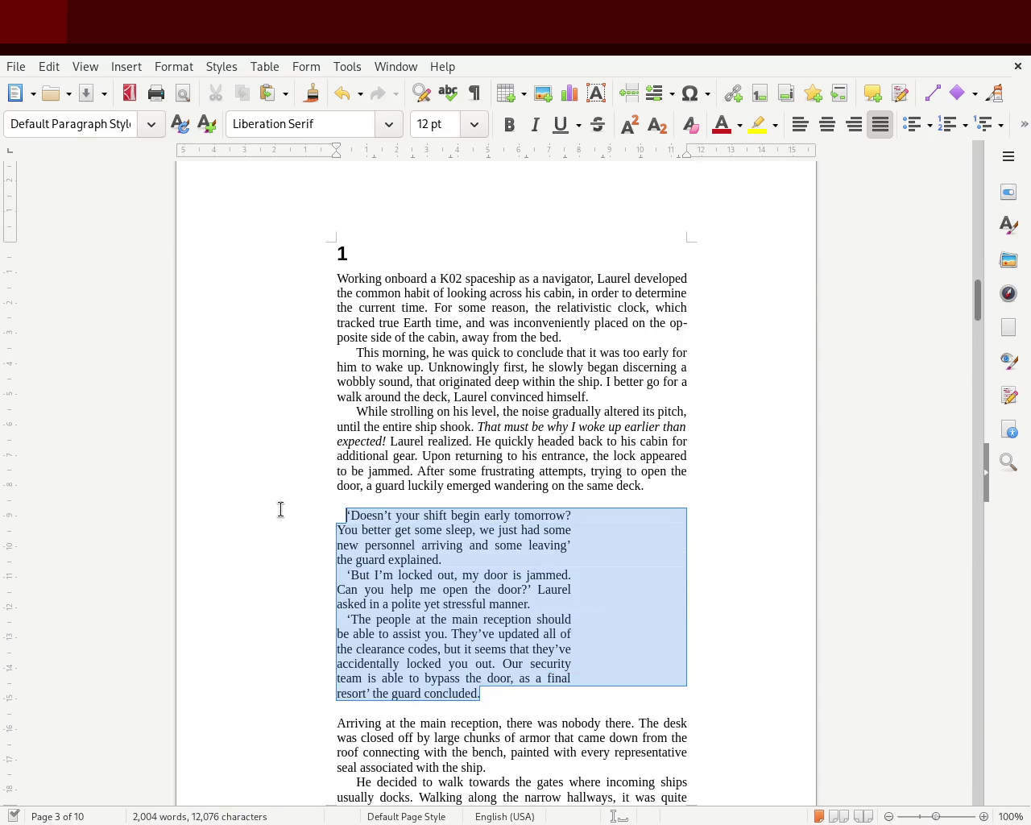
# Select the three chapter 1 dialogue paragraphs.
pyautogui.click(355, 356)
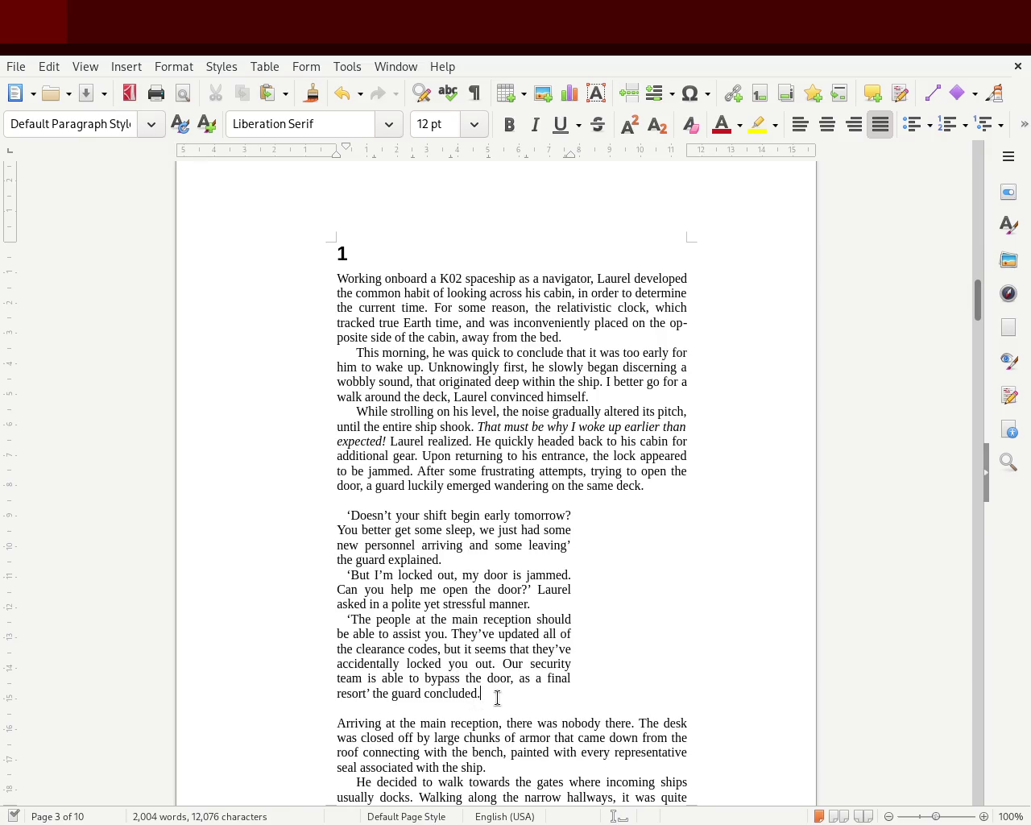
pyautogui.moveTo(498, 697); pyautogui.dragTo(292, 509)
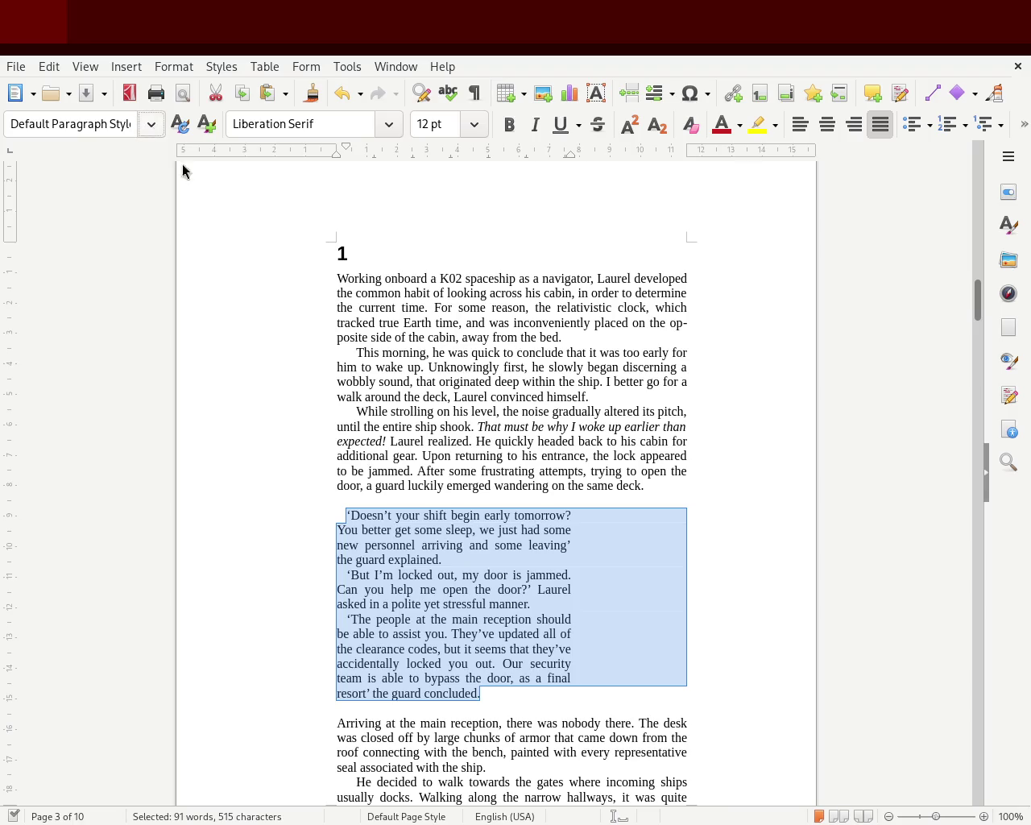
pyautogui.click(403, 525)
pyautogui.moveTo(496, 694); pyautogui.dragTo(297, 511)
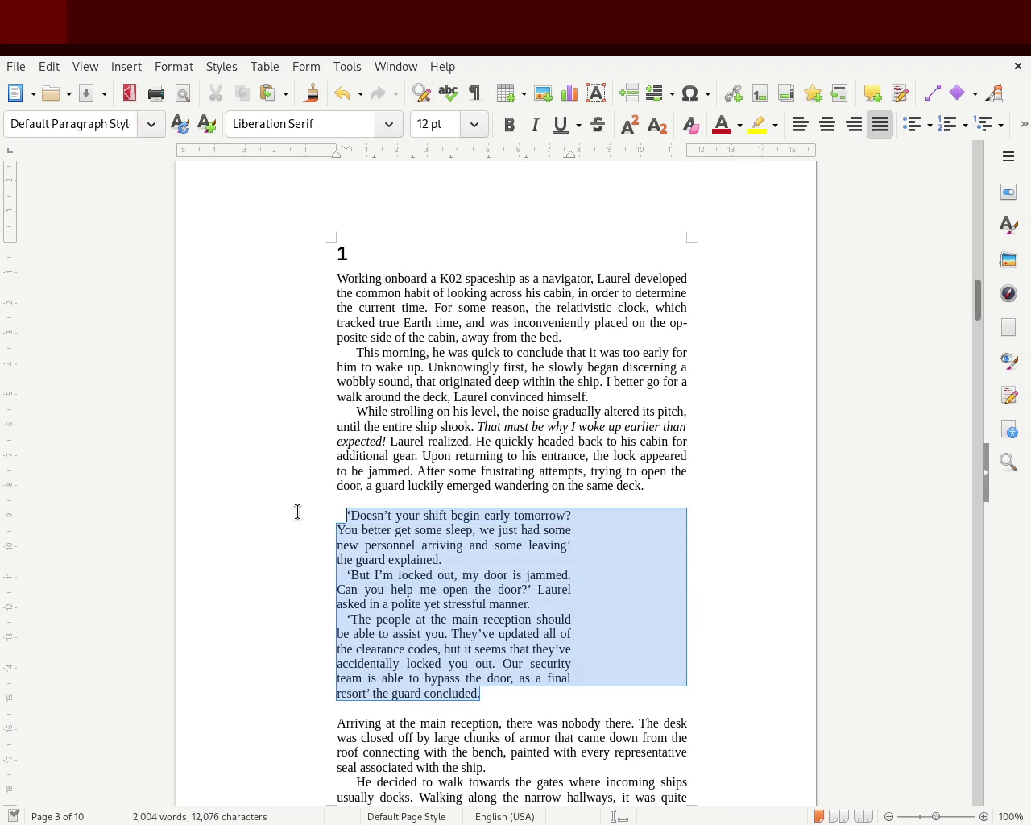
pyautogui.click(377, 488)
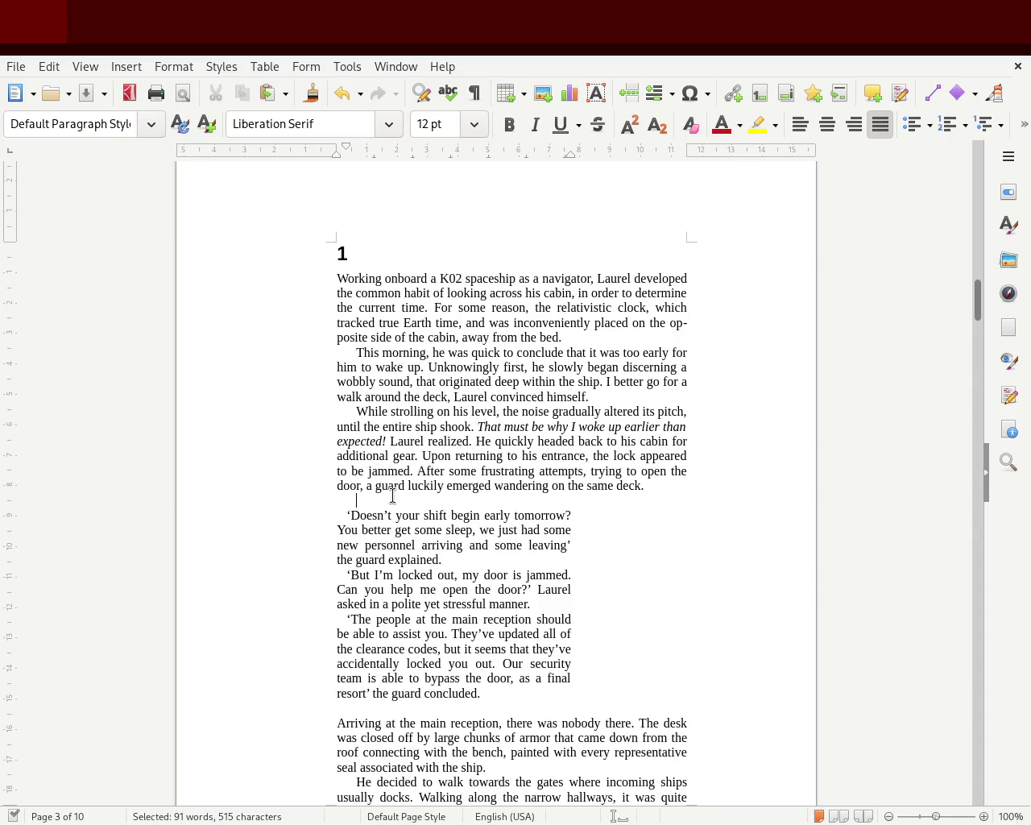
pyautogui.moveTo(976, 292); pyautogui.dragTo(975, 295)
pyautogui.click(621, 495)
pyautogui.click(738, 485)
pyautogui.moveTo(973, 325)
pyautogui.mouseDown()
pyautogui.moveTo(985, 364)
pyautogui.moveTo(992, 310)
pyautogui.mouseUp()
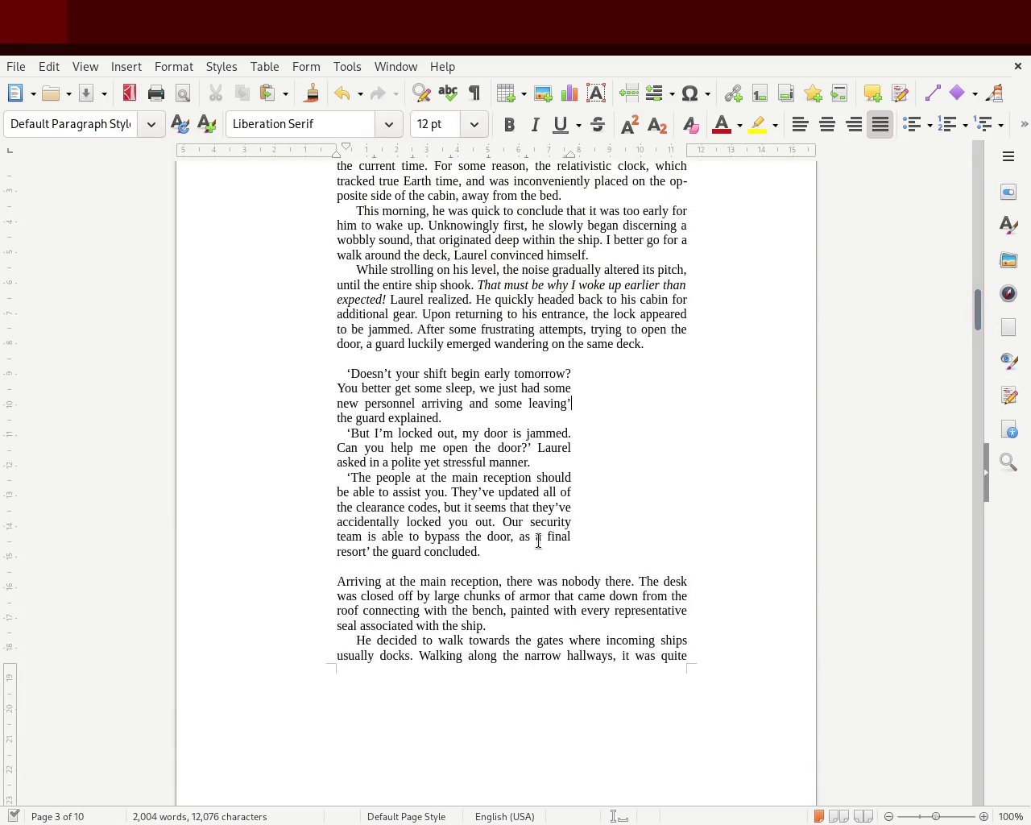
pyautogui.moveTo(500, 549); pyautogui.dragTo(268, 379)
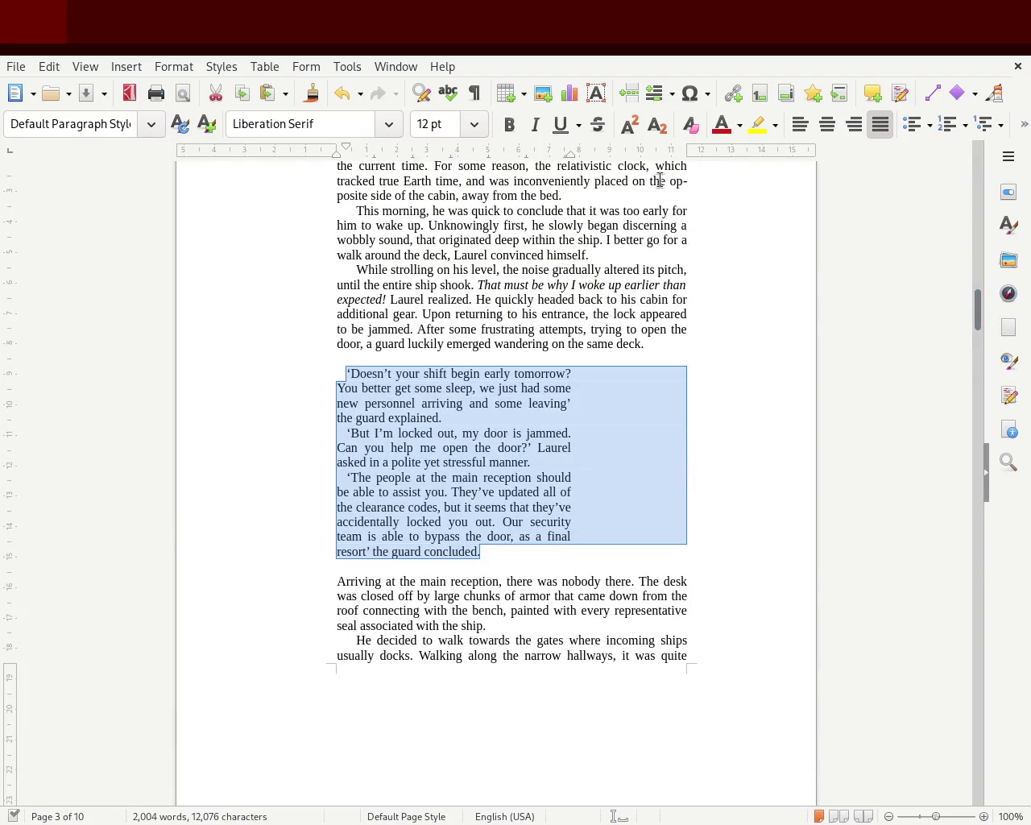
# Move the dialogue's right indent further right, then pull it back slightly left.
pyautogui.moveTo(570, 158); pyautogui.dragTo(607, 163)
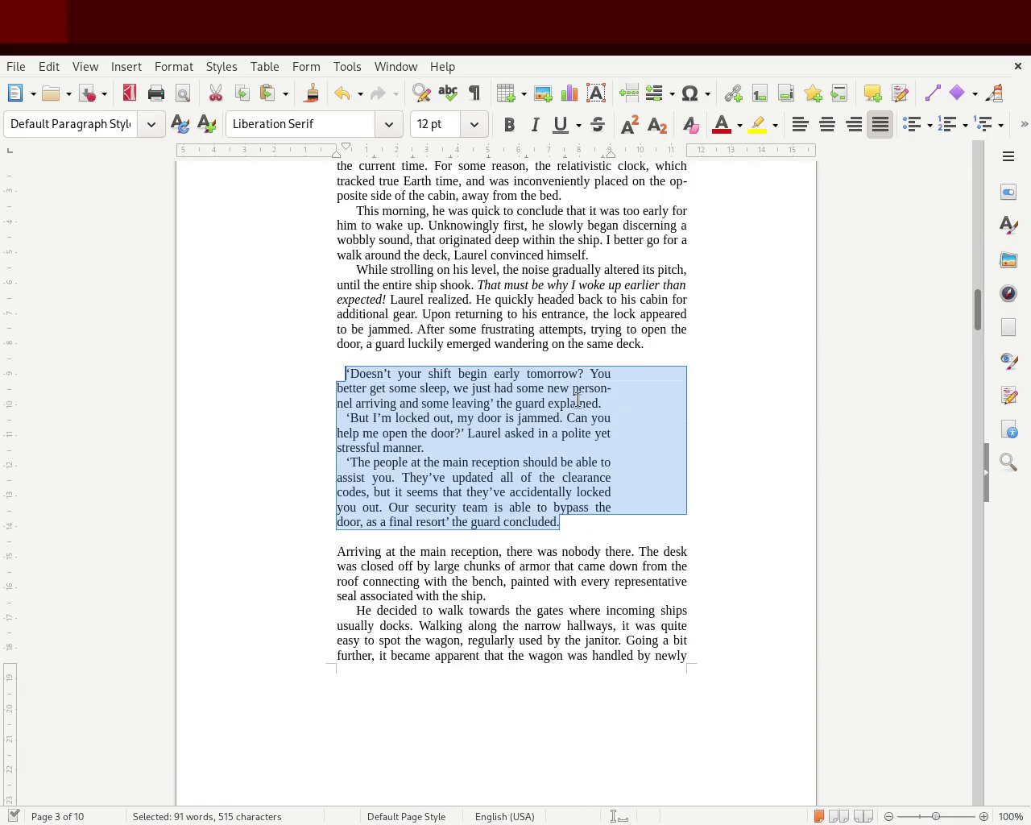
pyautogui.click(638, 466)
pyautogui.moveTo(574, 526); pyautogui.dragTo(248, 368)
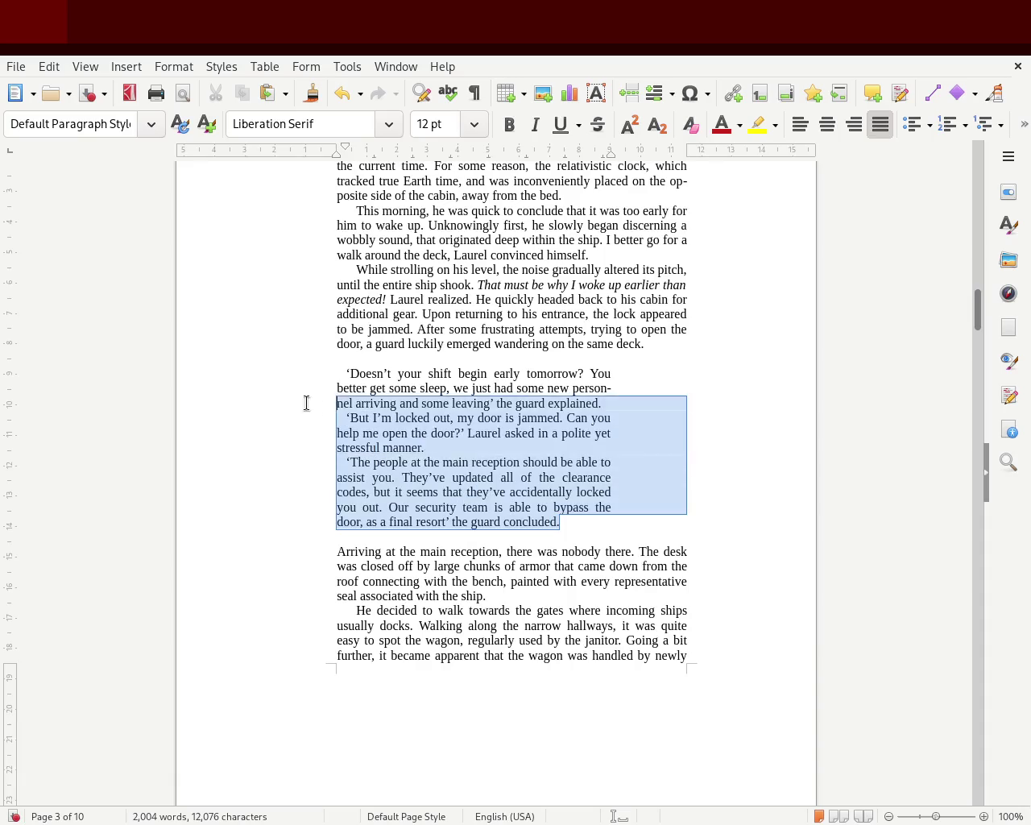
pyautogui.click(487, 432)
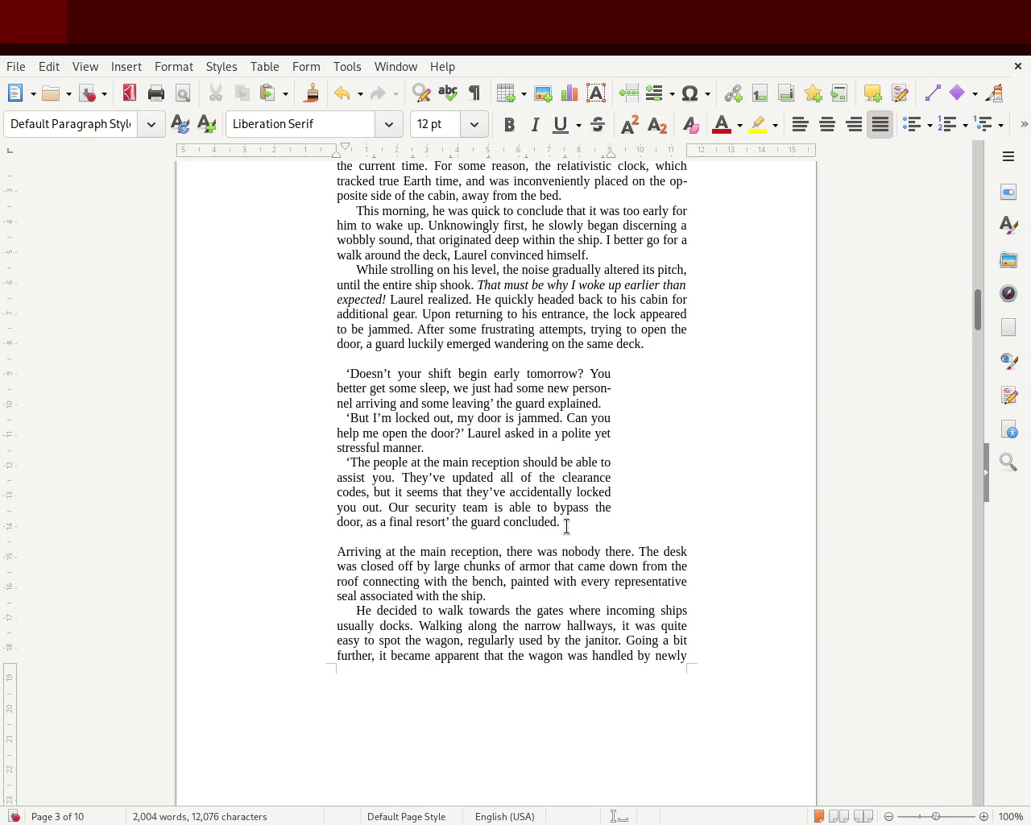
pyautogui.moveTo(568, 522); pyautogui.dragTo(251, 370)
pyautogui.moveTo(619, 153); pyautogui.dragTo(581, 168)
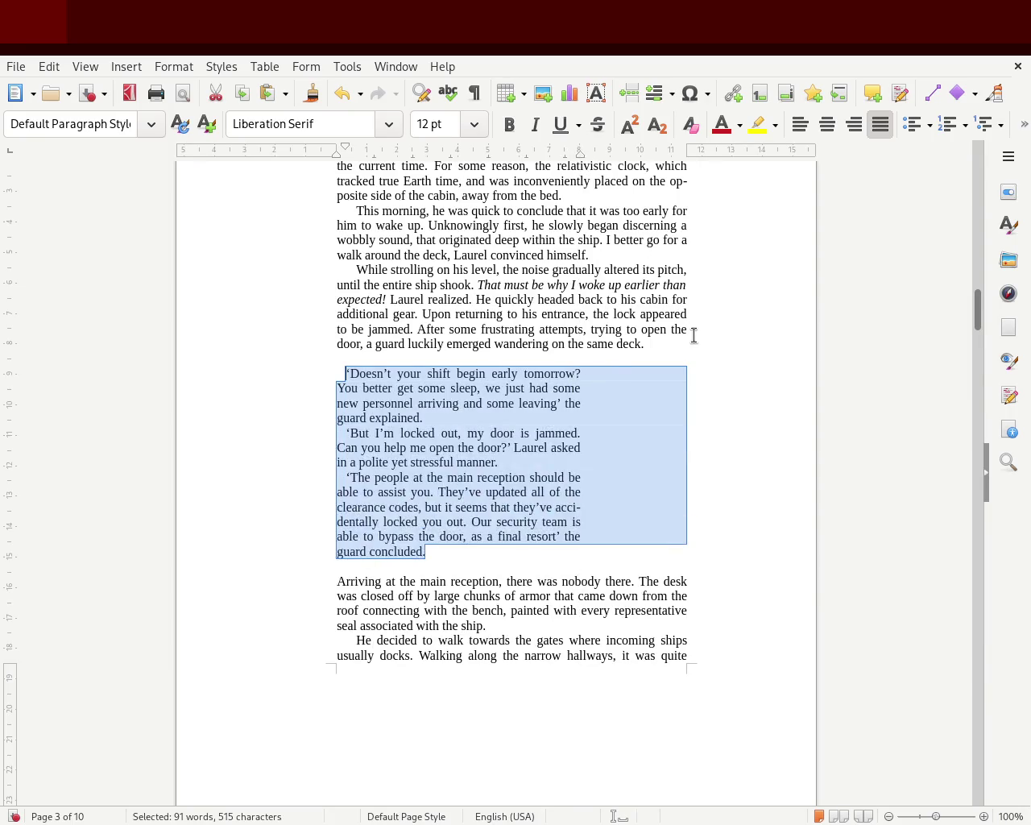
pyautogui.click(684, 403)
# Select the janitor dialogue paragraphs further down.
pyautogui.moveTo(979, 333); pyautogui.dragTo(979, 300)
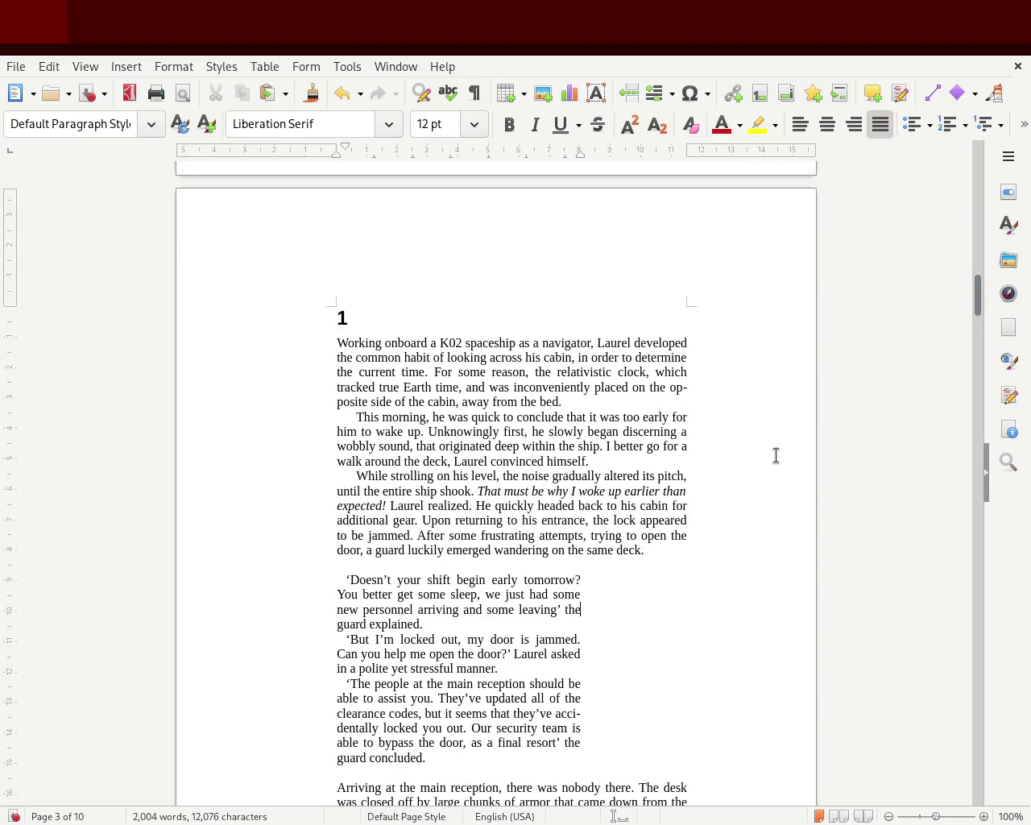
pyautogui.moveTo(976, 295); pyautogui.dragTo(976, 364)
pyautogui.moveTo(430, 677)
pyautogui.mouseDown()
pyautogui.moveTo(357, 594)
pyautogui.moveTo(293, 442)
pyautogui.mouseUp()
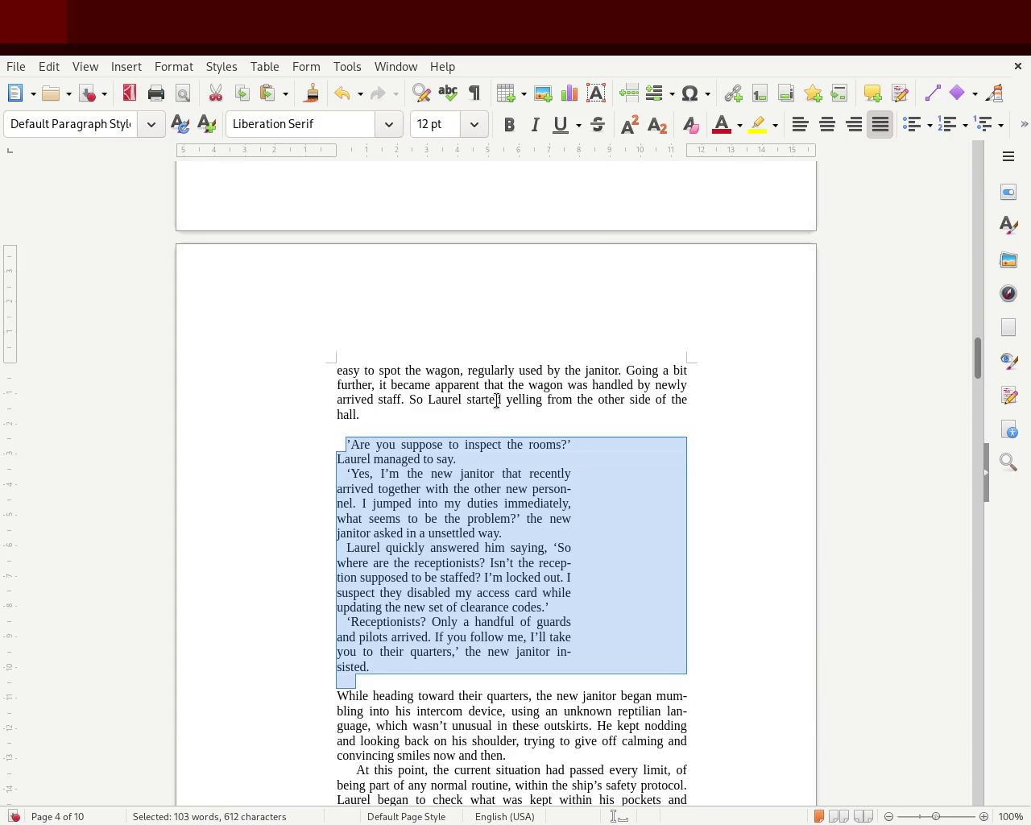
pyautogui.moveTo(384, 665); pyautogui.dragTo(279, 446)
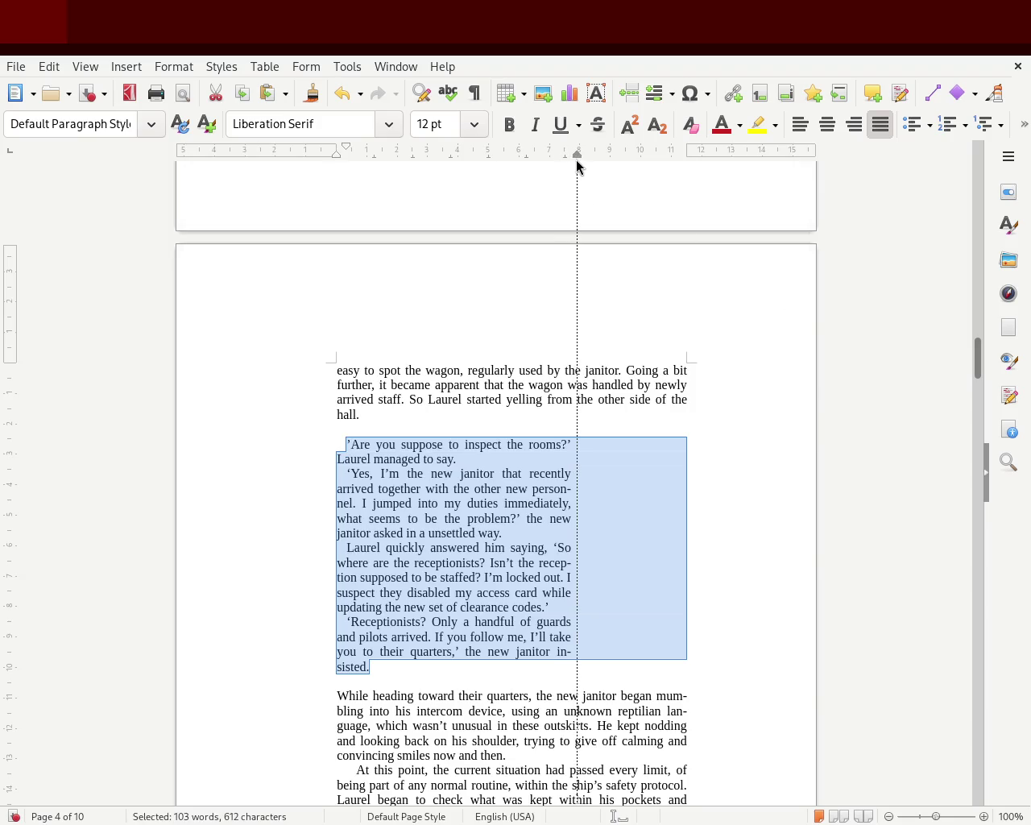
pyautogui.moveTo(576, 160); pyautogui.dragTo(579, 162)
pyautogui.moveTo(580, 167); pyautogui.dragTo(580, 167)
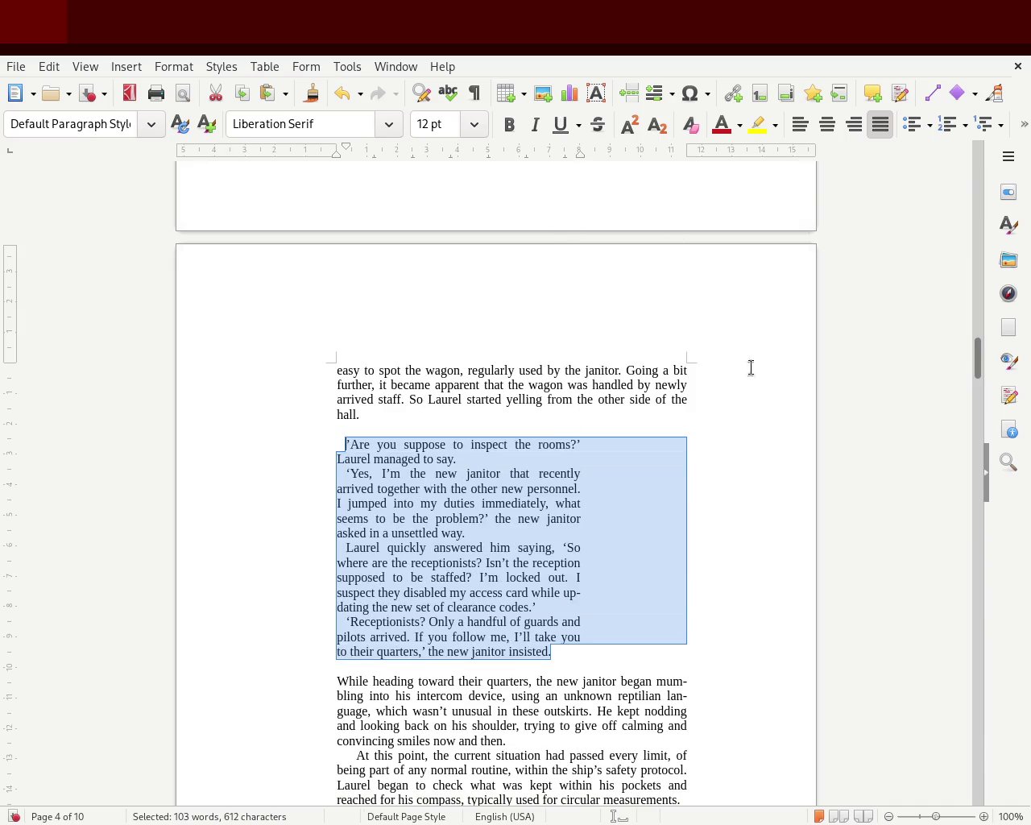
pyautogui.click(675, 493)
pyautogui.moveTo(977, 357)
pyautogui.mouseDown()
pyautogui.moveTo(980, 314)
pyautogui.moveTo(979, 362)
pyautogui.mouseUp()
pyautogui.hotkey('ctrl', 'z')
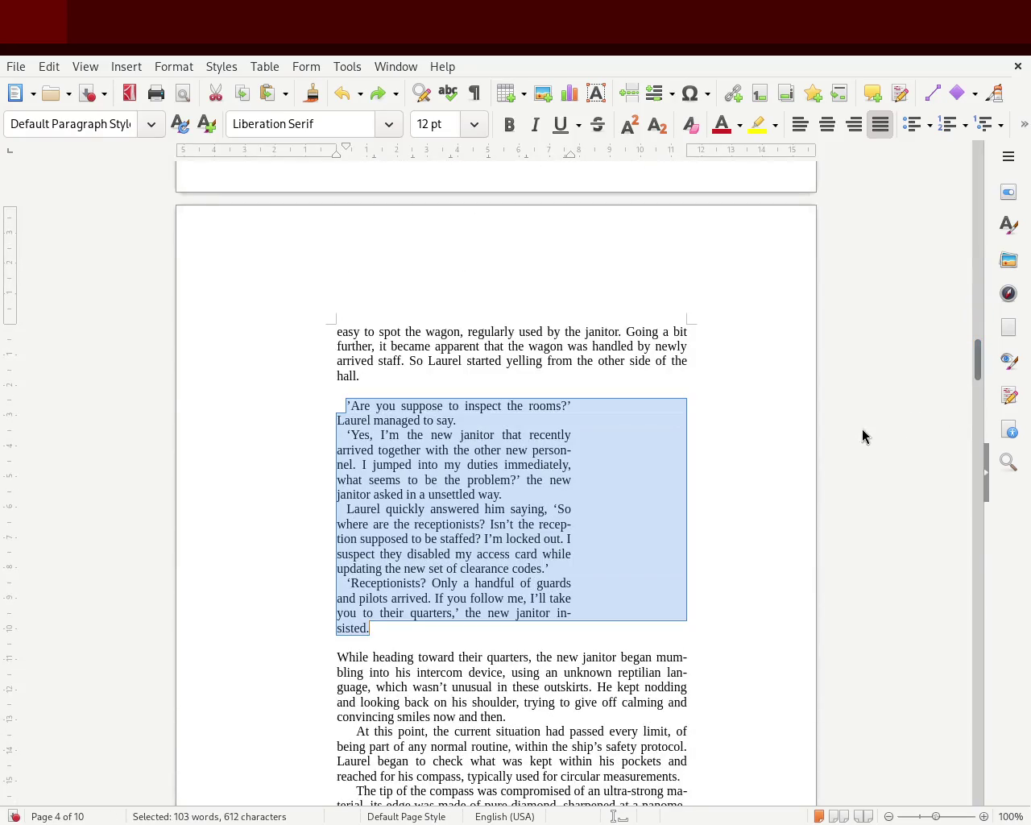
pyautogui.click(638, 526)
pyautogui.moveTo(375, 629); pyautogui.dragTo(259, 401)
pyautogui.press('F11')
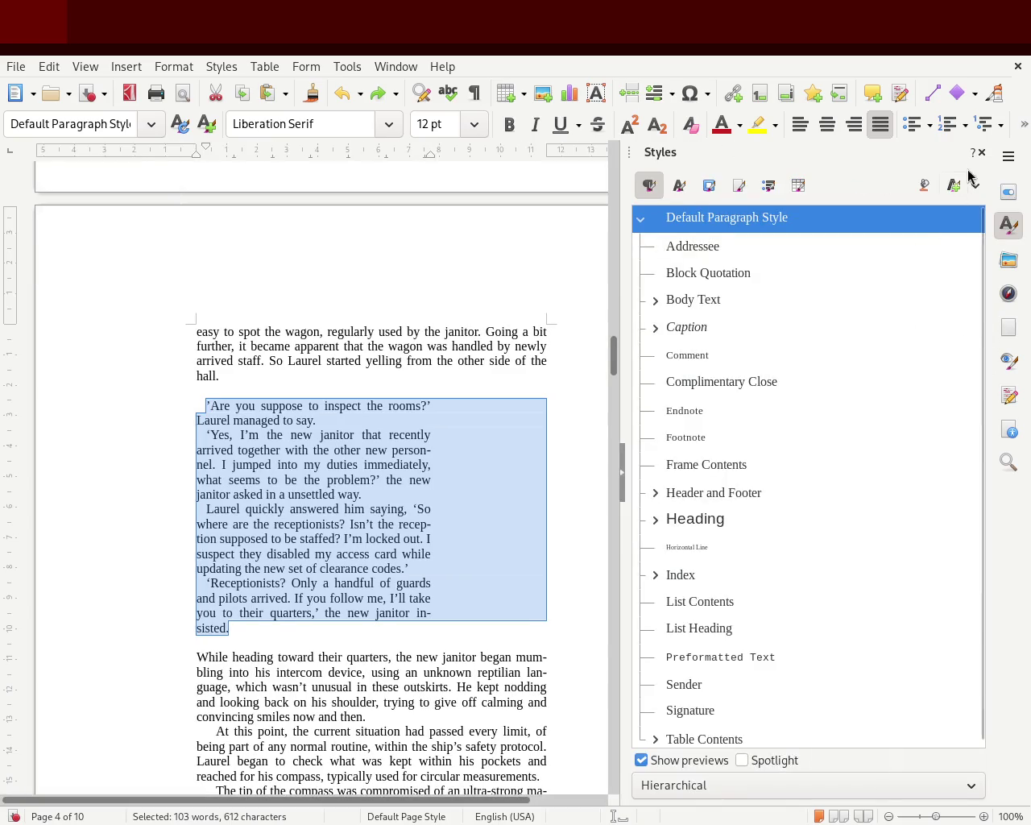
pyautogui.click(981, 152)
pyautogui.moveTo(976, 367)
pyautogui.mouseDown()
pyautogui.moveTo(981, 315)
pyautogui.moveTo(961, 316)
pyautogui.mouseUp()
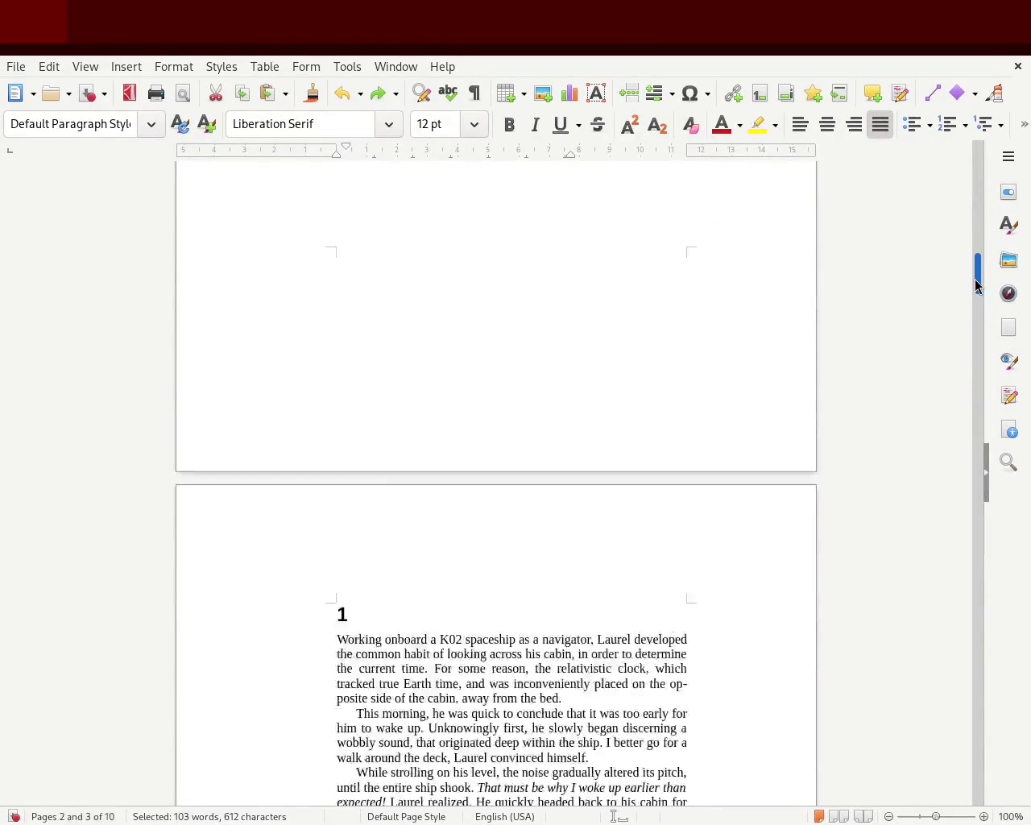
# Give the first dialogue block on page 4 a wider right indent and save the manuscript.
pyautogui.scroll(-2, 961, 316)
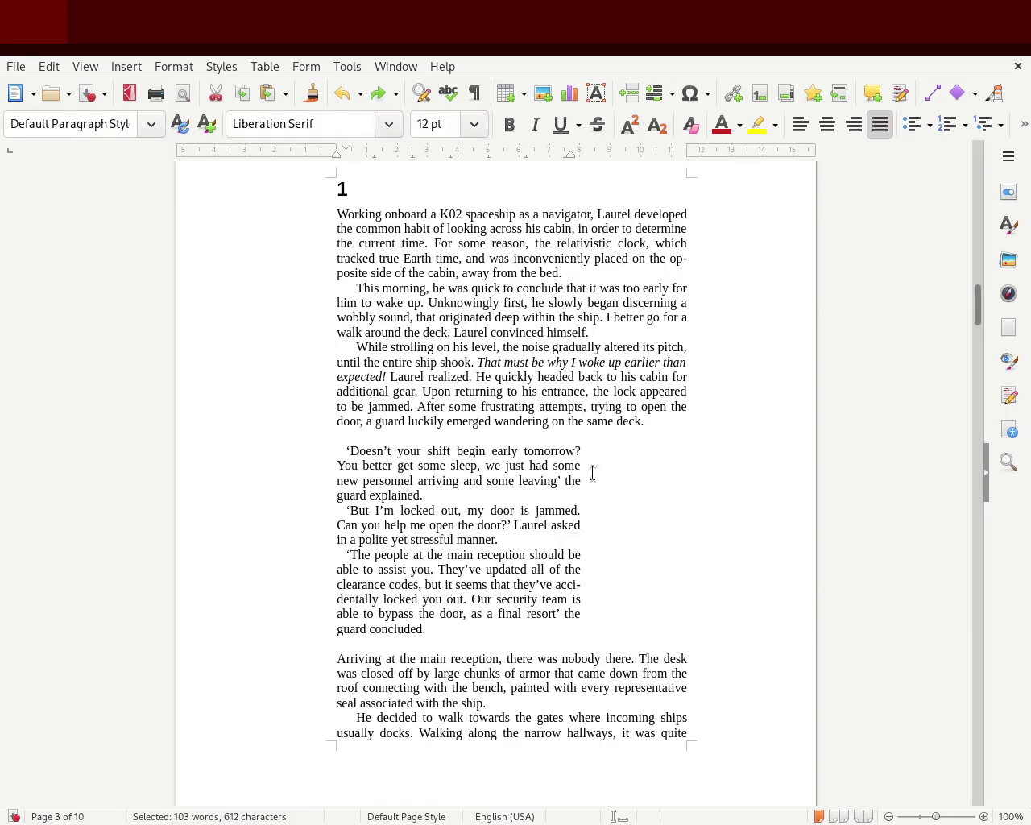
pyautogui.moveTo(433, 632); pyautogui.dragTo(272, 452)
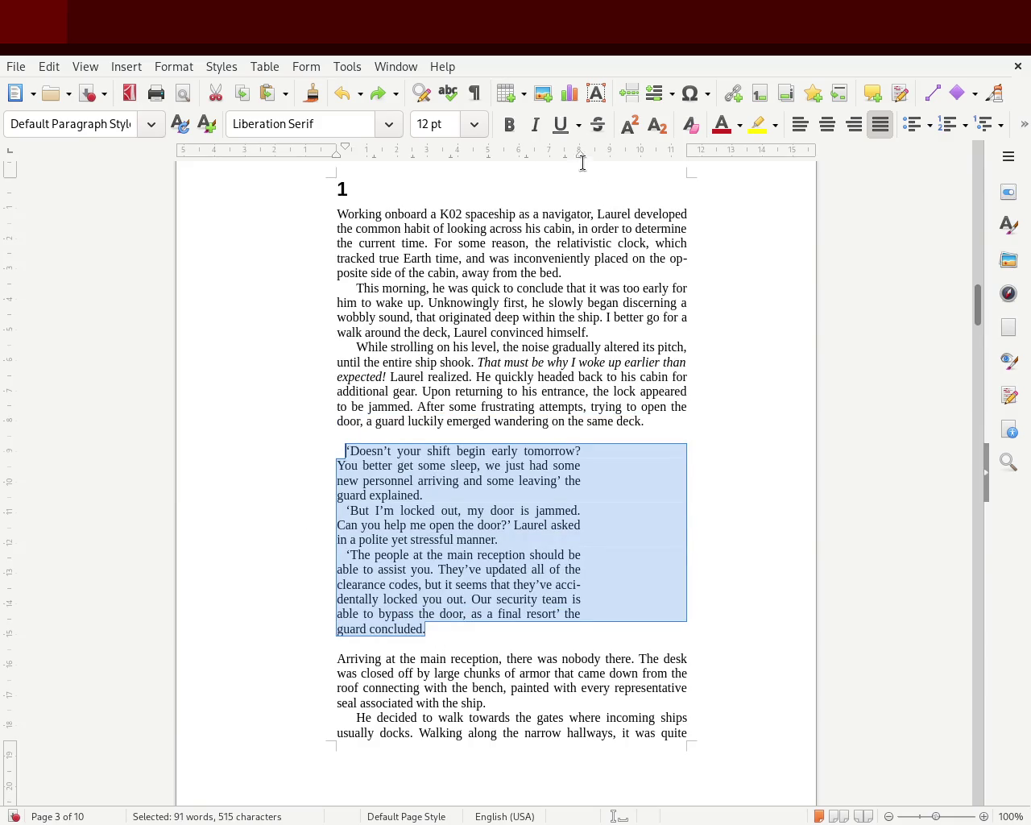
pyautogui.moveTo(581, 155); pyautogui.dragTo(610, 159)
pyautogui.click(791, 444)
pyautogui.hotkey('ctrl', 's')
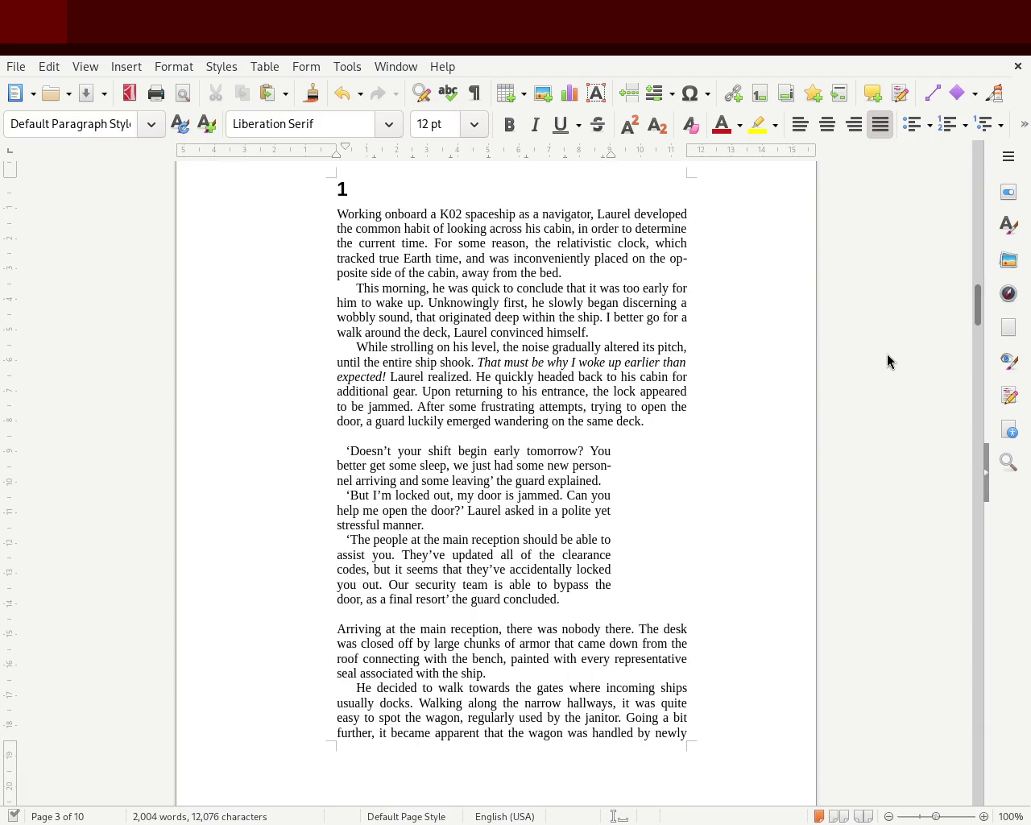
# Review the pages and drag the ruler's right margin to widen the text column.
pyautogui.moveTo(975, 302)
pyautogui.mouseDown()
pyautogui.moveTo(961, 333)
pyautogui.moveTo(969, 303)
pyautogui.moveTo(961, 317)
pyautogui.moveTo(972, 292)
pyautogui.moveTo(962, 359)
pyautogui.moveTo(969, 313)
pyautogui.mouseUp()
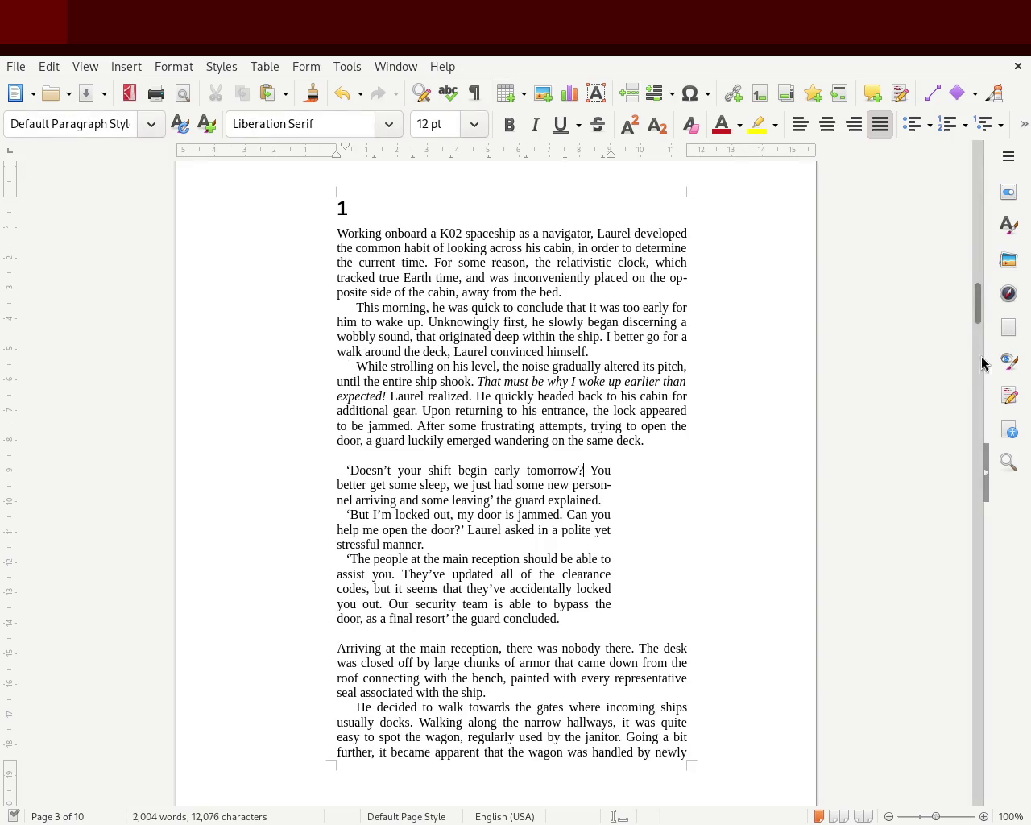
pyautogui.moveTo(974, 314)
pyautogui.mouseDown()
pyautogui.moveTo(973, 297)
pyautogui.moveTo(969, 322)
pyautogui.moveTo(973, 188)
pyautogui.moveTo(954, 311)
pyautogui.moveTo(964, 170)
pyautogui.moveTo(953, 309)
pyautogui.mouseUp()
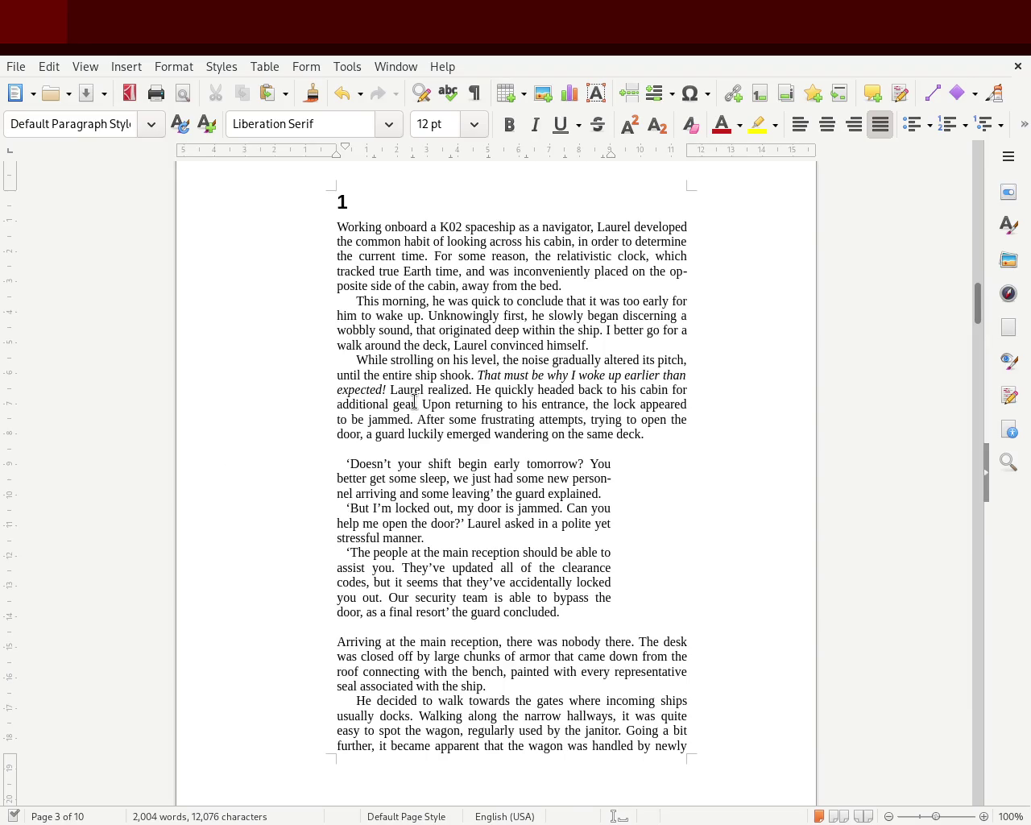
pyautogui.moveTo(980, 312)
pyautogui.mouseDown()
pyautogui.moveTo(981, 354)
pyautogui.moveTo(975, 173)
pyautogui.moveTo(971, 198)
pyautogui.moveTo(966, 168)
pyautogui.moveTo(956, 339)
pyautogui.moveTo(961, 306)
pyautogui.mouseUp()
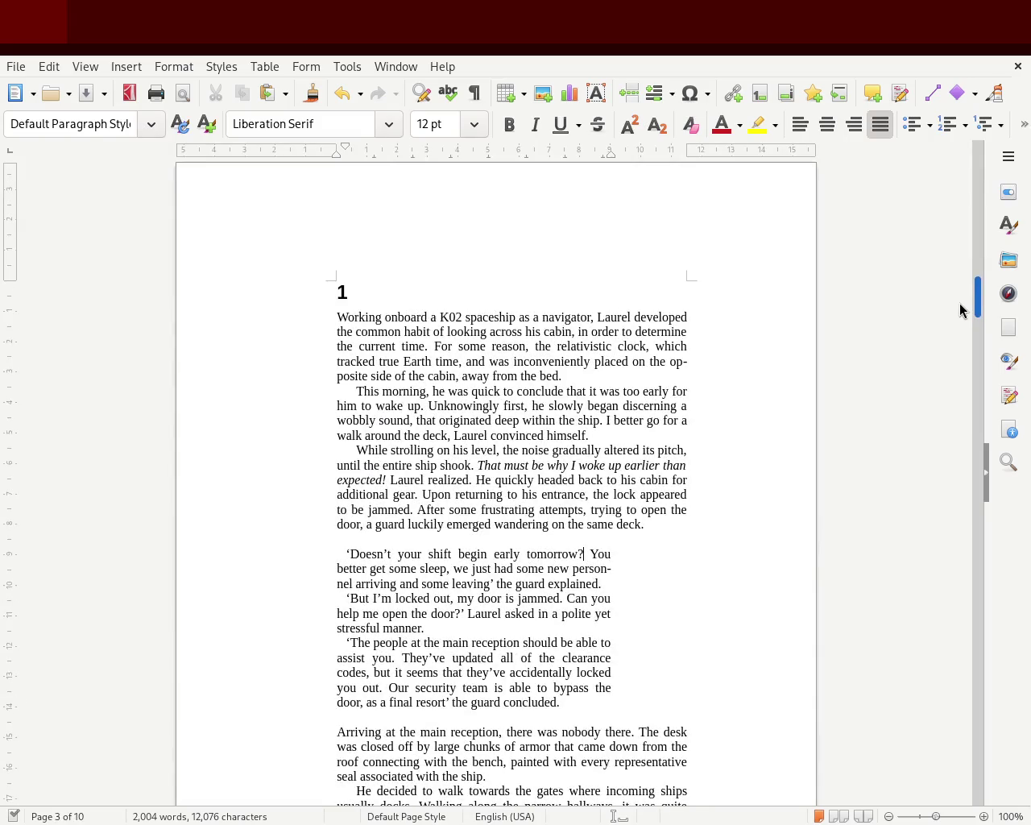
pyautogui.scroll(-4, 979, 327)
pyautogui.scroll(-1, 958, 322)
pyautogui.scroll(2, 943, 314)
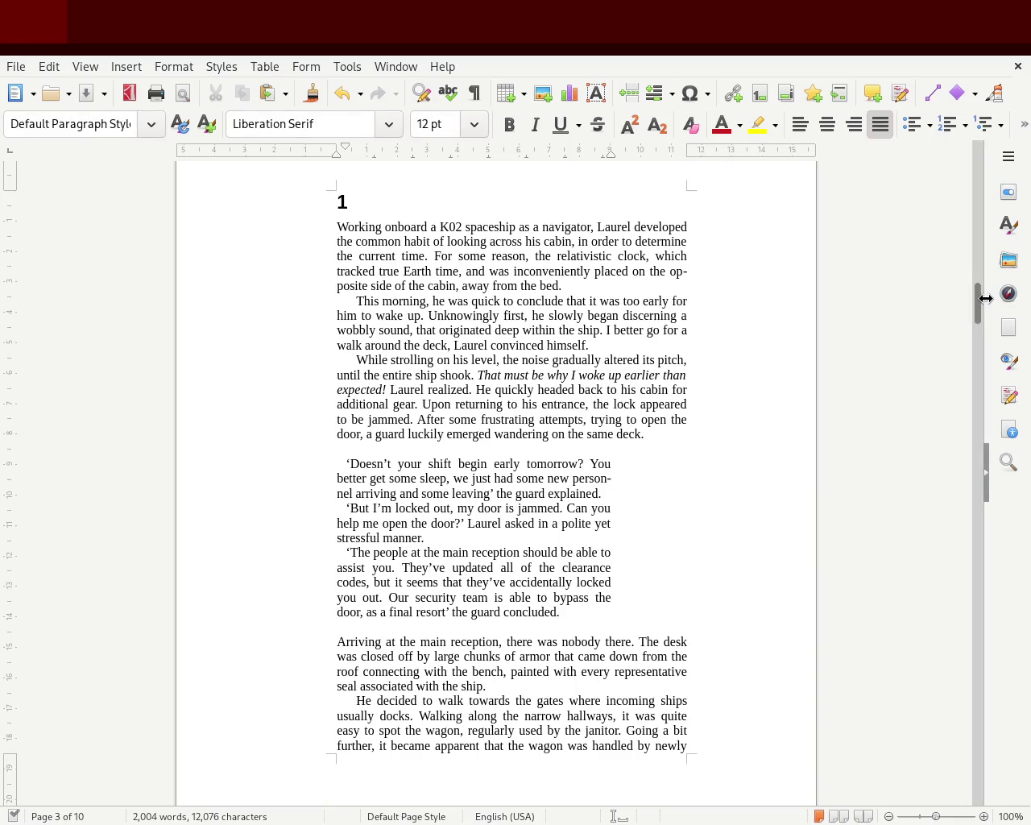
pyautogui.moveTo(976, 295)
pyautogui.mouseDown()
pyautogui.moveTo(989, 255)
pyautogui.moveTo(963, 286)
pyautogui.moveTo(982, 306)
pyautogui.moveTo(968, 367)
pyautogui.moveTo(976, 470)
pyautogui.moveTo(971, 343)
pyautogui.moveTo(966, 357)
pyautogui.moveTo(941, 357)
pyautogui.mouseUp()
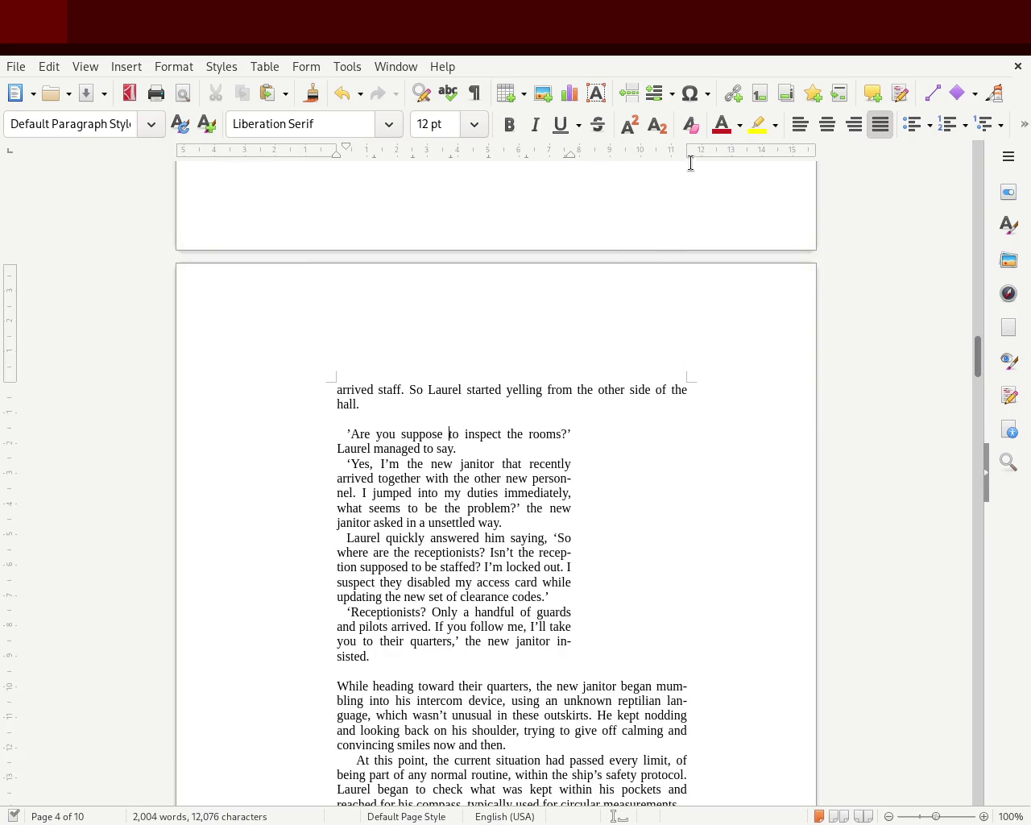
pyautogui.moveTo(685, 150); pyautogui.dragTo(700, 153)
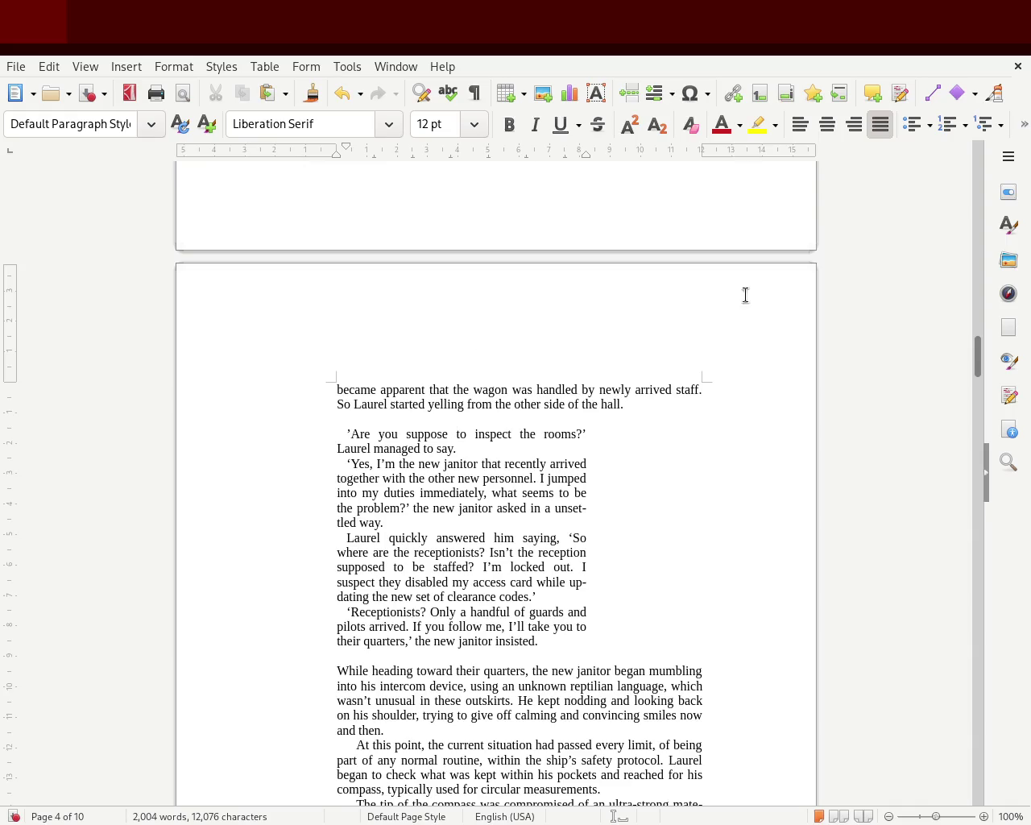
pyautogui.moveTo(977, 361); pyautogui.dragTo(977, 385)
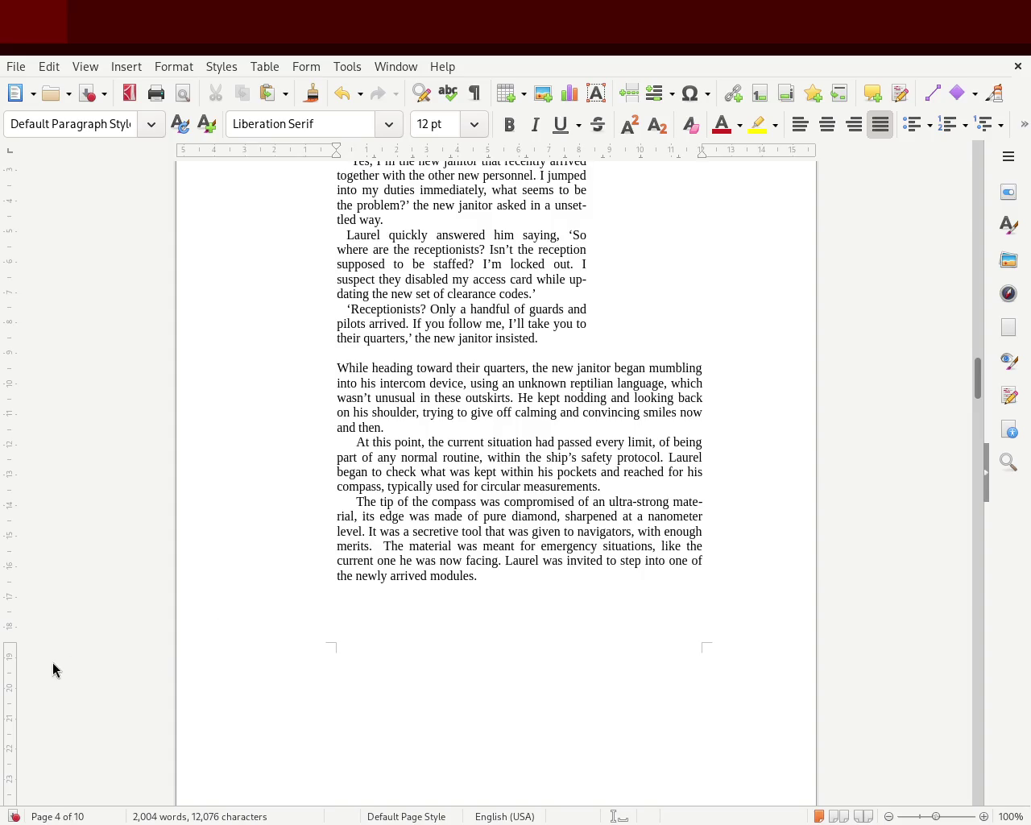
pyautogui.moveTo(10, 639); pyautogui.dragTo(47, 660)
pyautogui.moveTo(978, 400); pyautogui.dragTo(980, 306)
pyautogui.hotkey('ctrl', 'z')
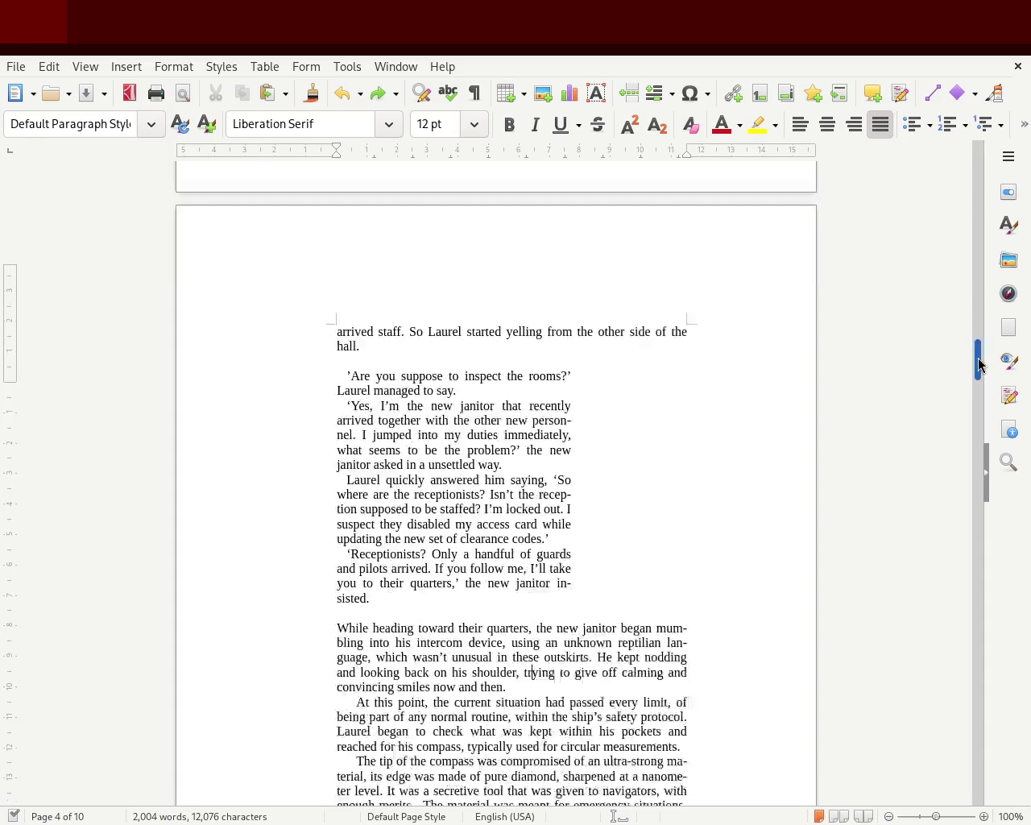
pyautogui.moveTo(980, 357); pyautogui.dragTo(980, 390)
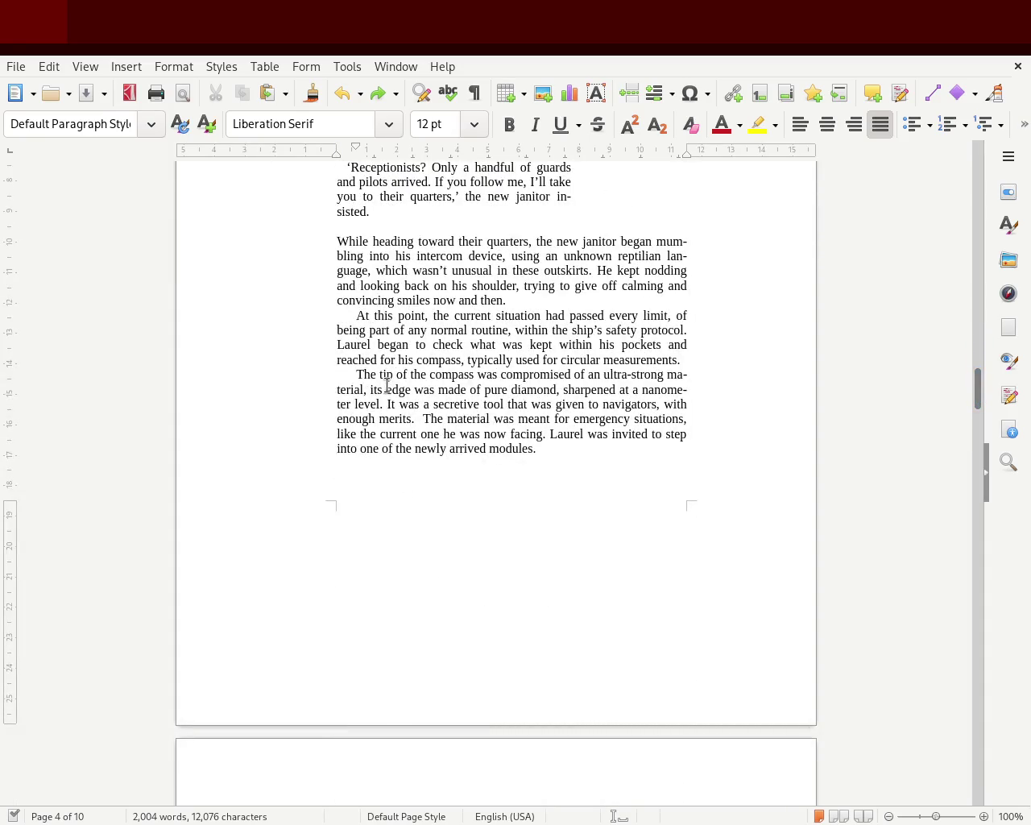
pyautogui.moveTo(977, 401)
pyautogui.mouseDown()
pyautogui.moveTo(963, 211)
pyautogui.moveTo(961, 313)
pyautogui.moveTo(975, 168)
pyautogui.moveTo(974, 320)
pyautogui.mouseUp()
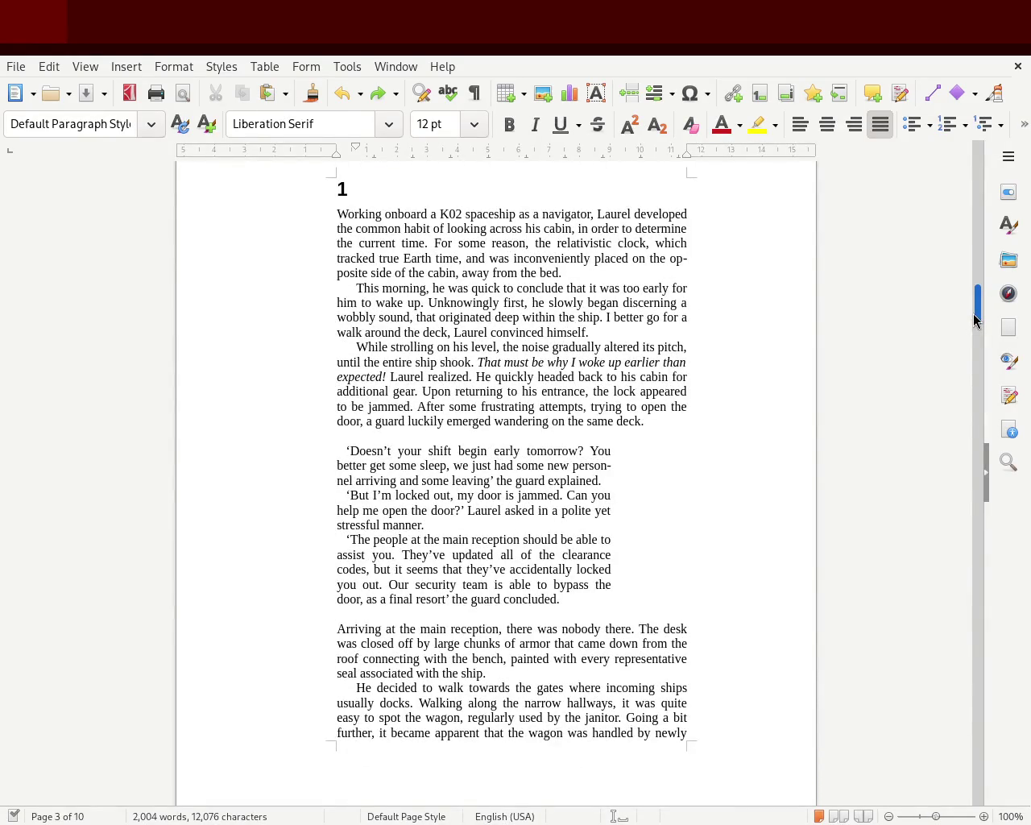
pyautogui.moveTo(975, 318)
pyautogui.mouseDown()
pyautogui.moveTo(977, 380)
pyautogui.moveTo(989, 343)
pyautogui.mouseUp()
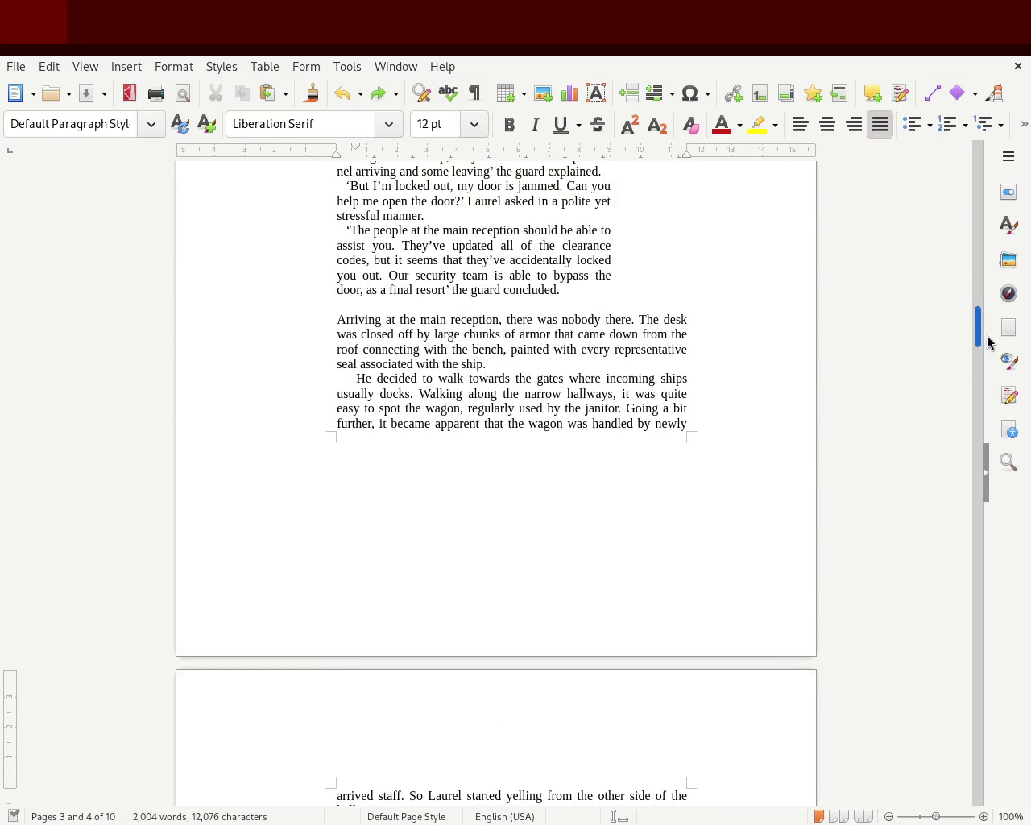
pyautogui.moveTo(989, 342)
pyautogui.mouseDown()
pyautogui.moveTo(981, 374)
pyautogui.moveTo(990, 258)
pyautogui.moveTo(969, 301)
pyautogui.moveTo(980, 308)
pyautogui.moveTo(980, 336)
pyautogui.mouseUp()
pyautogui.click(475, 405)
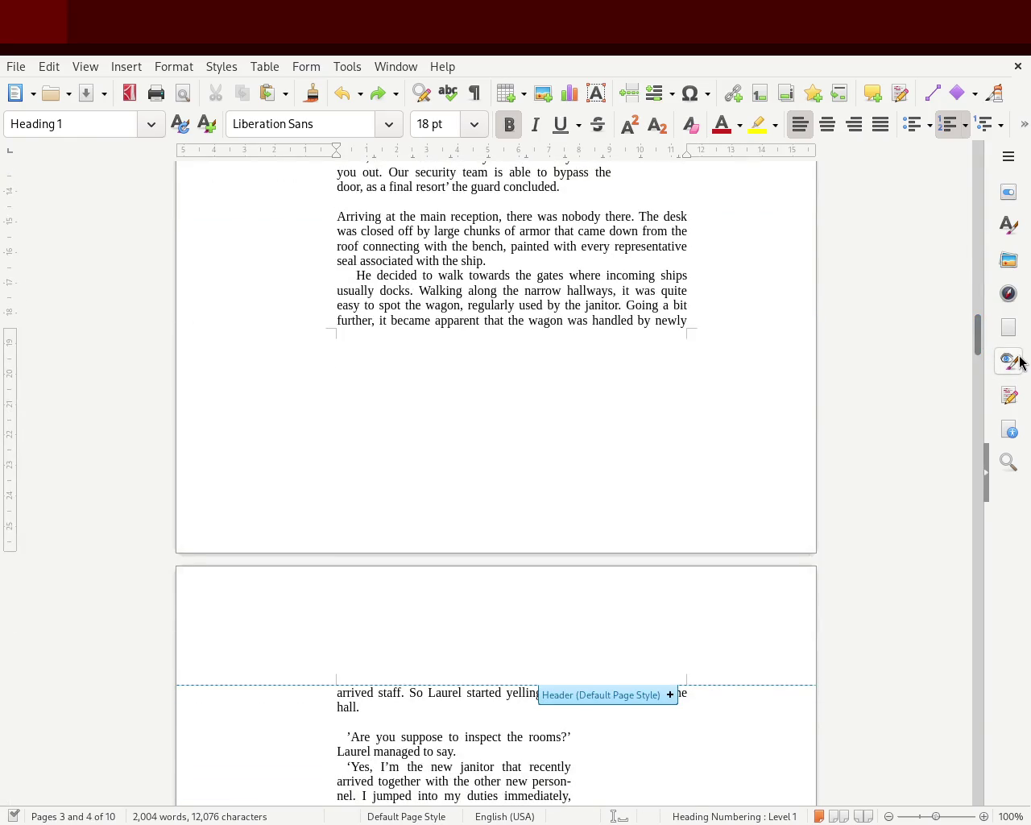
# Delete the empty line below 'modules.' and re-split the janitor paragraph so it opens page 5.
pyautogui.moveTo(979, 336)
pyautogui.mouseDown()
pyautogui.moveTo(985, 293)
pyautogui.moveTo(997, 423)
pyautogui.moveTo(997, 399)
pyautogui.mouseUp()
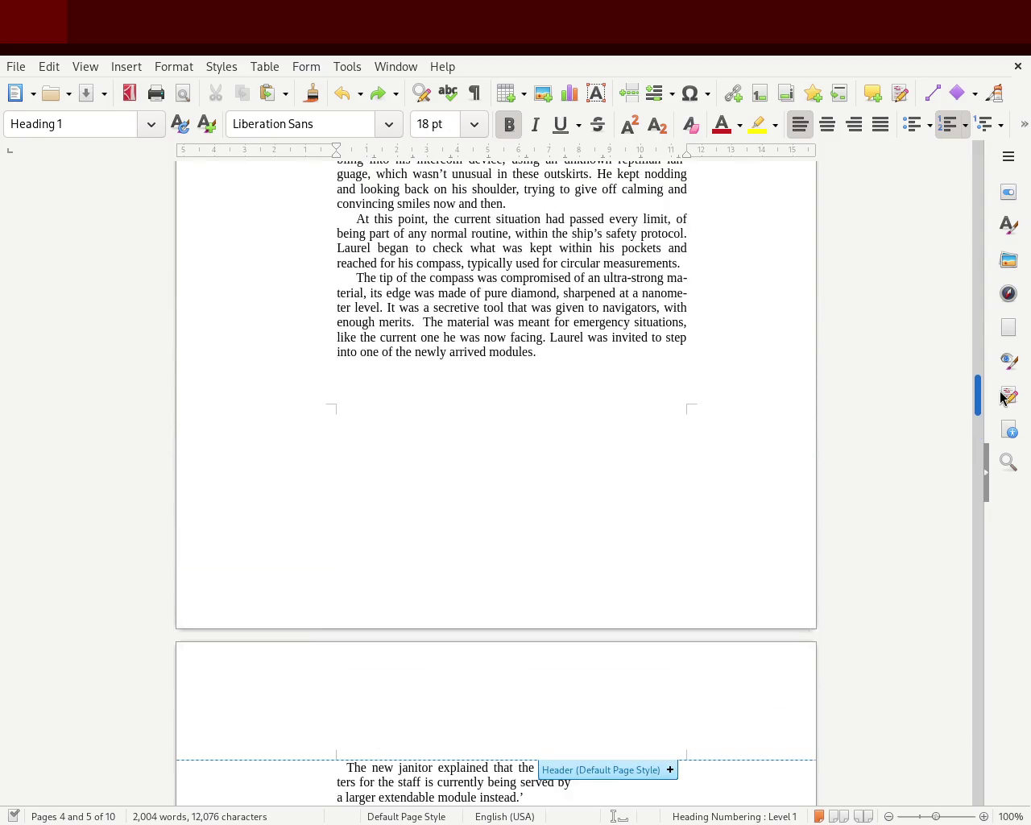
pyautogui.click(431, 394)
pyautogui.press('BackSpace')
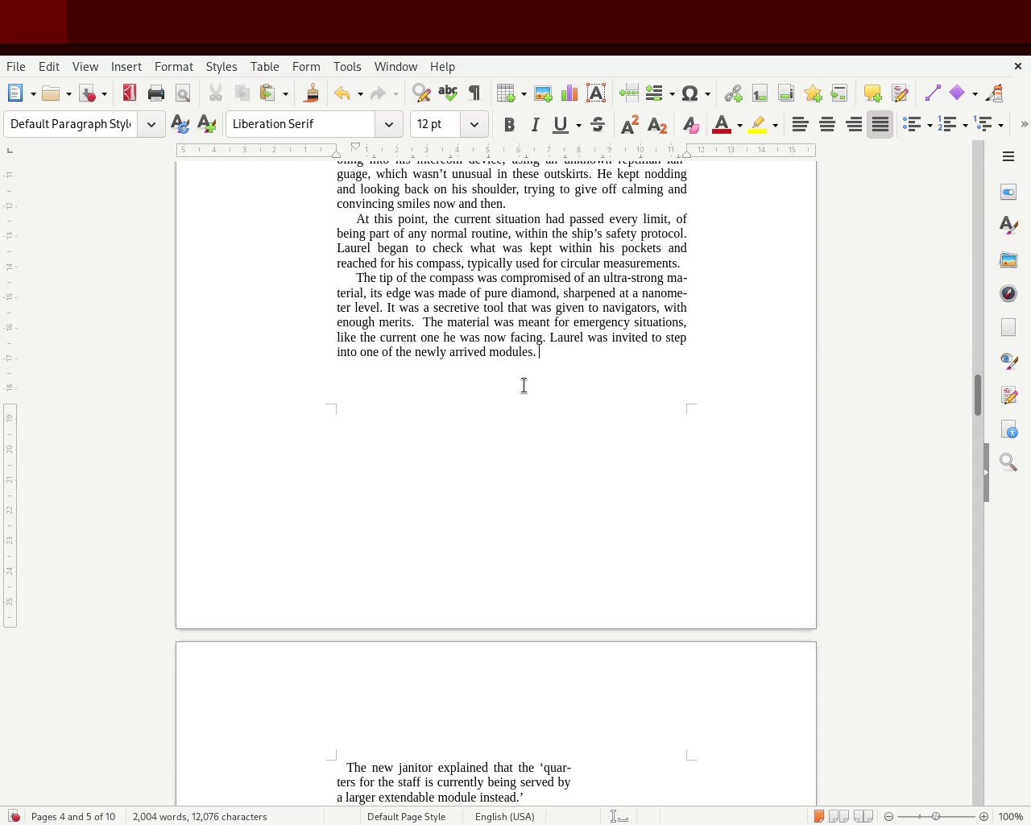
pyautogui.press('Delete')
pyautogui.press('Return')
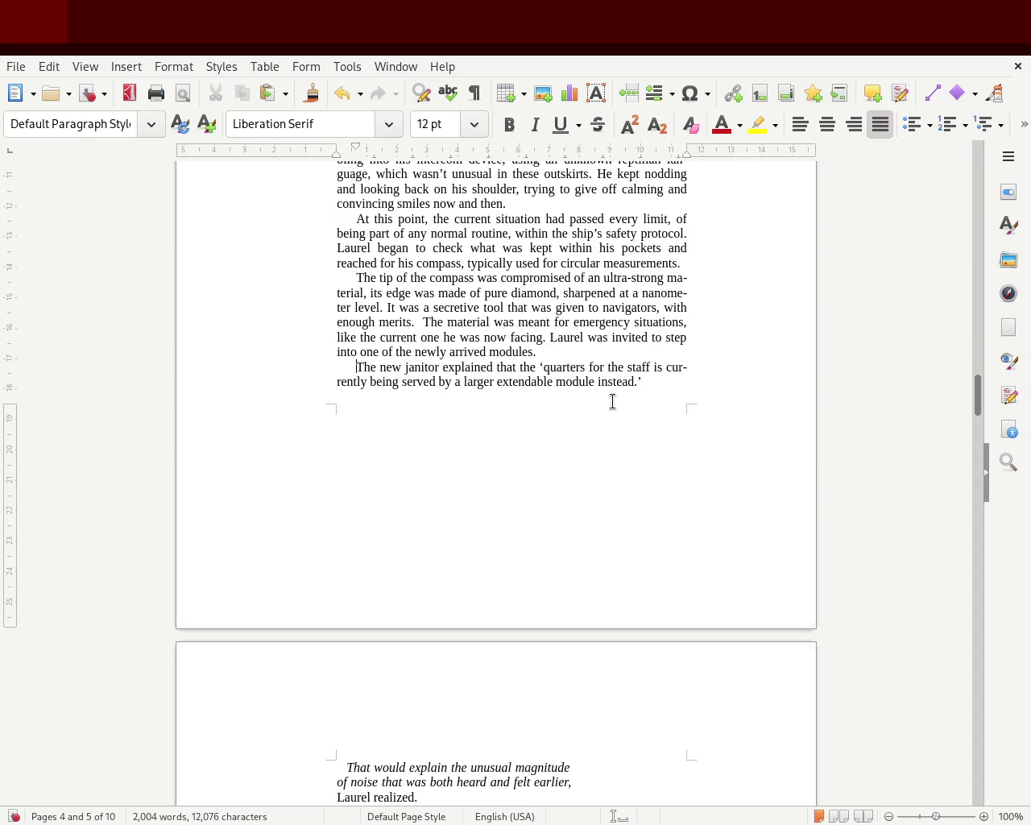
pyautogui.press('Return')
pyautogui.hotkey('shift', 'Up')
pyautogui.hotkey('shift', 'Down')
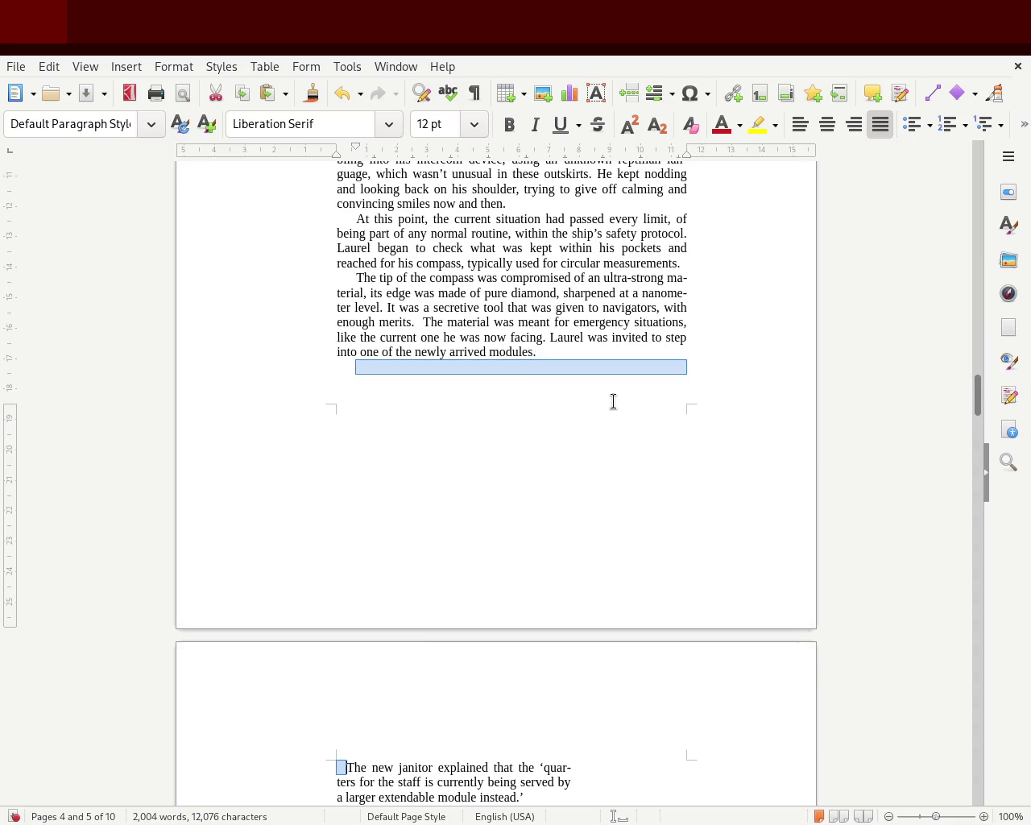
pyautogui.click(613, 401)
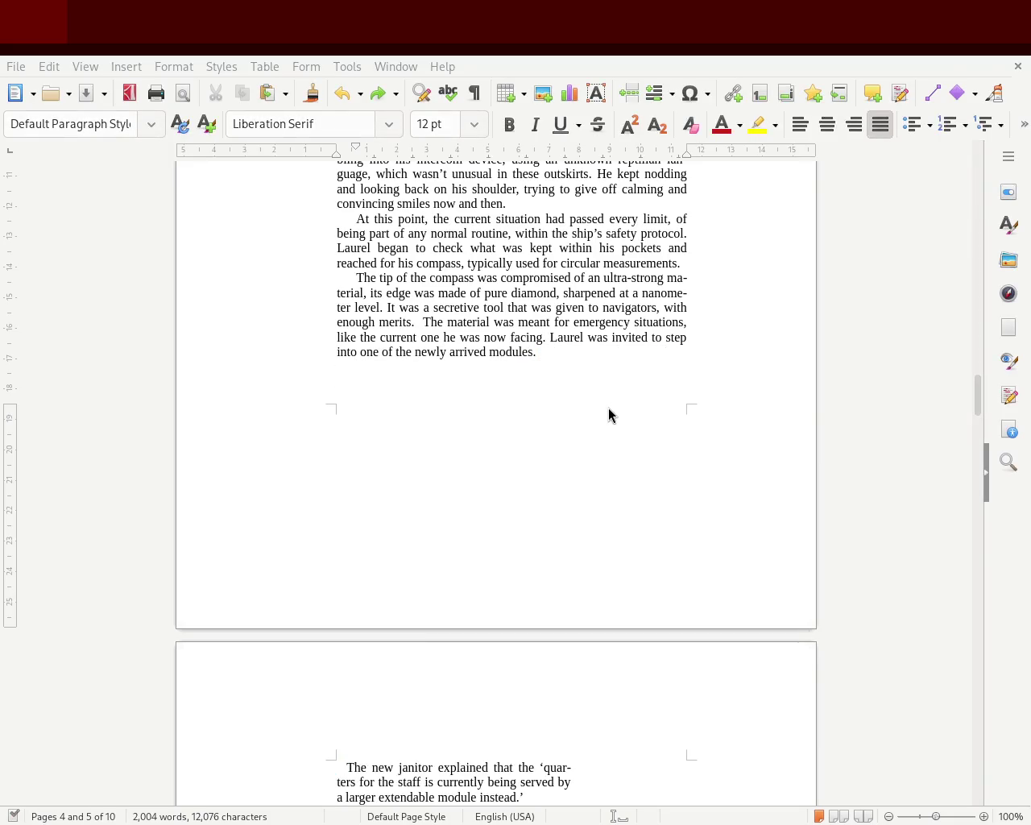
pyautogui.moveTo(977, 402); pyautogui.dragTo(979, 443)
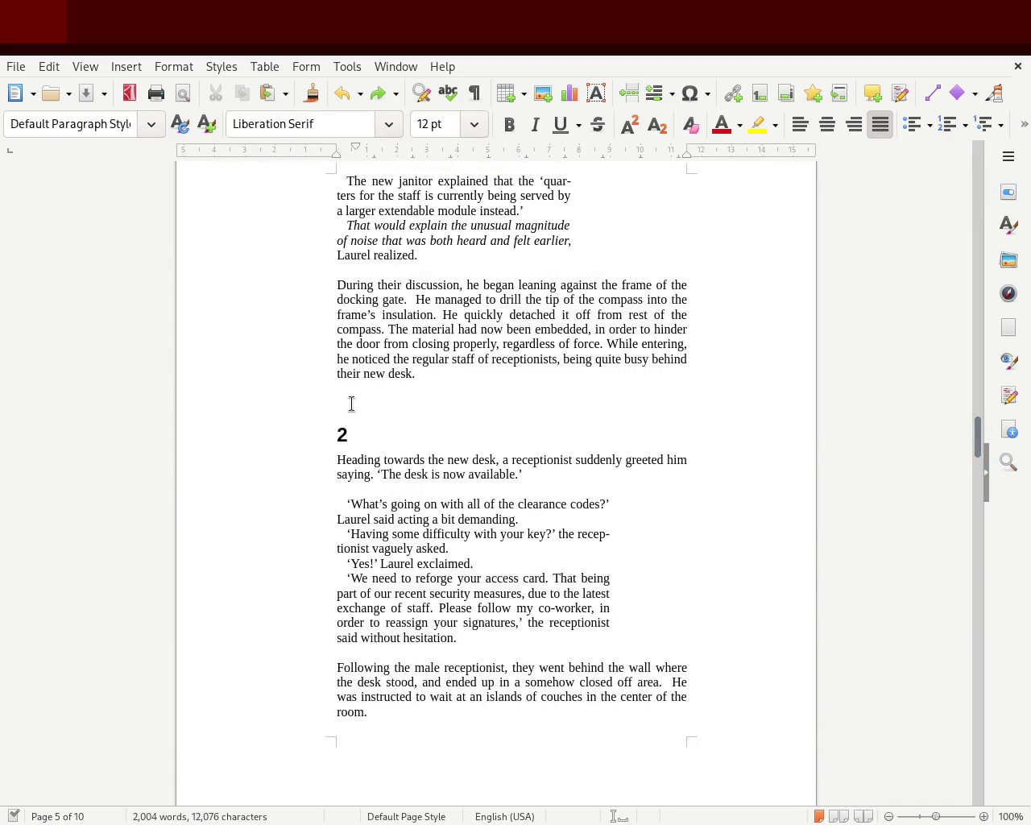
# Add blank lines before chapter heading 2 to move it onto the next page, then save.
pyautogui.click(350, 403)
pyautogui.press('Return')
pyautogui.press('Return')
pyautogui.press('Return')
pyautogui.press('Return')
pyautogui.press('Return')
pyautogui.press('Return')
pyautogui.press('Return')
pyautogui.press('Return')
pyautogui.press('Return')
pyautogui.press('Return')
pyautogui.press('Return')
pyautogui.press('Return')
pyautogui.press('Return')
pyautogui.press('Return')
pyautogui.press('Return')
pyautogui.press('Return')
pyautogui.press('Return')
pyautogui.press('Return')
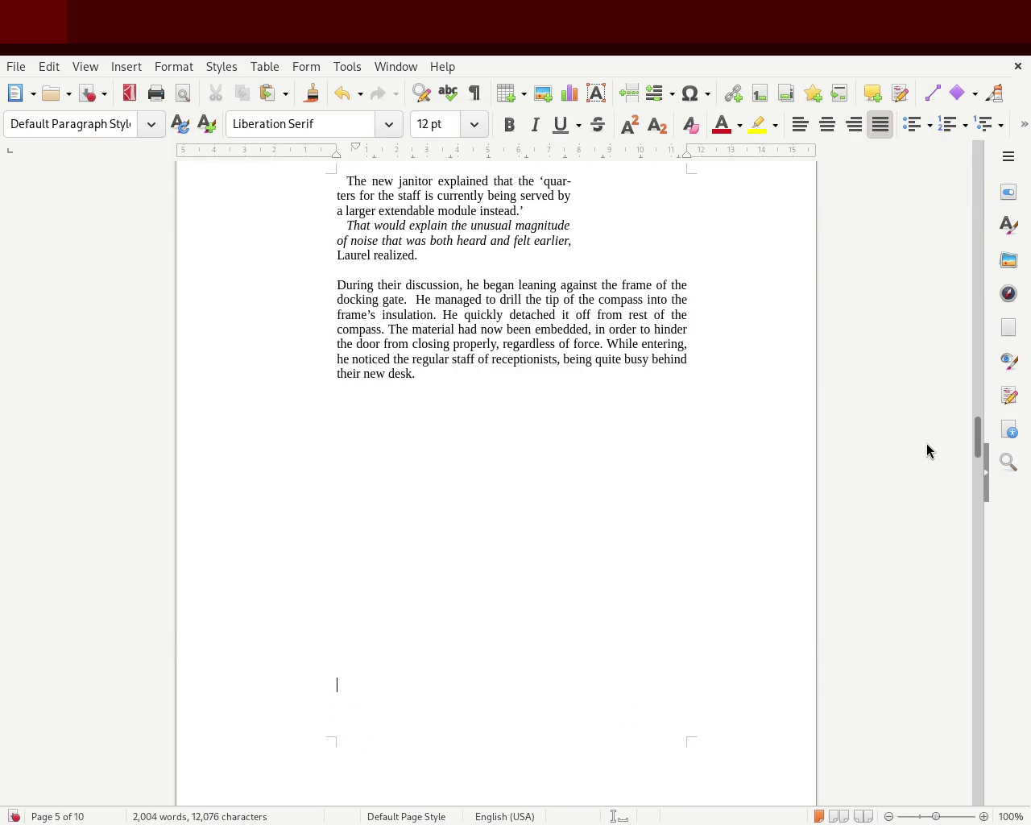
pyautogui.press('BackSpace')
pyautogui.press('Return')
pyautogui.hotkey('ctrl', 's')
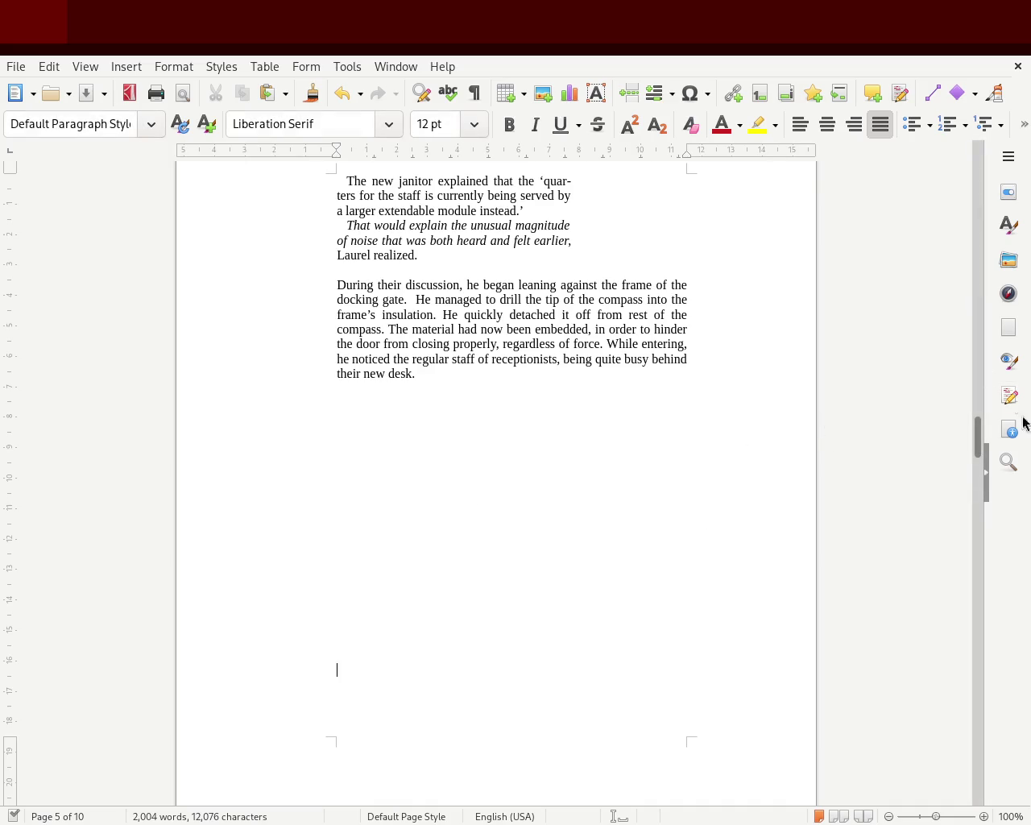
pyautogui.moveTo(977, 435)
pyautogui.mouseDown()
pyautogui.moveTo(975, 522)
pyautogui.moveTo(978, 165)
pyautogui.moveTo(970, 467)
pyautogui.moveTo(976, 427)
pyautogui.moveTo(973, 461)
pyautogui.moveTo(976, 450)
pyautogui.mouseUp()
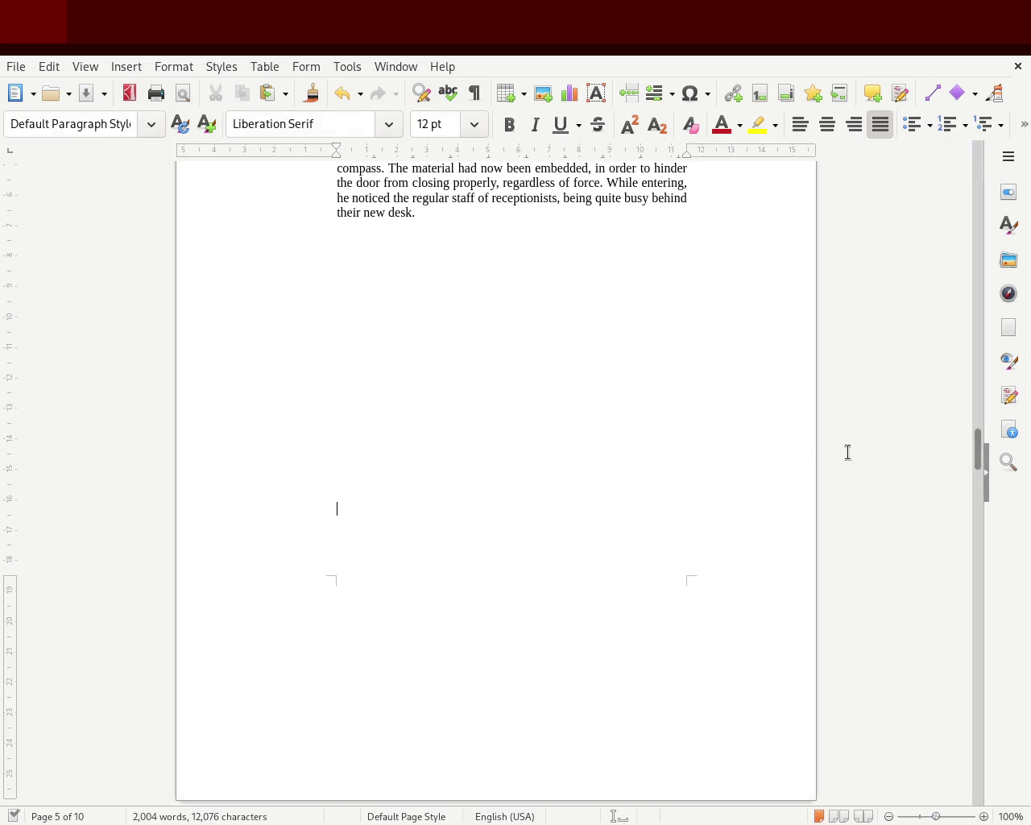
pyautogui.moveTo(975, 449)
pyautogui.mouseDown()
pyautogui.moveTo(950, 281)
pyautogui.moveTo(947, 310)
pyautogui.mouseUp()
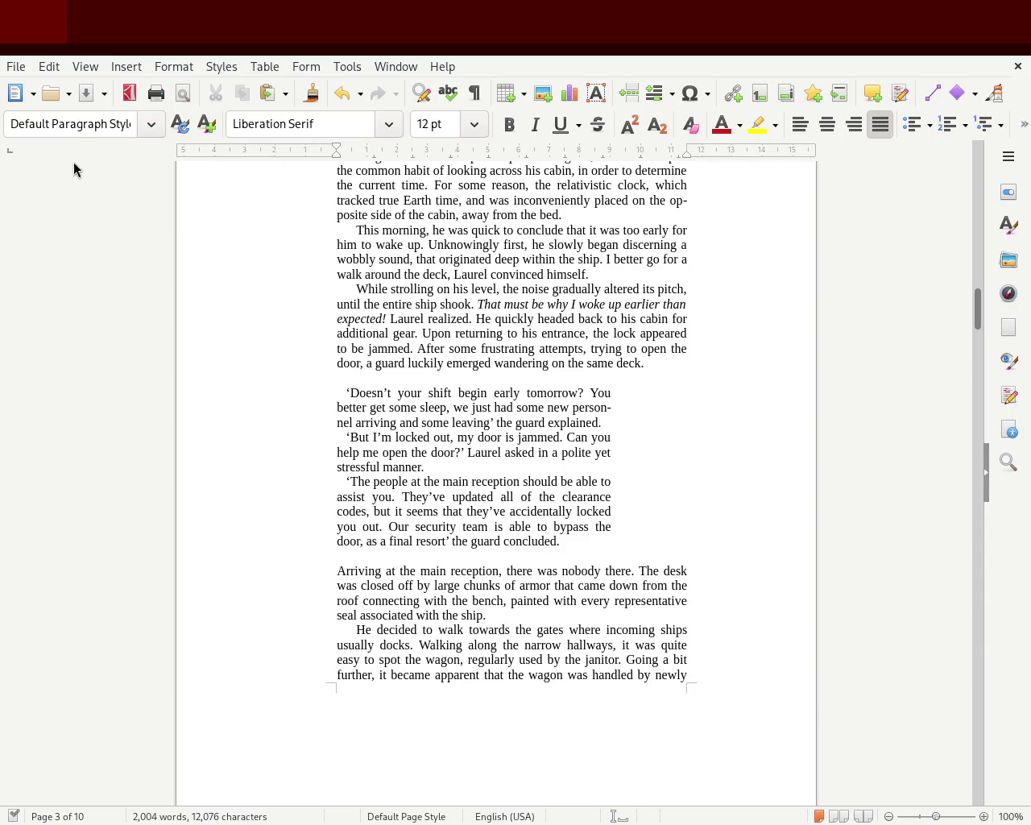
# Switch the rulers to inches and drag the right and bottom margins outward, shrinking the manuscript to 9 pages.
pyautogui.rightClick(241, 149)
pyautogui.click(274, 204)
pyautogui.moveTo(686, 151); pyautogui.dragTo(722, 151)
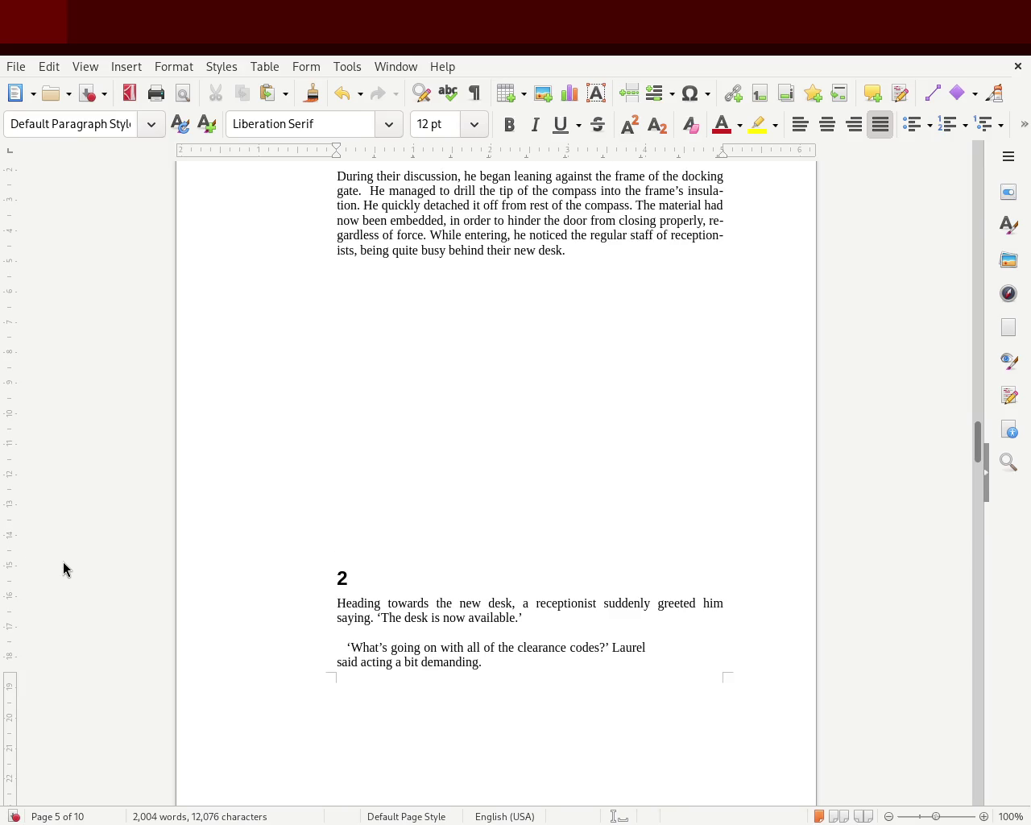
pyautogui.moveTo(10, 670); pyautogui.dragTo(41, 727)
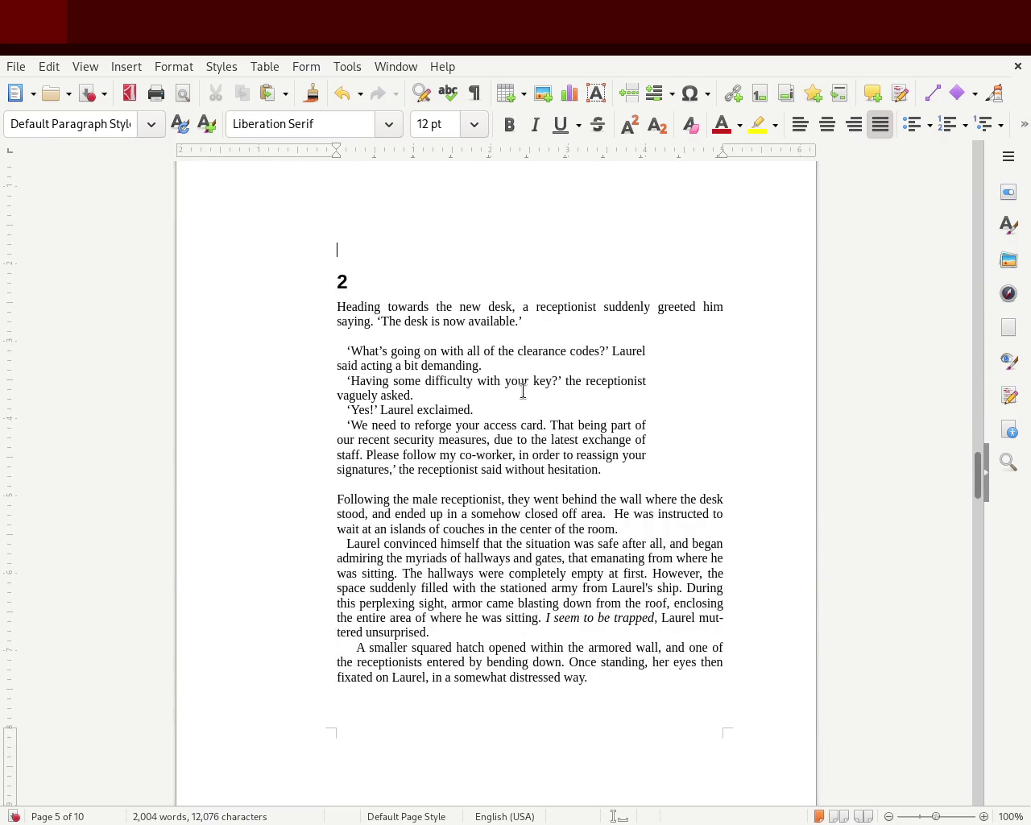
pyautogui.moveTo(975, 474); pyautogui.dragTo(976, 376)
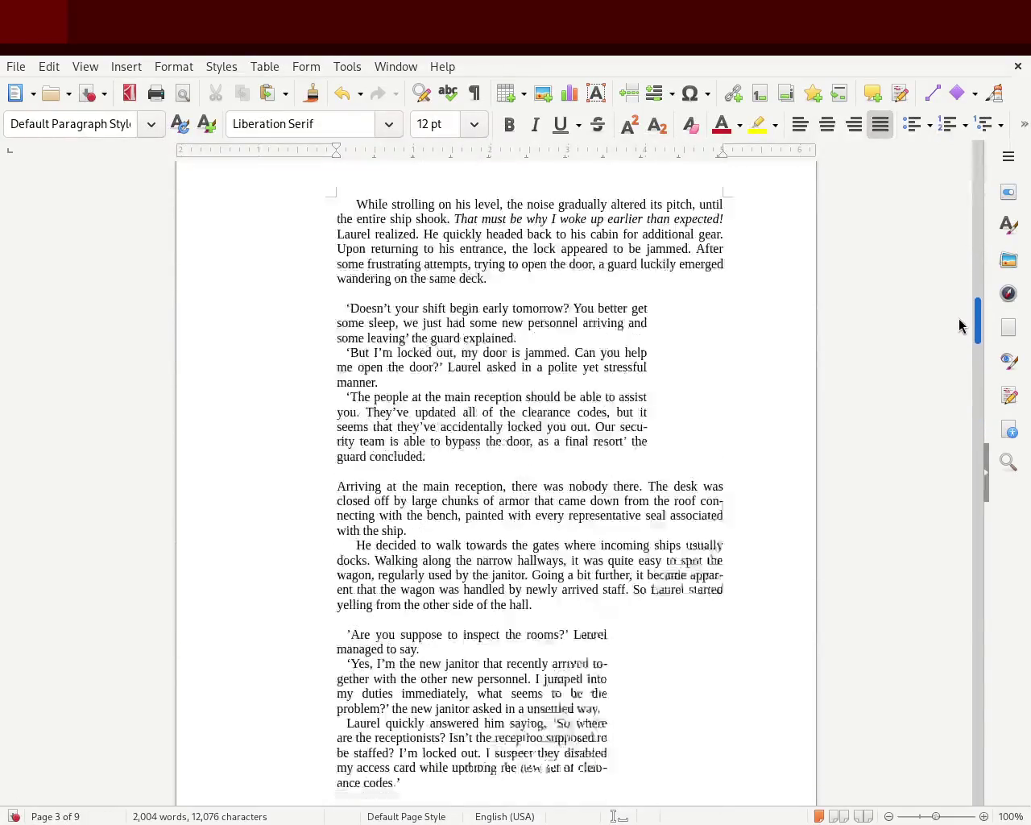
pyautogui.moveTo(975, 376); pyautogui.dragTo(957, 269)
pyautogui.click(438, 300)
# Insert a blank line above heading 1 so chapter 1 starts a new page.
pyautogui.press('Return')
pyautogui.press('Return')
pyautogui.press('Return')
pyautogui.press('Return')
pyautogui.press('Return')
pyautogui.press('Return')
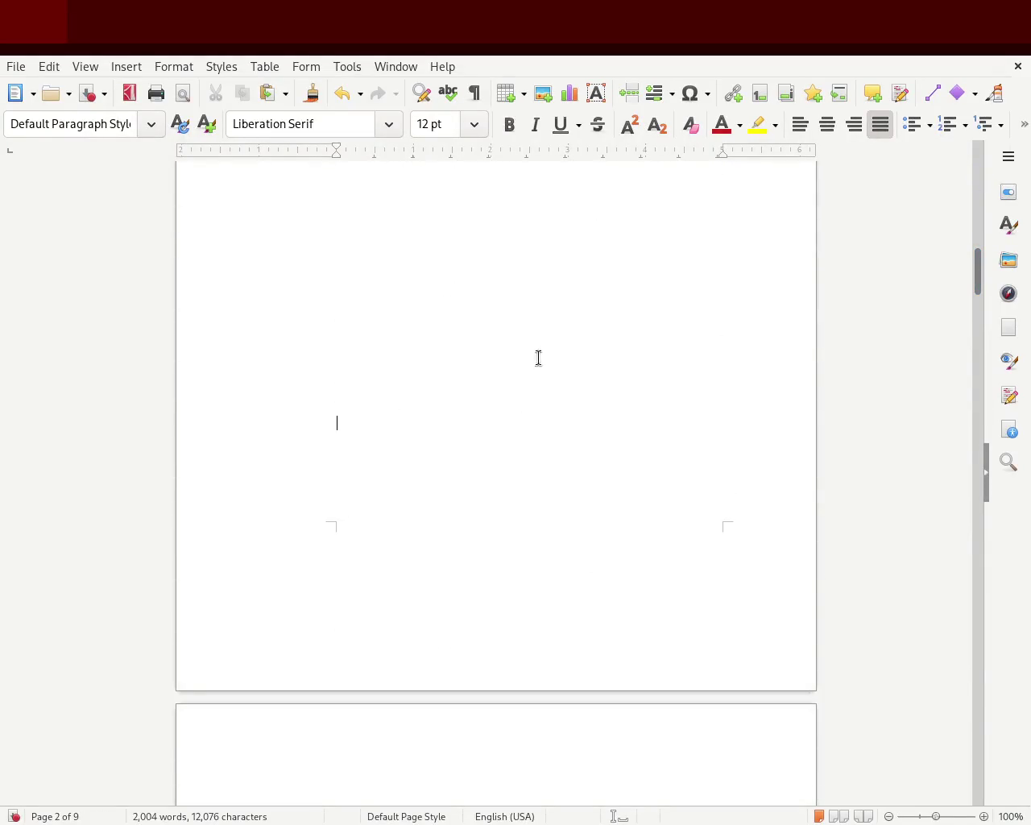
pyautogui.moveTo(977, 274); pyautogui.dragTo(972, 333)
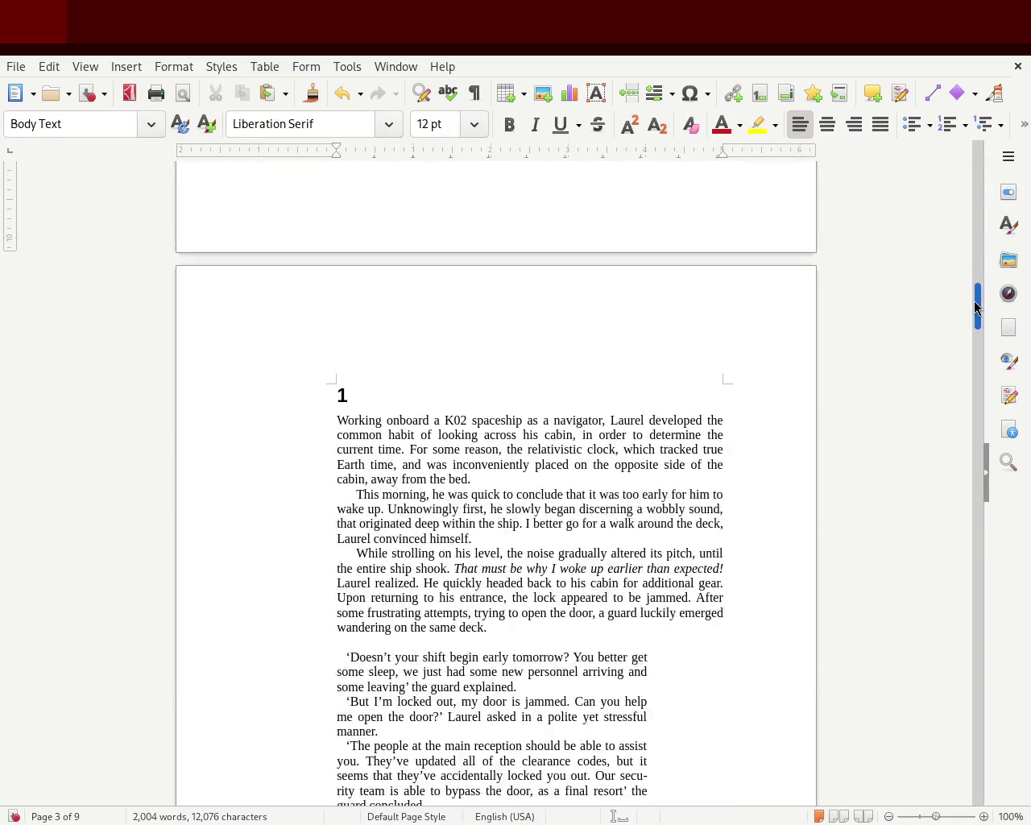
pyautogui.moveTo(972, 333)
pyautogui.mouseDown()
pyautogui.moveTo(956, 478)
pyautogui.moveTo(977, 415)
pyautogui.moveTo(976, 318)
pyautogui.moveTo(970, 488)
pyautogui.mouseUp()
# Add blank lines before chapter heading 2 until it moves to the top of the next page.
pyautogui.scroll(2, 737, 481)
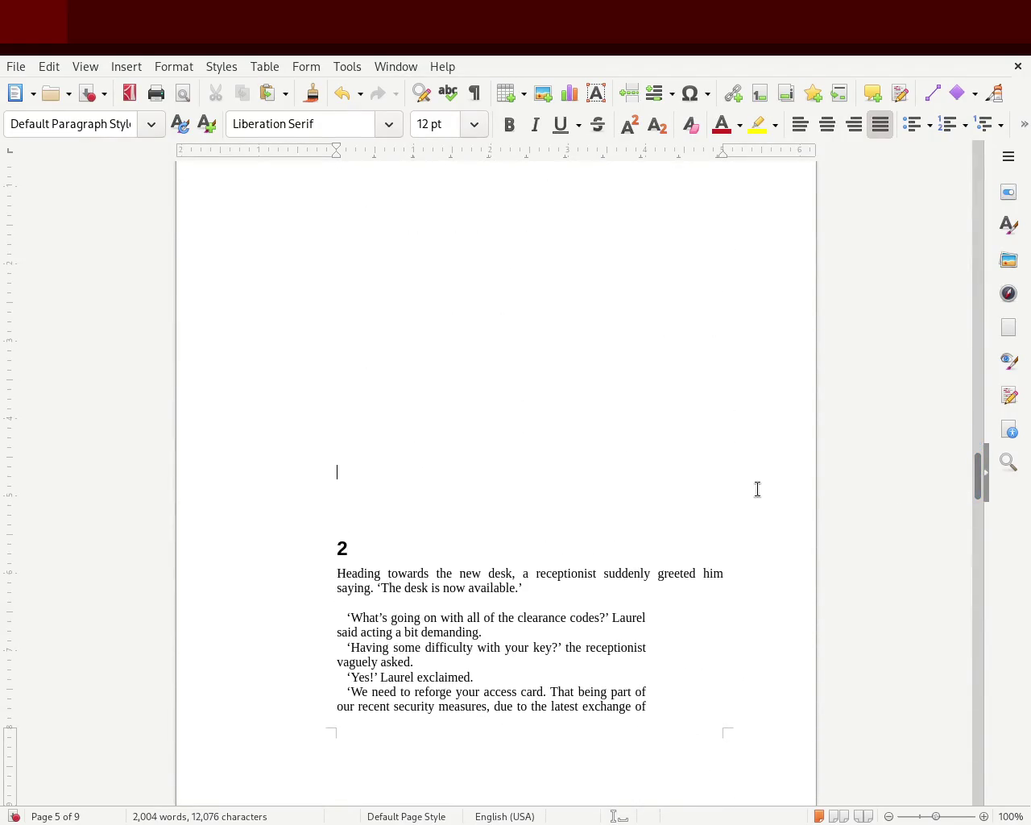
pyautogui.scroll(1, 845, 499)
pyautogui.scroll(-5, 973, 478)
pyautogui.scroll(2, 973, 499)
pyautogui.press('Return')
pyautogui.press('Return')
pyautogui.press('Return')
pyautogui.press('Return')
pyautogui.press('Return')
pyautogui.press('Return')
pyautogui.press('Return')
pyautogui.press('BackSpace')
pyautogui.press('BackSpace')
pyautogui.press('Return')
pyautogui.scroll(-5, 976, 467)
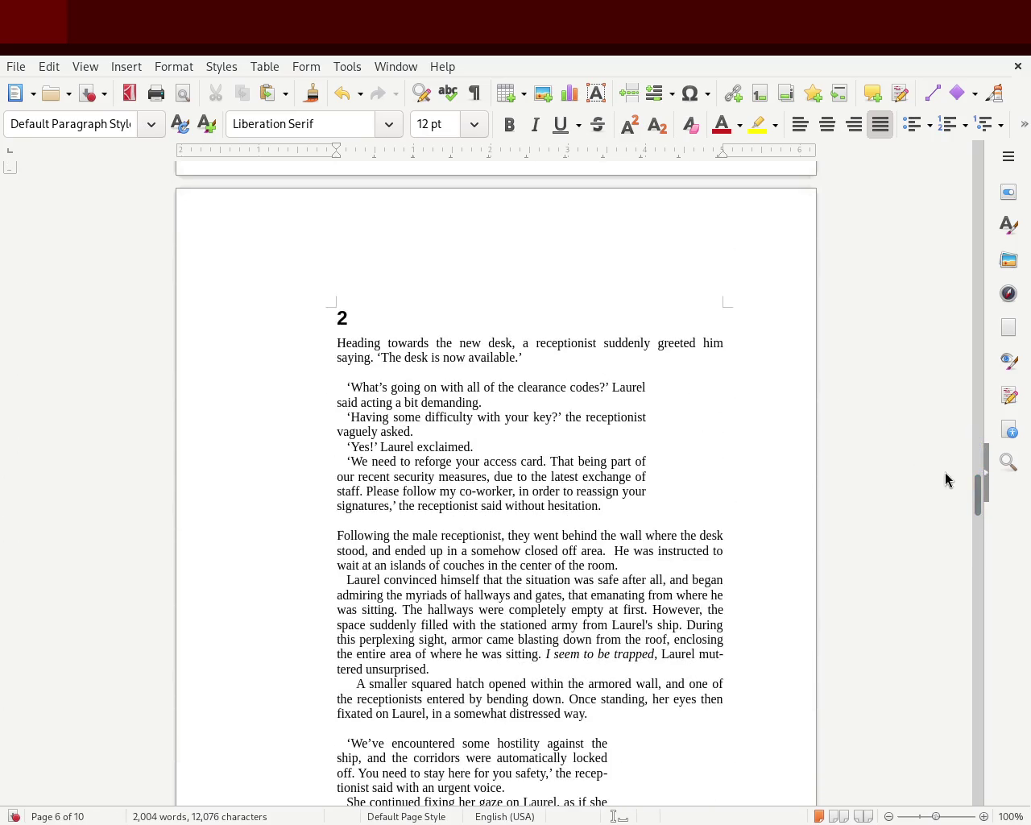
pyautogui.moveTo(980, 493)
pyautogui.mouseDown()
pyautogui.moveTo(980, 575)
pyautogui.moveTo(985, 481)
pyautogui.moveTo(991, 505)
pyautogui.mouseUp()
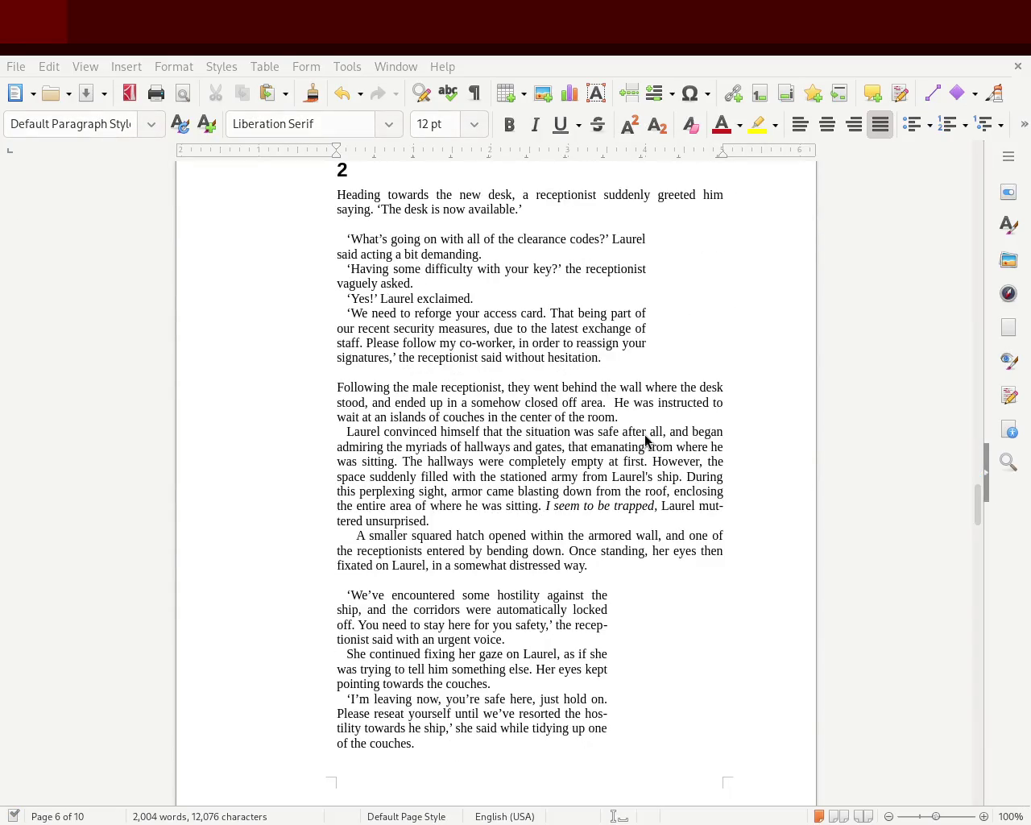
pyautogui.moveTo(975, 484)
pyautogui.mouseDown()
pyautogui.moveTo(980, 505)
pyautogui.moveTo(976, 129)
pyautogui.moveTo(969, 256)
pyautogui.moveTo(989, 497)
pyautogui.moveTo(978, 760)
pyautogui.moveTo(983, 709)
pyautogui.mouseUp()
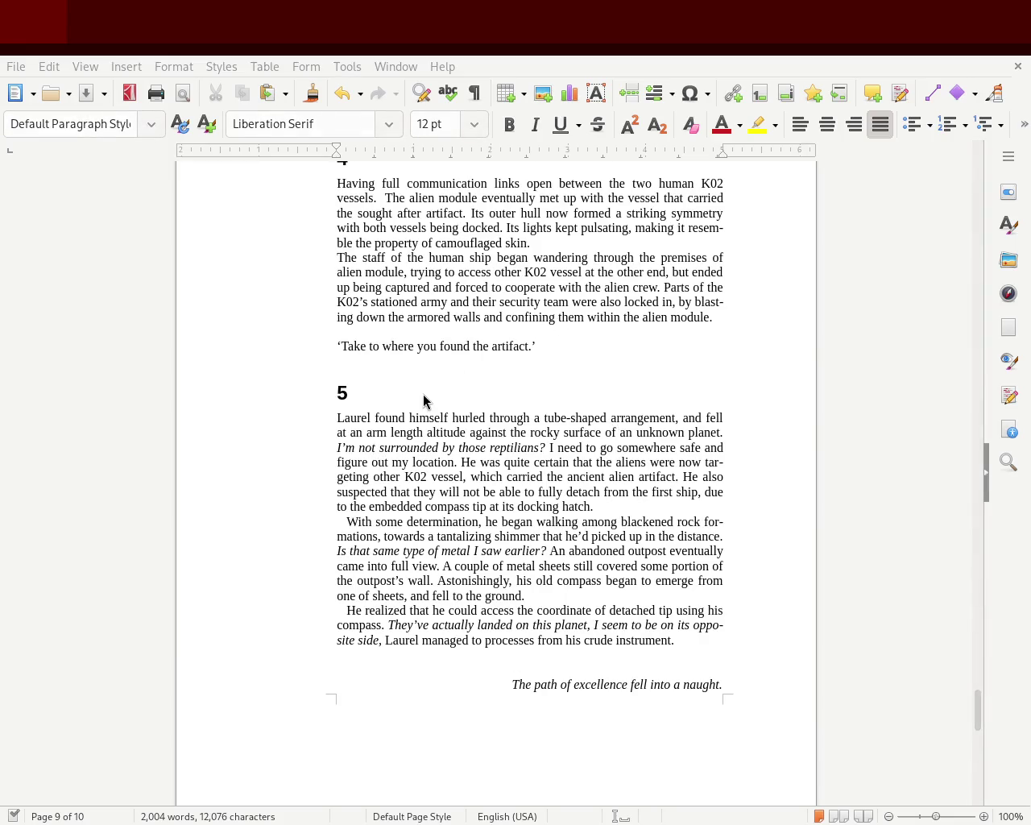
# Change the chapter 4 dialogue from 'Take to where…' to 'Take us location…' and save.
pyautogui.moveTo(975, 720)
pyautogui.mouseDown()
pyautogui.moveTo(981, 727)
pyautogui.moveTo(979, 699)
pyautogui.mouseUp()
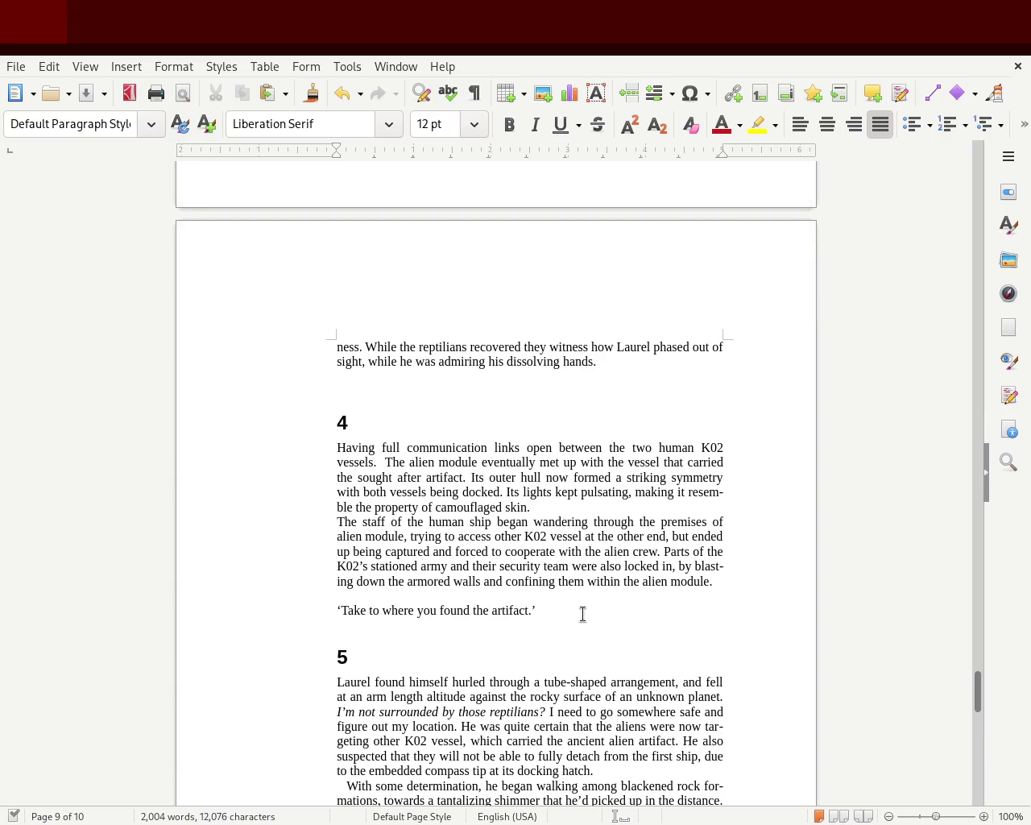
pyautogui.write('location')
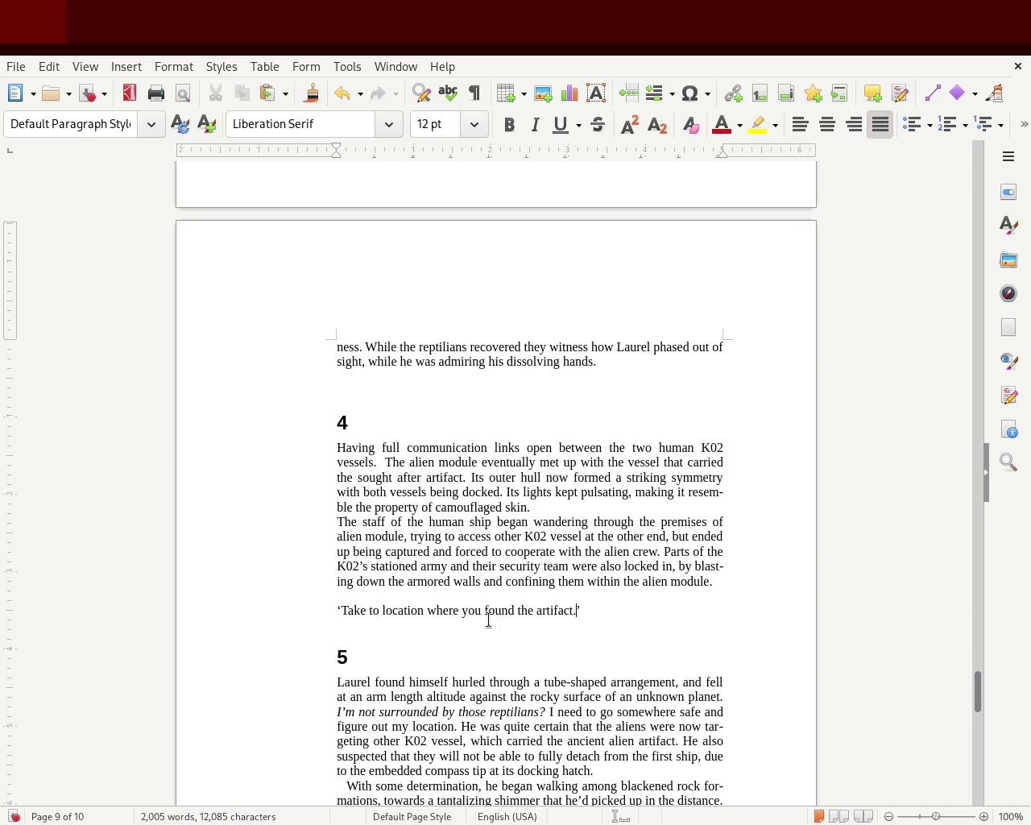
pyautogui.press('BackSpace')
pyautogui.press('BackSpace')
pyautogui.write('us')
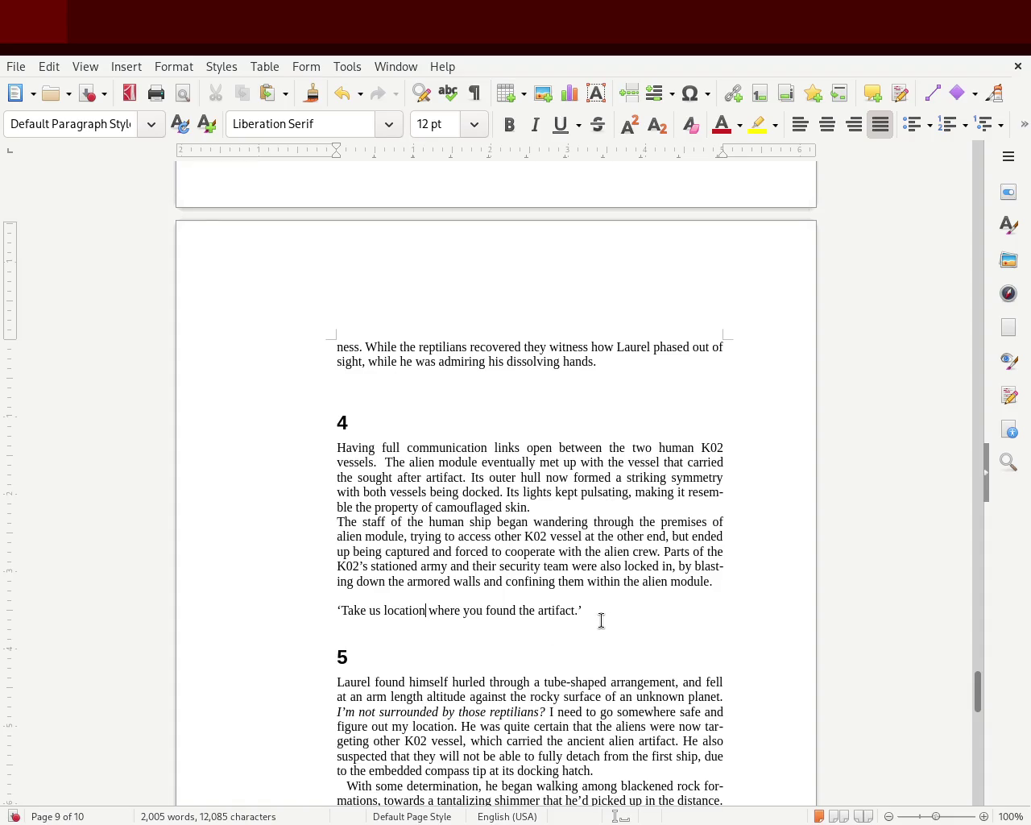
pyautogui.hotkey('ctrl', 's')
# Type the sentence 'The reptilian crew ordered the K02 staf' after the dialogue line.
pyautogui.write('crew ordered t')
pyautogui.write('he')
pyautogui.press('BackSpace')
pyautogui.write('staf')
pyautogui.doubleClick(622, 615)
pyautogui.press('BackSpace')
pyautogui.write('reptilian c')
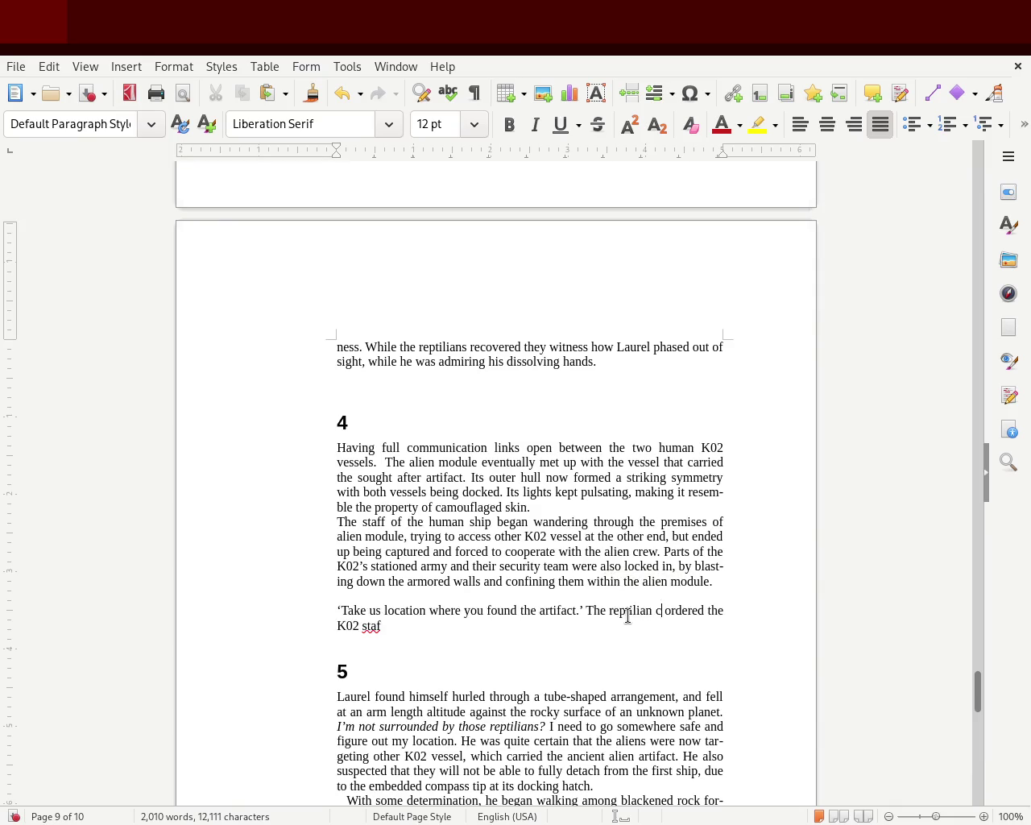
pyautogui.write('rew')
pyautogui.click(488, 637)
# Finish the word 'staff' and give the 'Take us location' paragraph a first-line indent.
pyautogui.write('f')
pyautogui.click(438, 625)
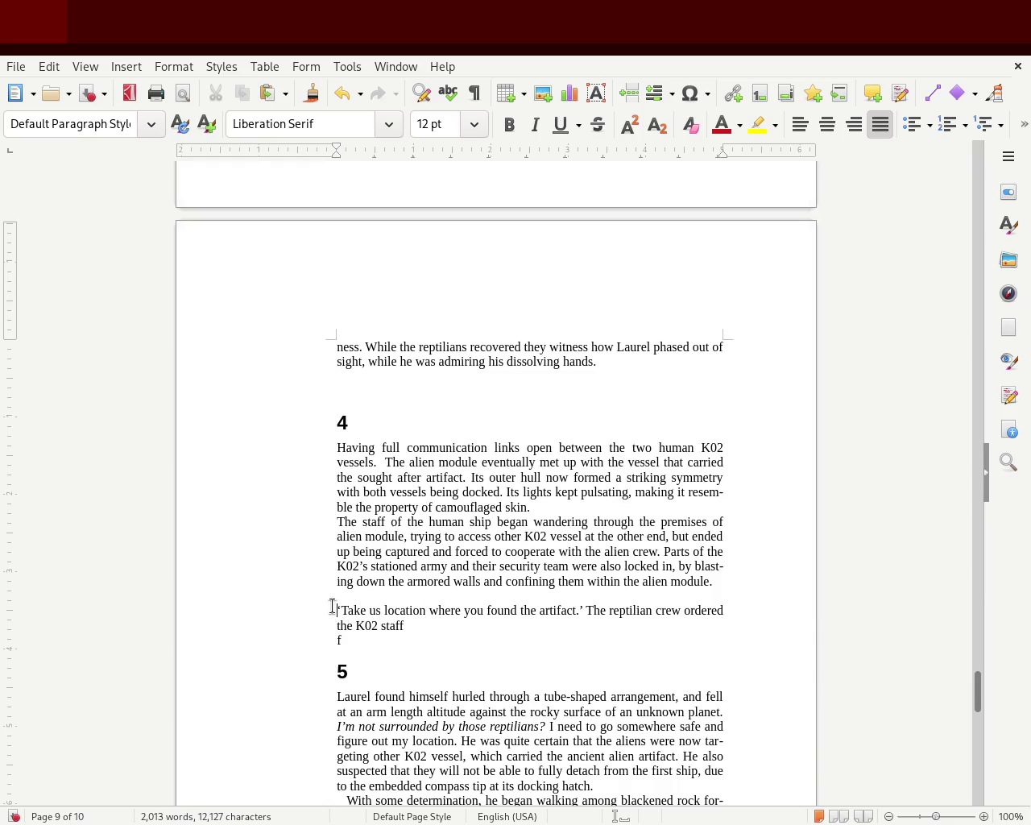
pyautogui.moveTo(337, 149); pyautogui.dragTo(347, 149)
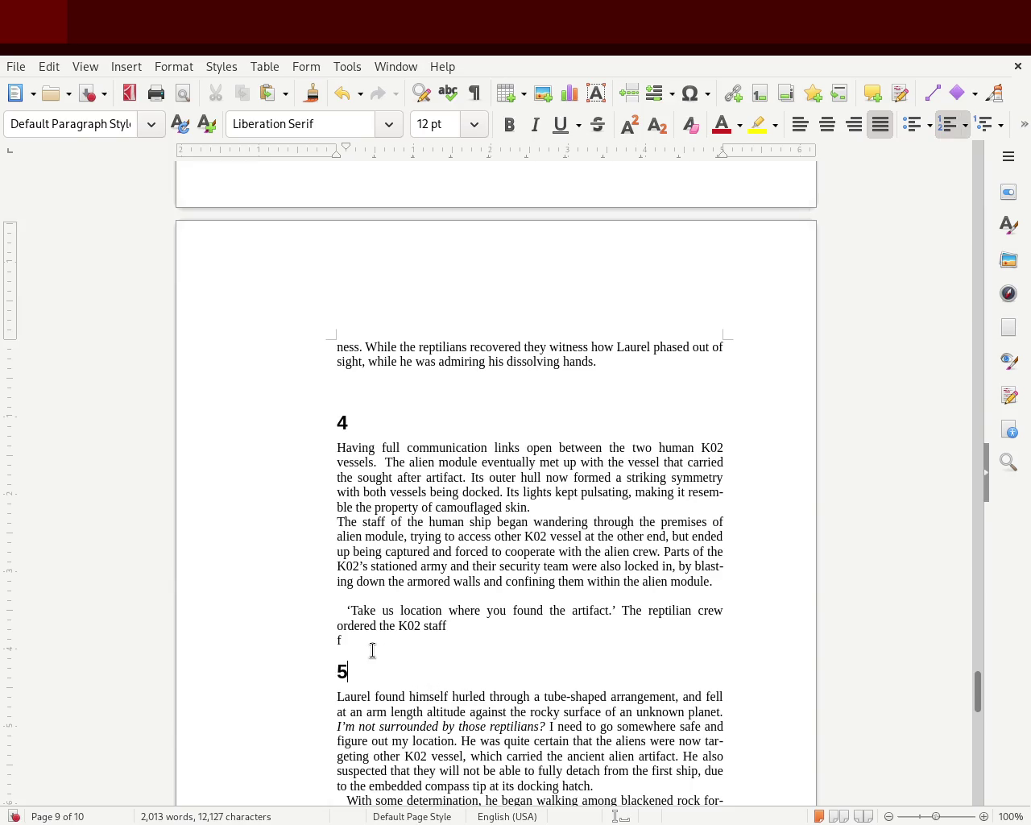
pyautogui.click(322, 640)
pyautogui.press('BackSpace')
pyautogui.press('Delete')
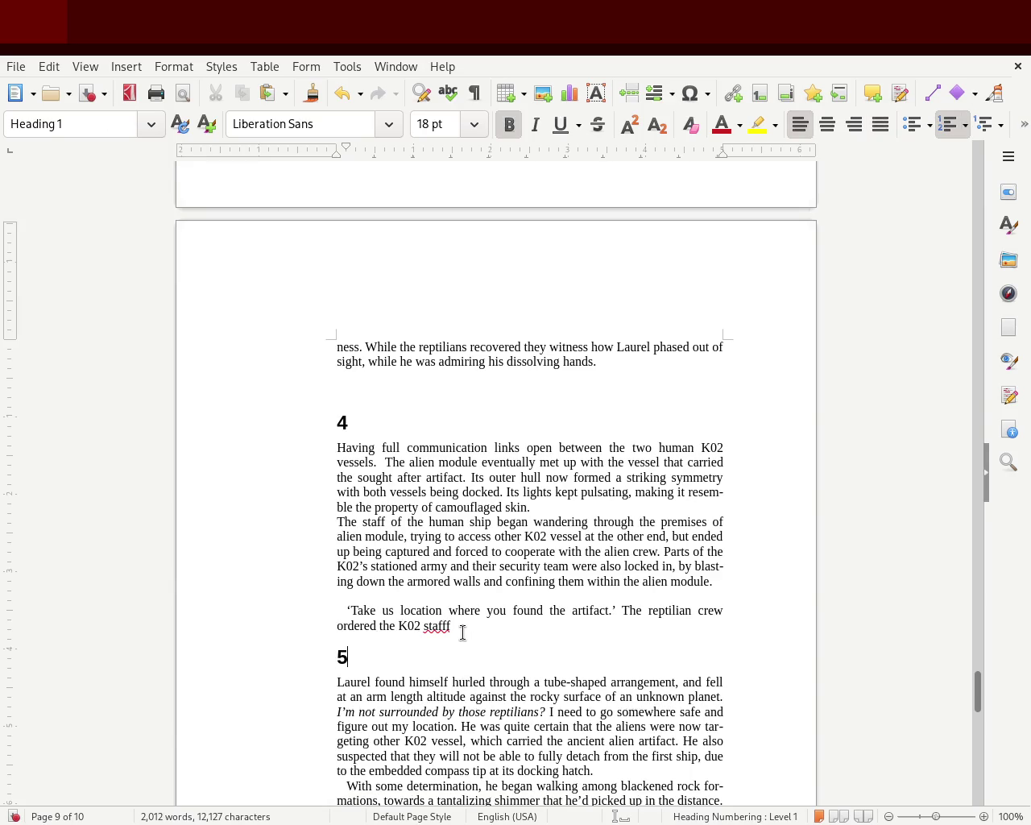
# Narrow the 'Take us location' paragraph's right indent and save the manuscript.
pyautogui.moveTo(458, 627); pyautogui.dragTo(337, 610)
pyautogui.moveTo(446, 626); pyautogui.dragTo(321, 612)
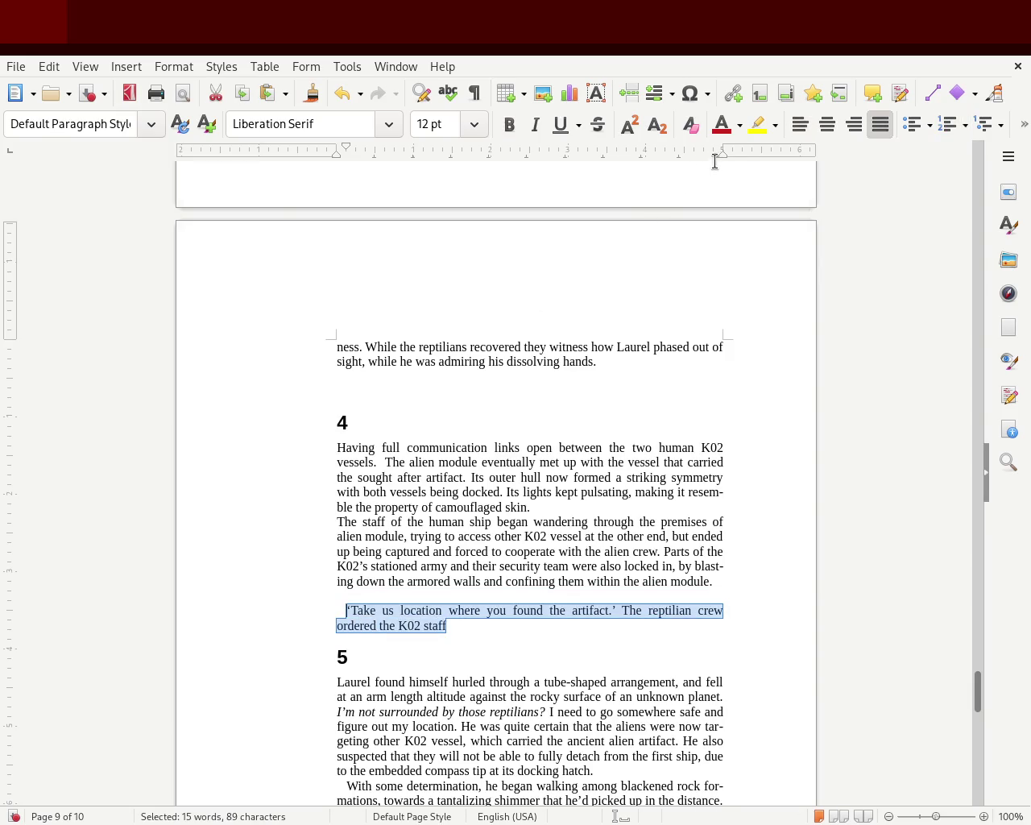
pyautogui.moveTo(722, 158); pyautogui.dragTo(642, 179)
pyautogui.moveTo(642, 179); pyautogui.dragTo(606, 178)
pyautogui.click(626, 566)
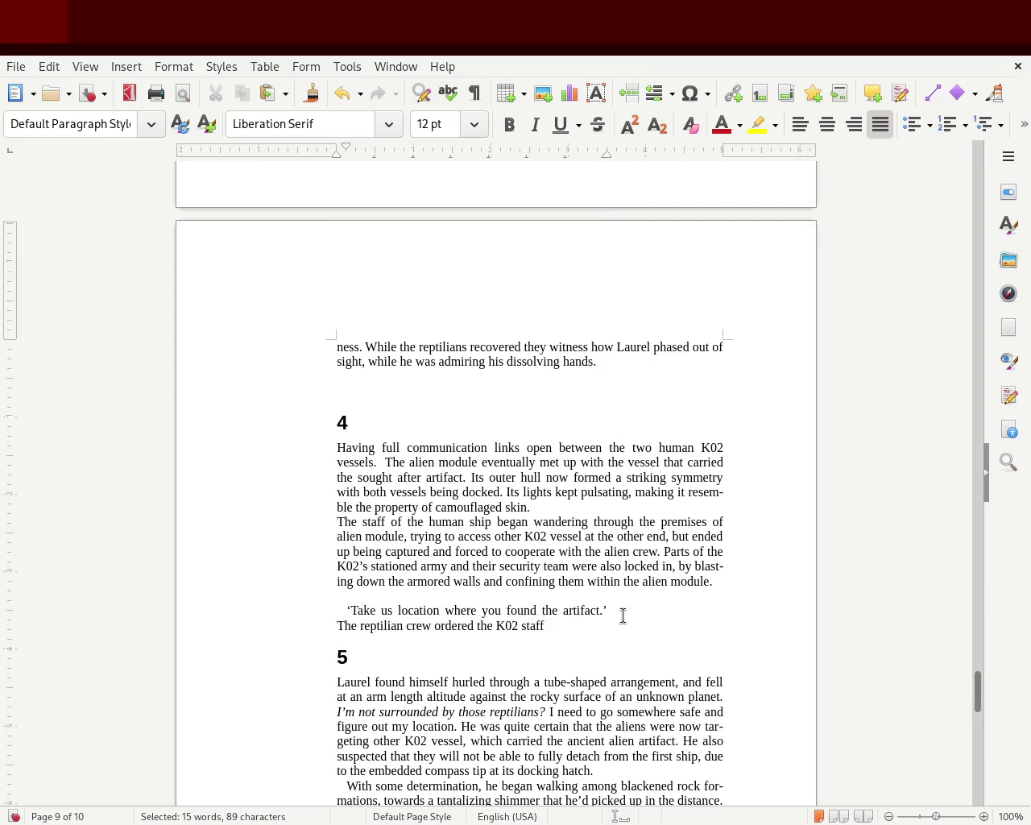
pyautogui.hotkey('ctrl', 's')
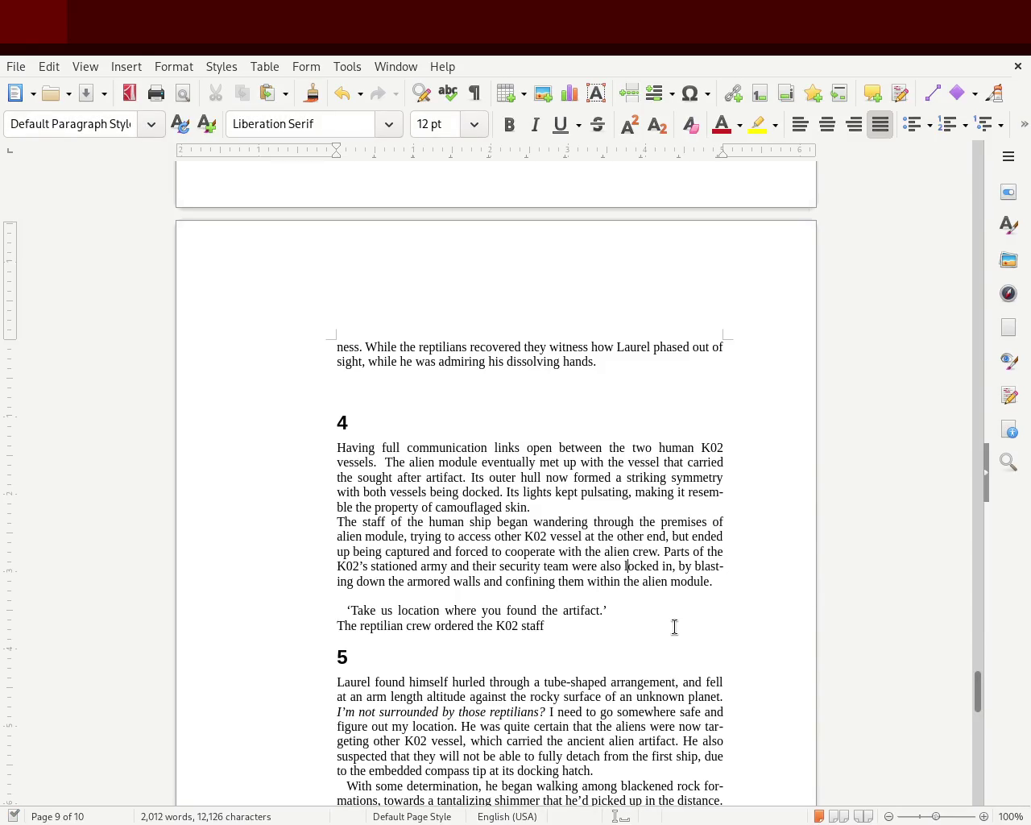
pyautogui.click(619, 610)
pyautogui.hotkey('ctrl', 's')
pyautogui.moveTo(972, 701)
pyautogui.mouseDown()
pyautogui.moveTo(975, 507)
pyautogui.moveTo(965, 532)
pyautogui.moveTo(964, 508)
pyautogui.mouseUp()
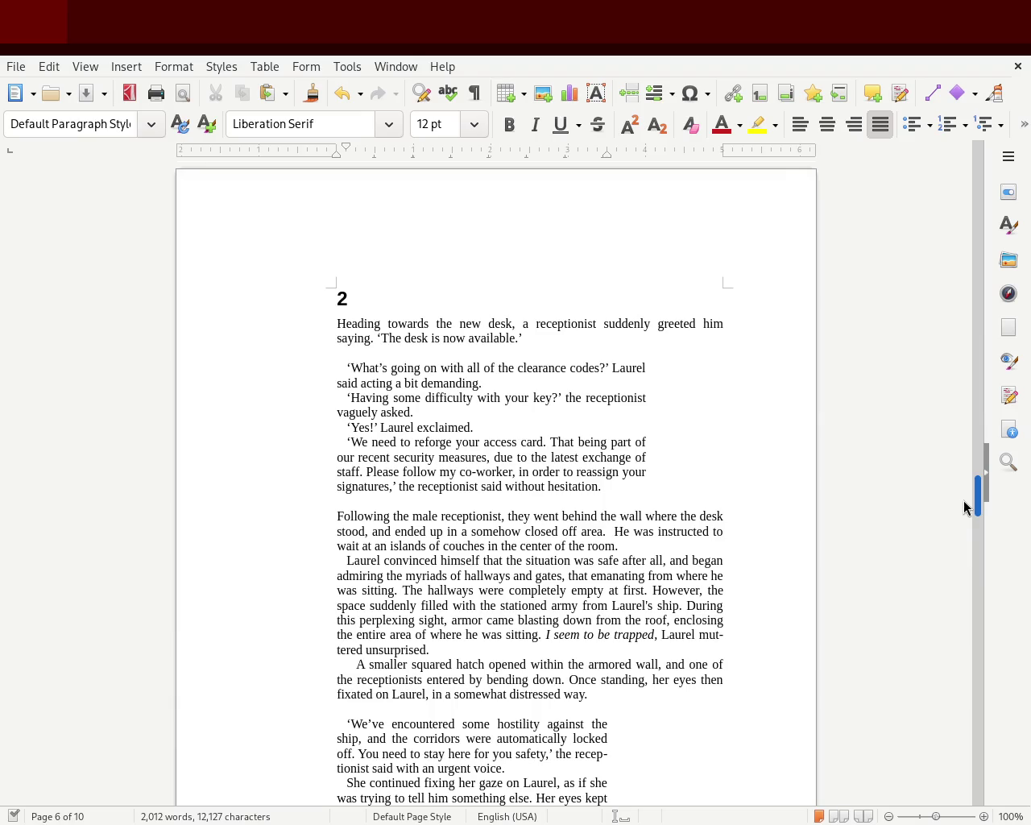
# Try changing the first-line and right indents of the chapter 2 dialogue on page 6.
pyautogui.moveTo(630, 486)
pyautogui.mouseDown()
pyautogui.moveTo(472, 440)
pyautogui.moveTo(272, 355)
pyautogui.moveTo(266, 367)
pyautogui.mouseUp()
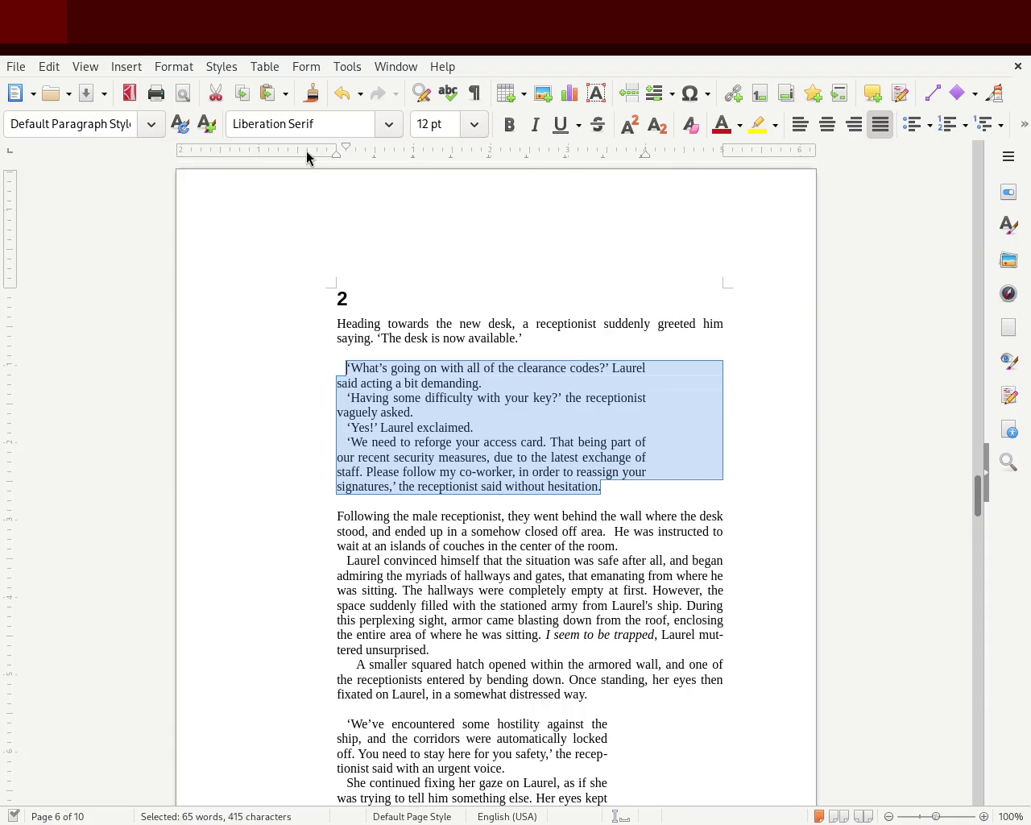
pyautogui.moveTo(336, 152); pyautogui.dragTo(336, 153)
pyautogui.click(582, 455)
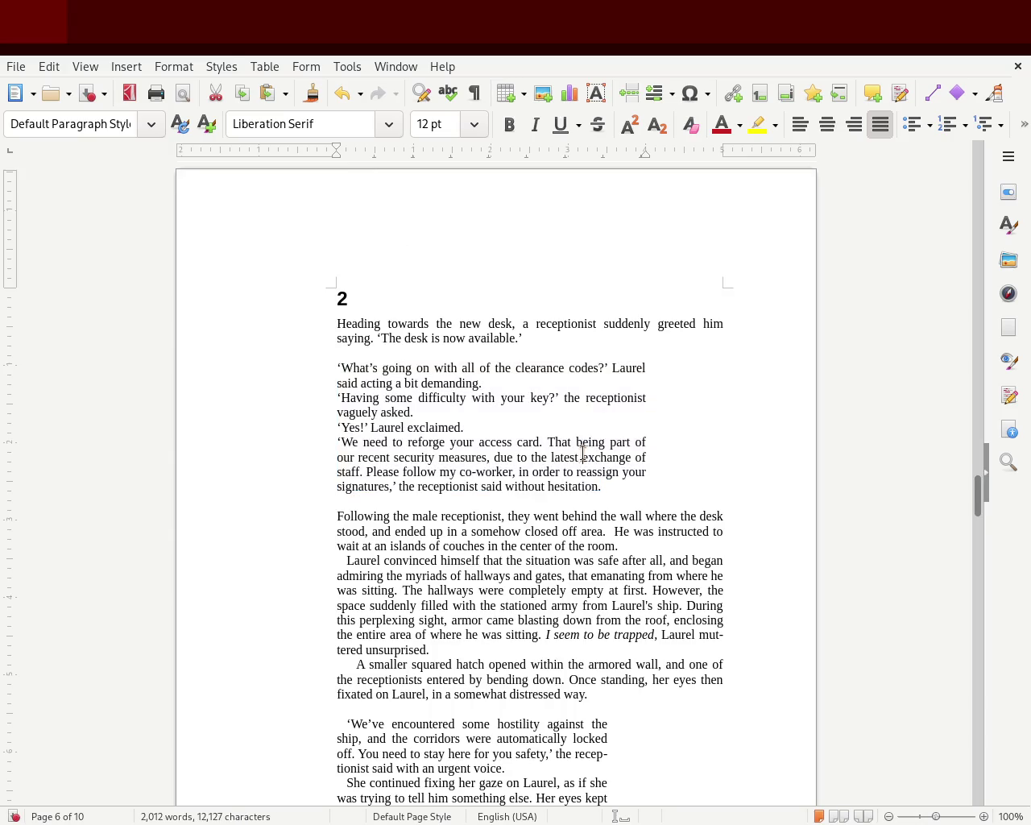
pyautogui.moveTo(606, 486); pyautogui.dragTo(303, 370)
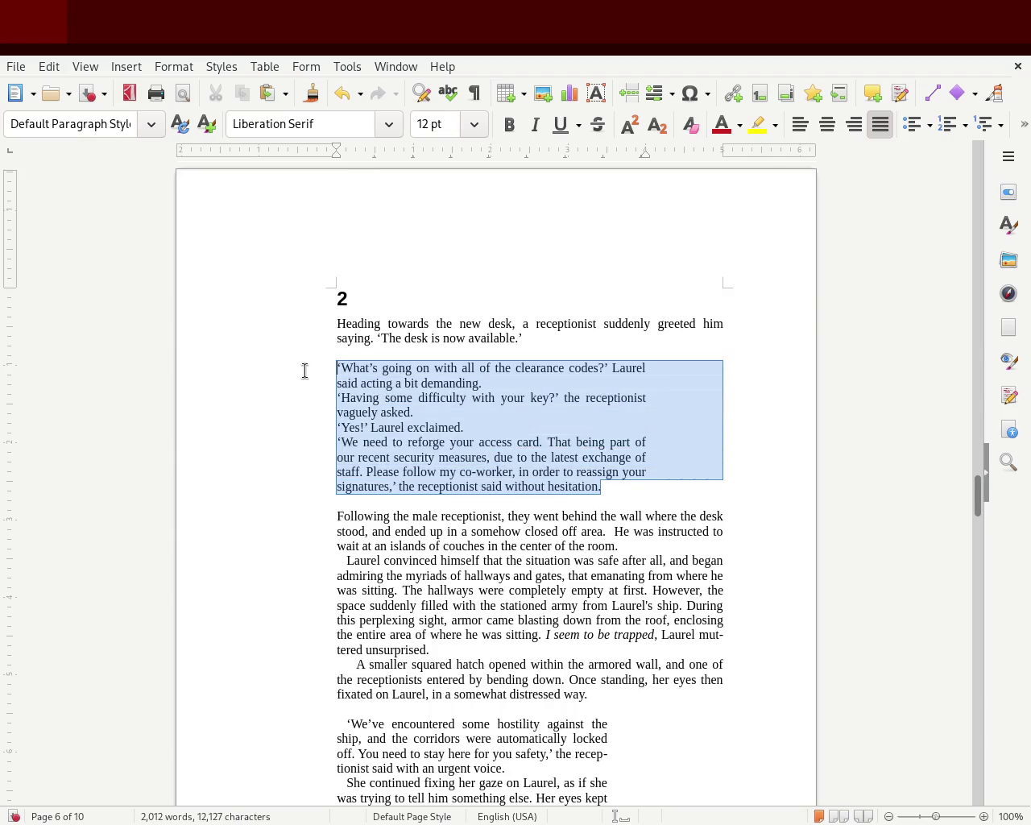
pyautogui.moveTo(649, 167); pyautogui.dragTo(631, 156)
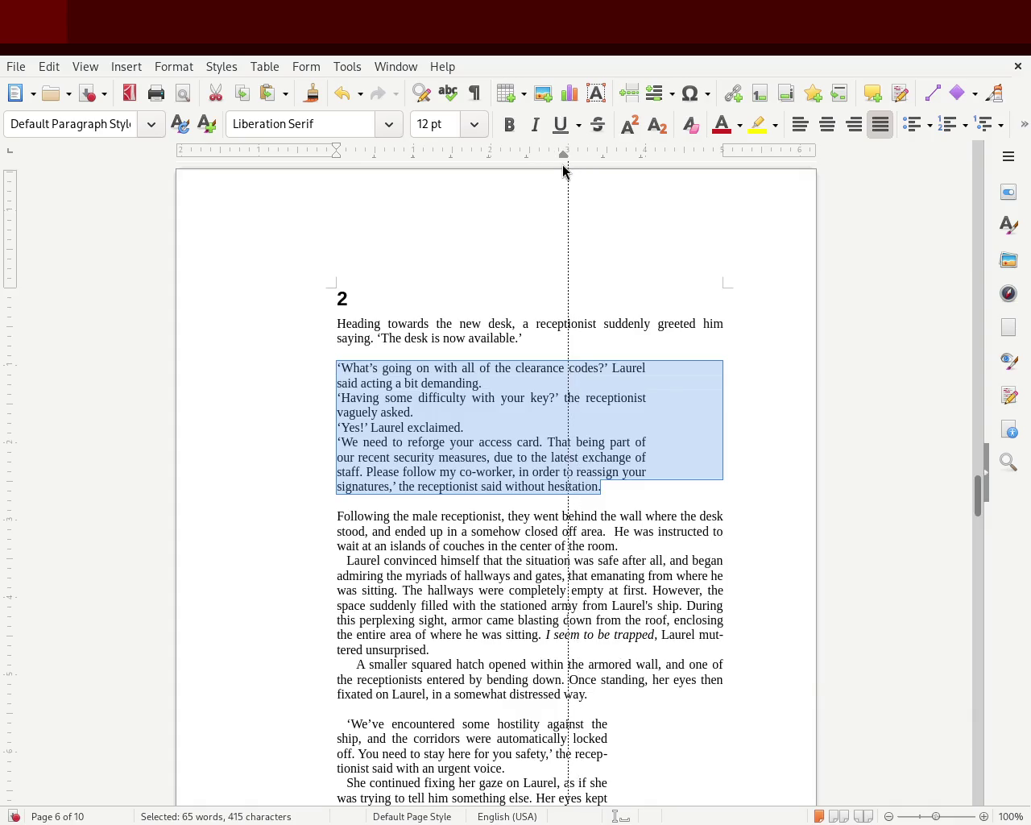
pyautogui.moveTo(506, 165); pyautogui.dragTo(529, 165)
pyautogui.click(211, 375)
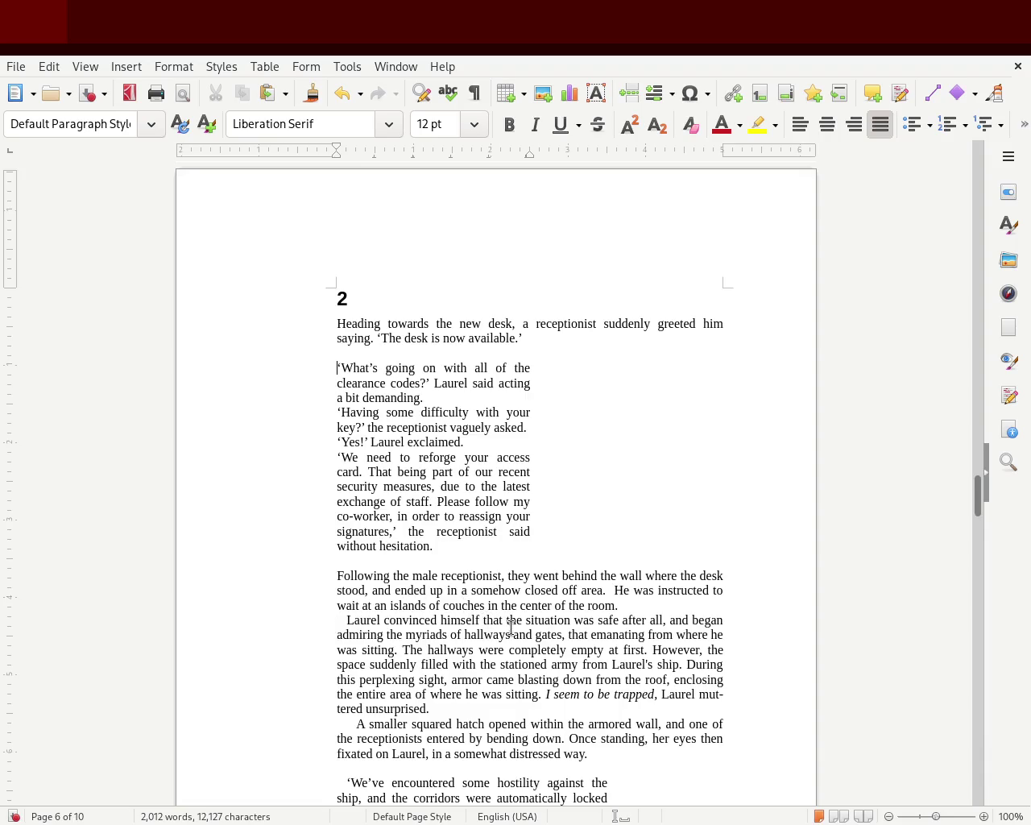
# Undo the chapter 2 indent changes and save the manuscript.
pyautogui.hotkey('ctrl', 'z')
pyautogui.hotkey('ctrl', 'z')
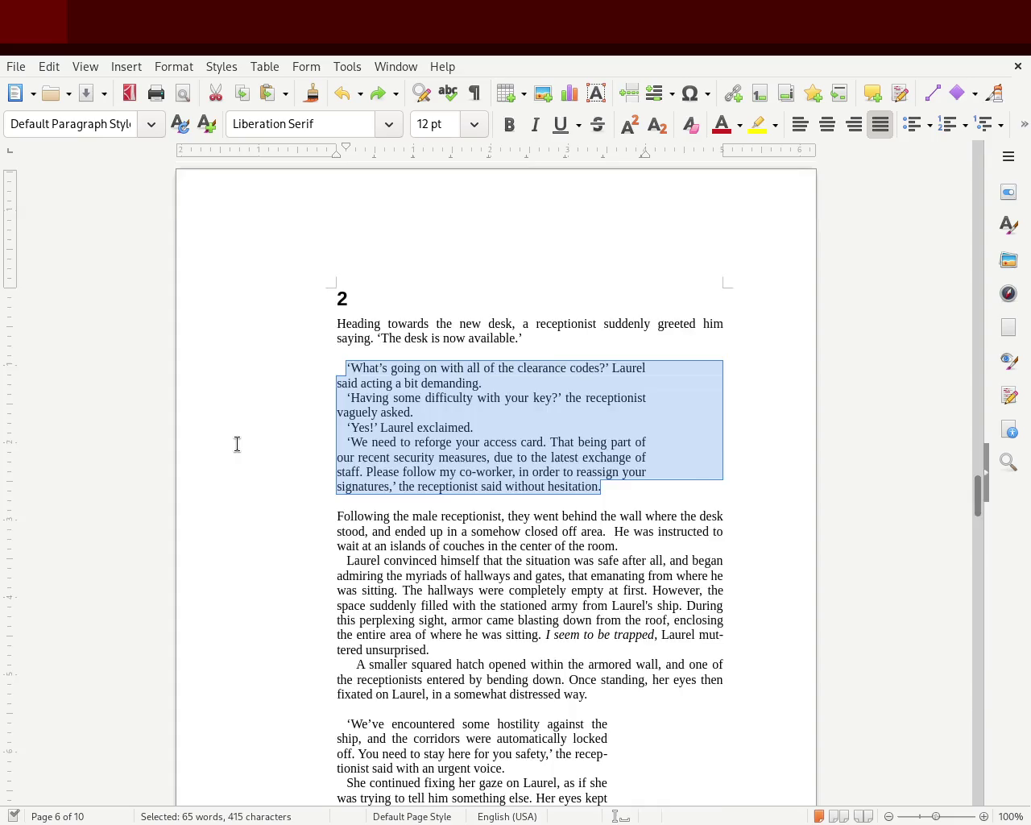
pyautogui.hotkey('ctrl', 'z')
pyautogui.hotkey('ctrl', 's')
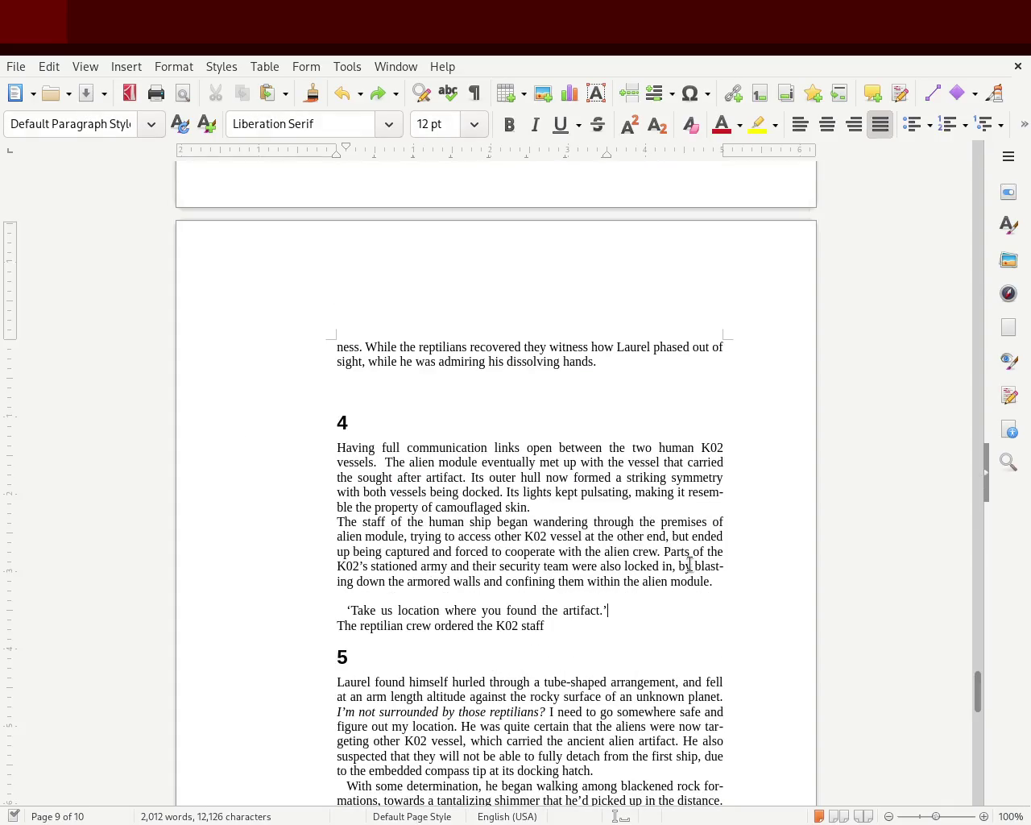
# Delete the chapter 5 heading and its empty line.
pyautogui.moveTo(972, 675)
pyautogui.mouseDown()
pyautogui.moveTo(996, 691)
pyautogui.moveTo(998, 651)
pyautogui.moveTo(985, 725)
pyautogui.mouseUp()
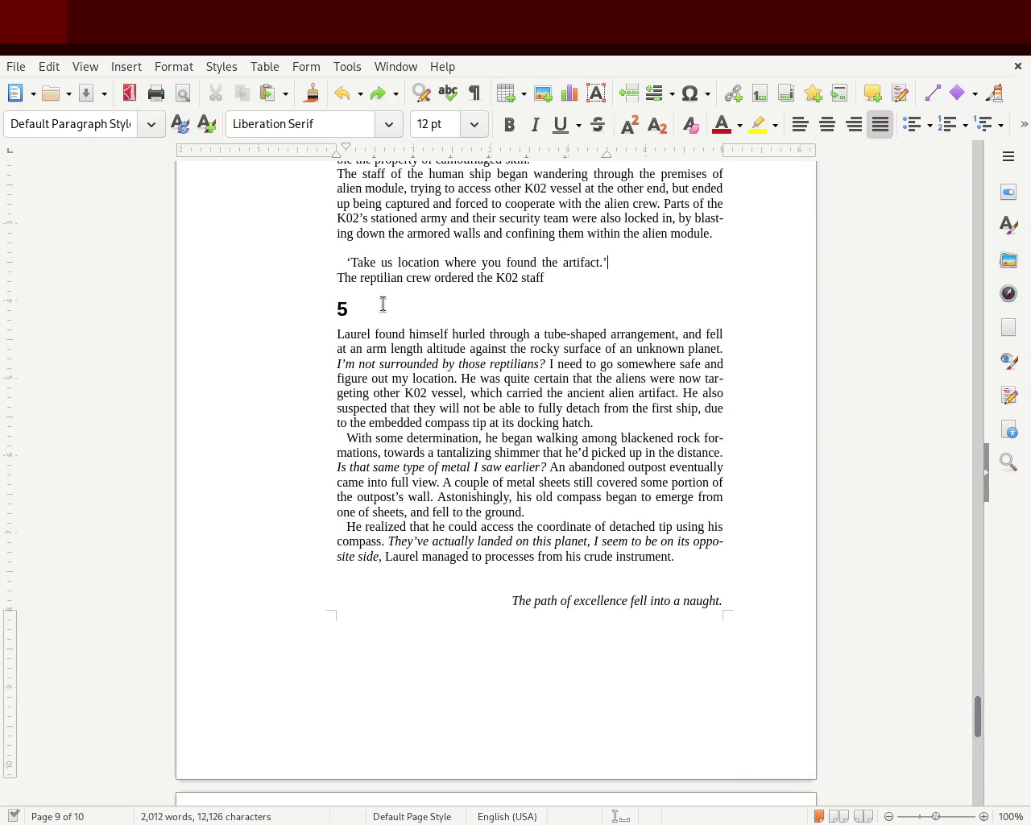
pyautogui.moveTo(383, 303); pyautogui.dragTo(244, 301)
pyautogui.press('BackSpace')
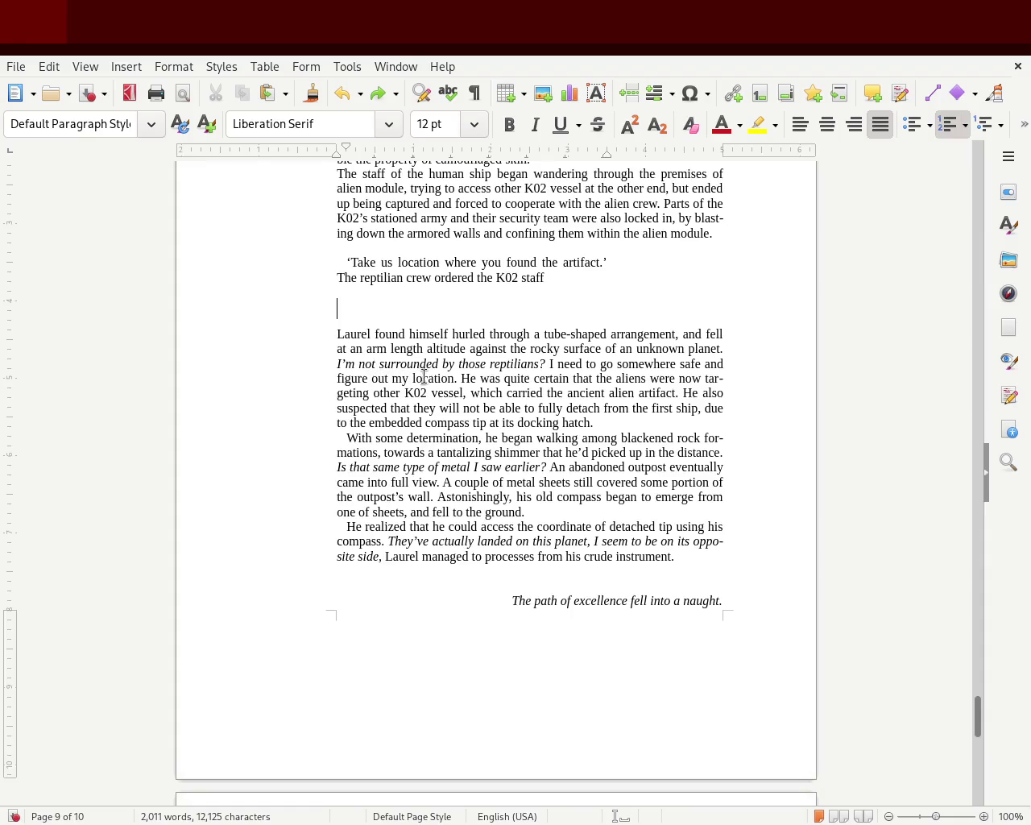
pyautogui.press('BackSpace')
pyautogui.press('Return')
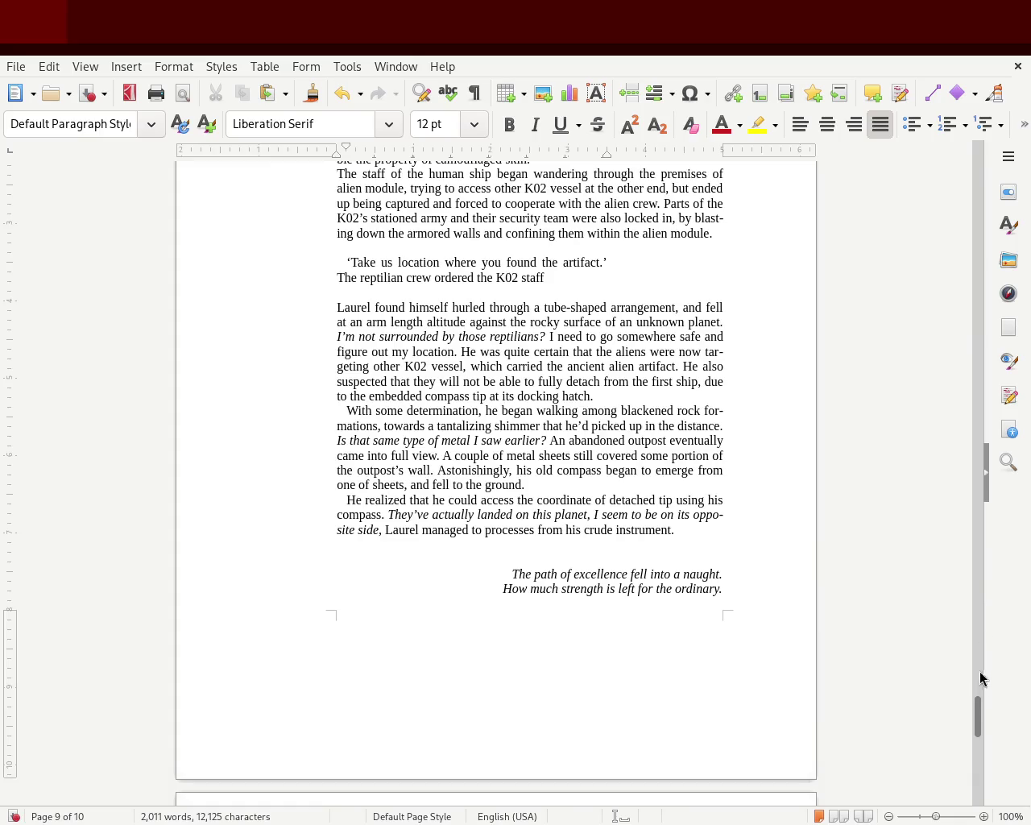
# Insert blank lines above the chapter 4 heading to push it onto a new page.
pyautogui.moveTo(977, 712); pyautogui.dragTo(985, 702)
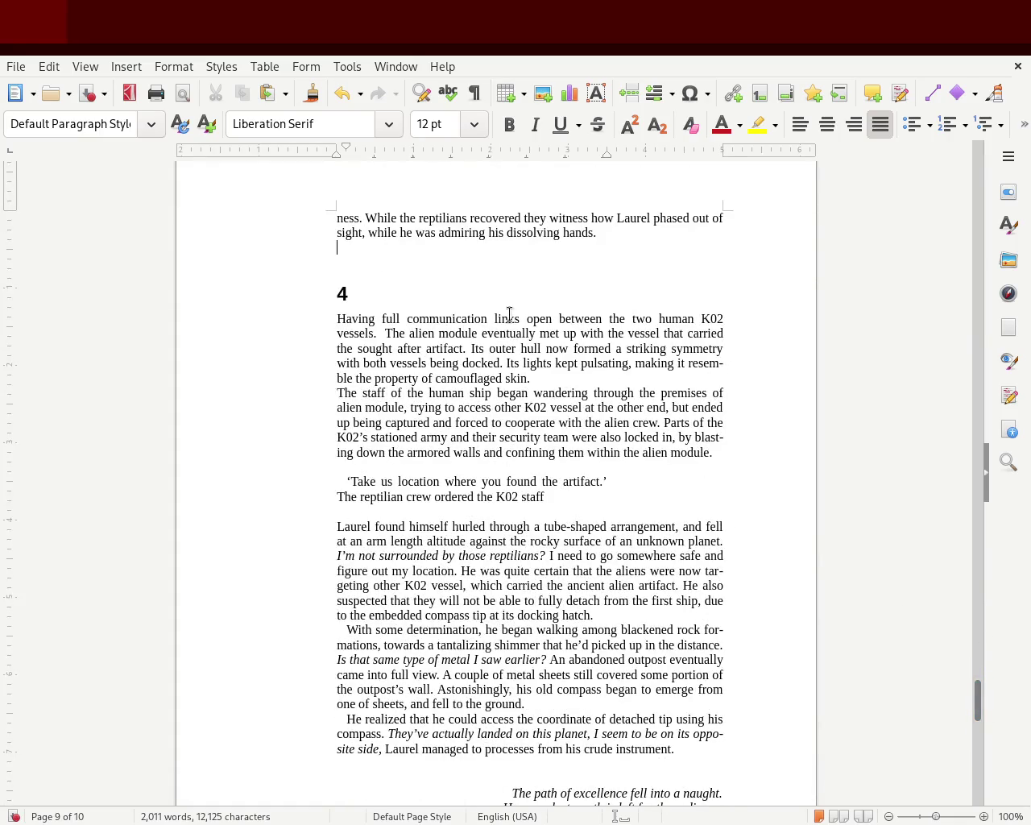
pyautogui.press('Return')
pyautogui.press('Return')
pyautogui.press('Return')
pyautogui.press('Return')
pyautogui.press('Return')
pyautogui.press('Return')
pyautogui.press('Return')
pyautogui.press('Return')
pyautogui.press('Return')
pyautogui.press('Return')
pyautogui.press('Return')
pyautogui.press('Return')
pyautogui.press('F11')
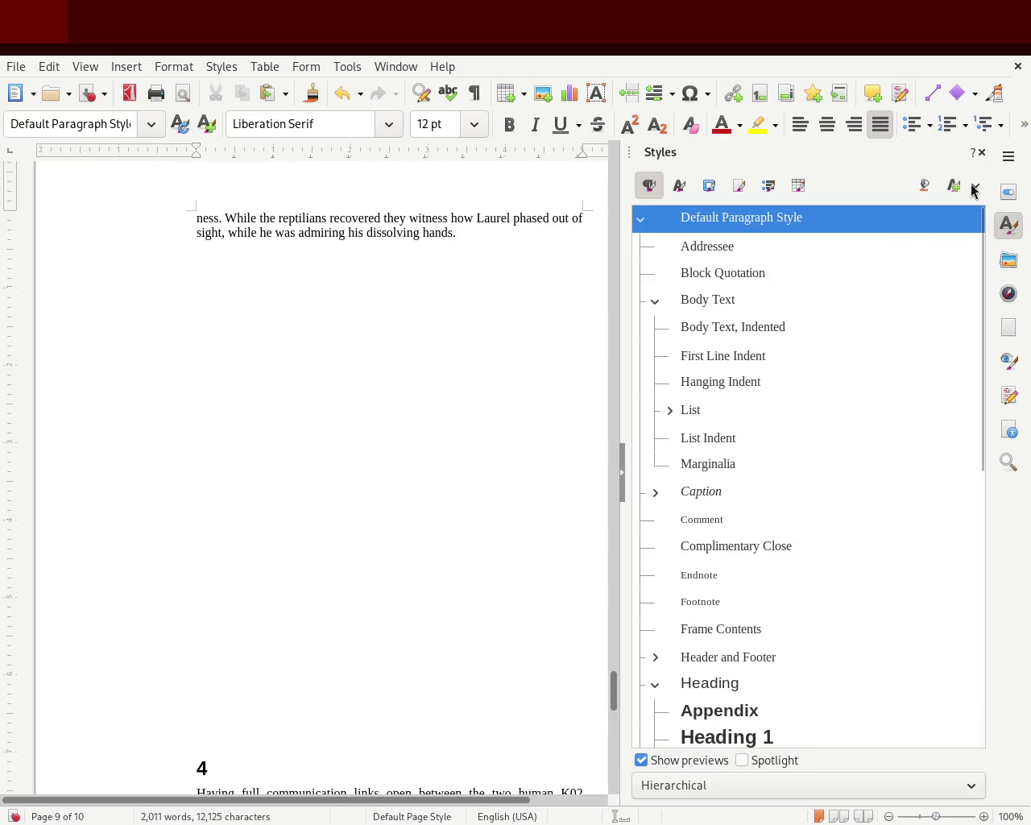
pyautogui.click(981, 153)
pyautogui.press('Return')
pyautogui.press('Return')
pyautogui.press('Return')
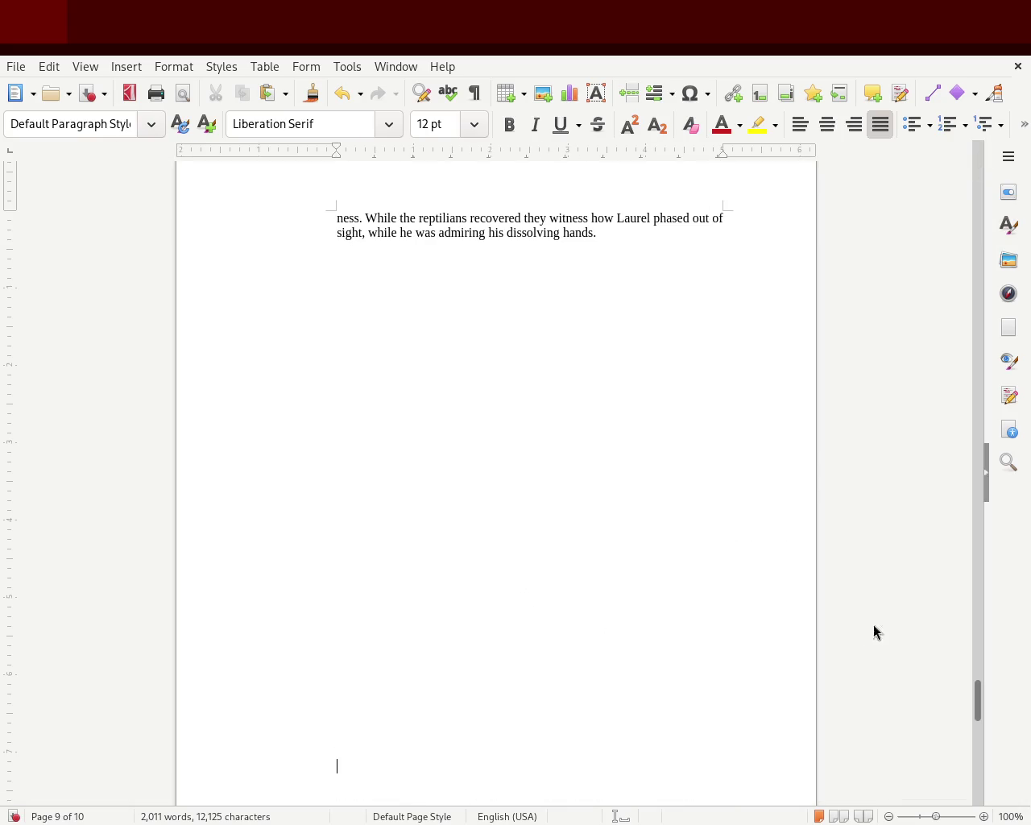
# Move the four-line italic poem from page 10 to below chapter 3's ending on page 9.
pyautogui.moveTo(976, 715); pyautogui.dragTo(978, 775)
pyautogui.moveTo(745, 679); pyautogui.dragTo(446, 614)
pyautogui.hotkey('ctrl', 'c')
pyautogui.press('Delete')
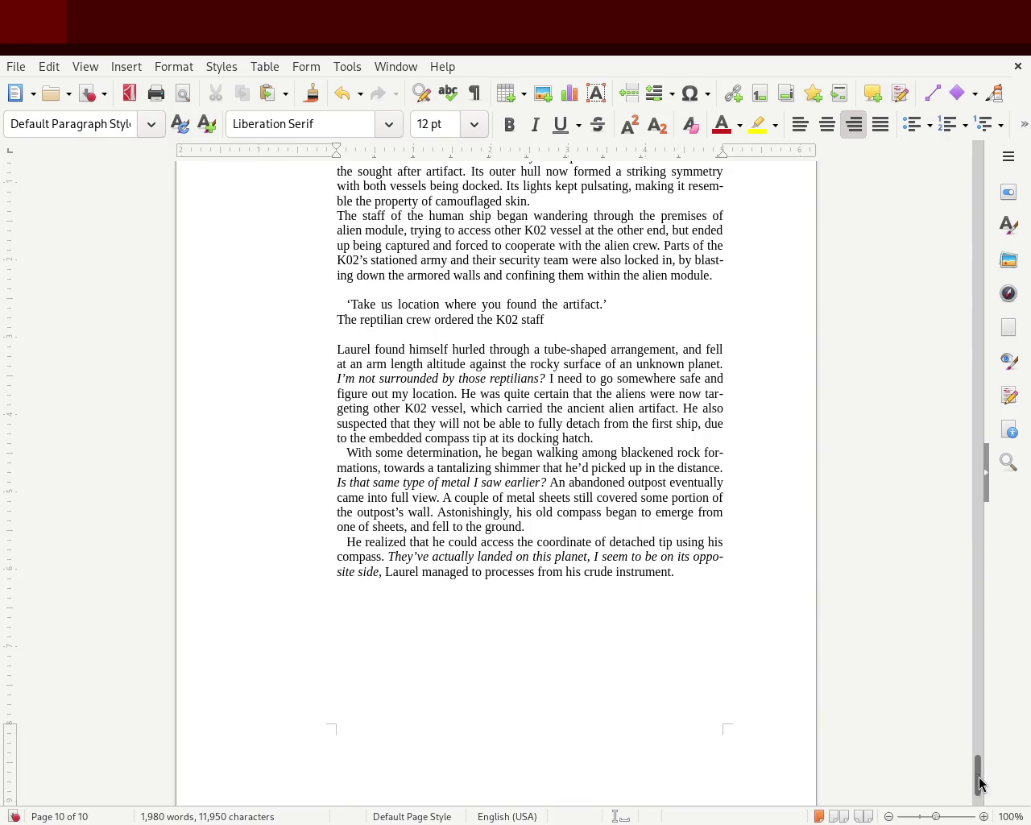
pyautogui.moveTo(979, 780); pyautogui.dragTo(975, 690)
pyautogui.click(570, 535)
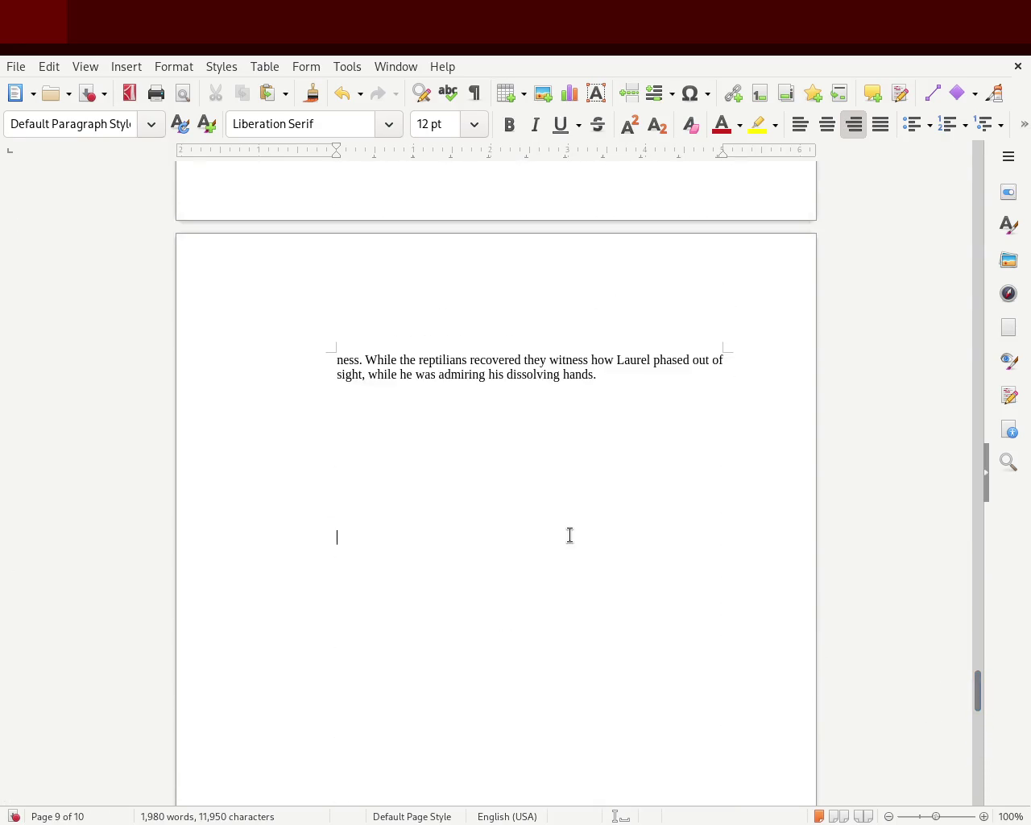
pyautogui.hotkey('ctrl', 'v')
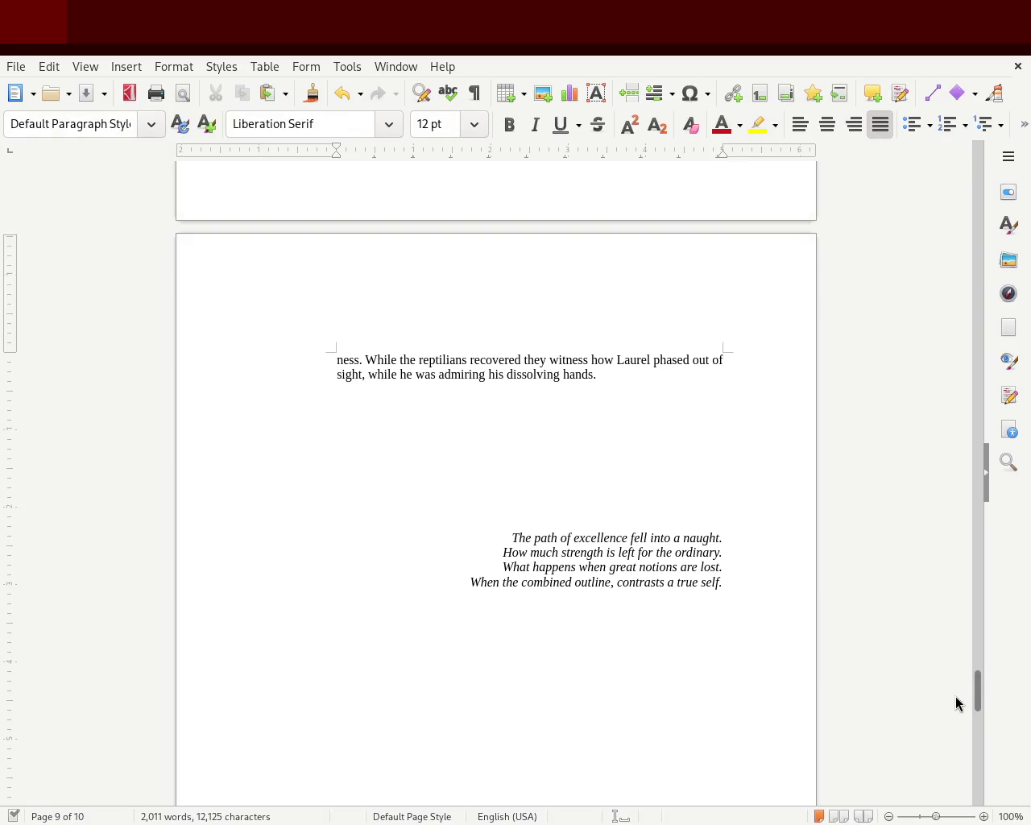
pyautogui.moveTo(973, 691)
pyautogui.mouseDown()
pyautogui.moveTo(972, 621)
pyautogui.moveTo(964, 671)
pyautogui.moveTo(959, 614)
pyautogui.mouseUp()
# Remove the blank lines above the chapter 3 heading so it starts at the top of page 8.
pyautogui.click(394, 486)
pyautogui.press('Delete')
pyautogui.press('Delete')
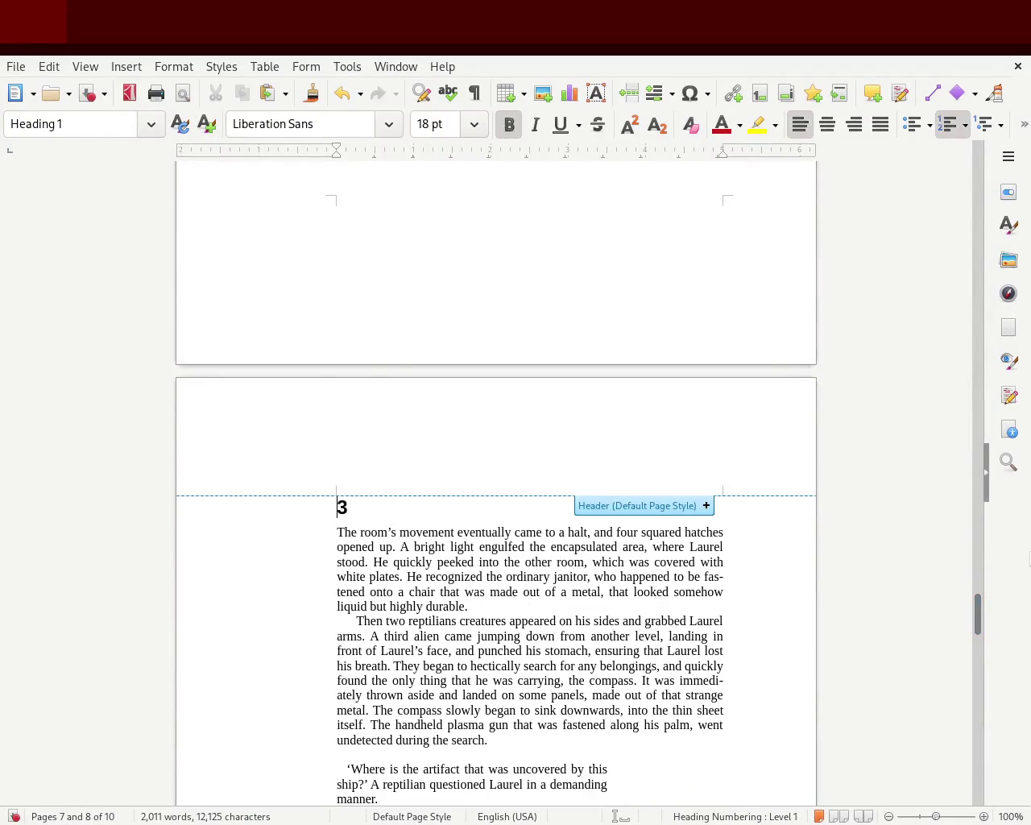
pyautogui.moveTo(985, 608)
pyautogui.mouseDown()
pyautogui.moveTo(976, 612)
pyautogui.moveTo(975, 681)
pyautogui.moveTo(985, 617)
pyautogui.moveTo(967, 757)
pyautogui.moveTo(976, 706)
pyautogui.moveTo(975, 773)
pyautogui.moveTo(974, 763)
pyautogui.mouseUp()
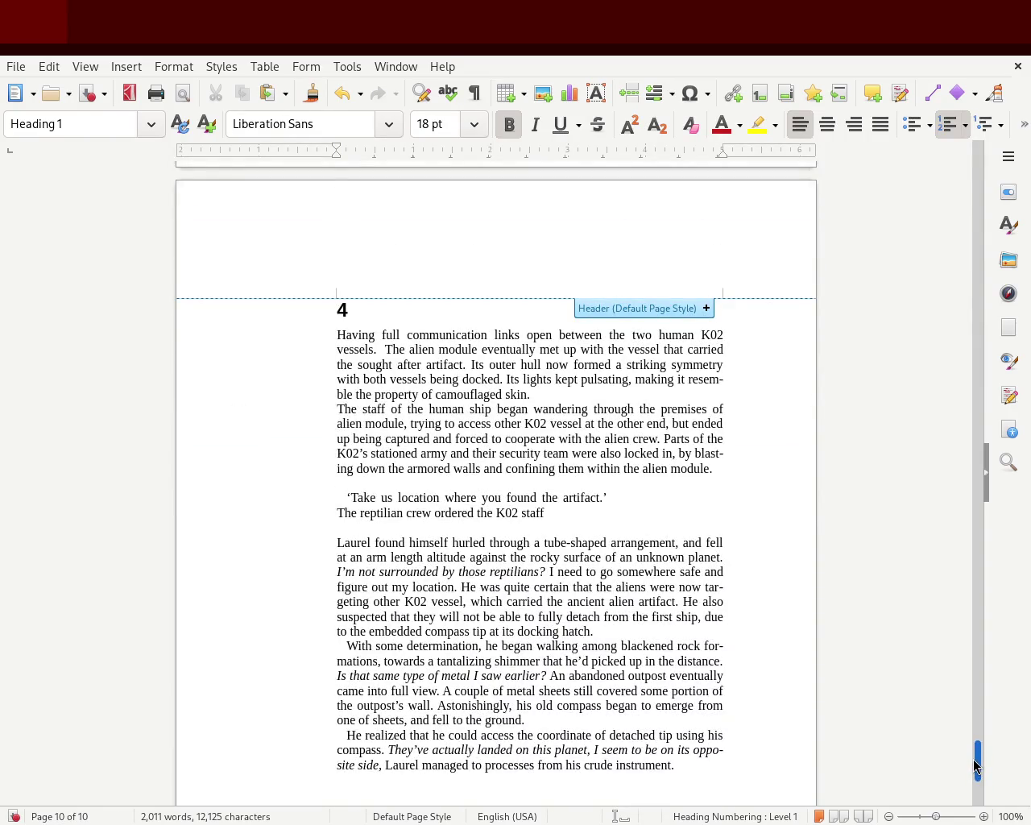
pyautogui.moveTo(973, 759); pyautogui.dragTo(974, 772)
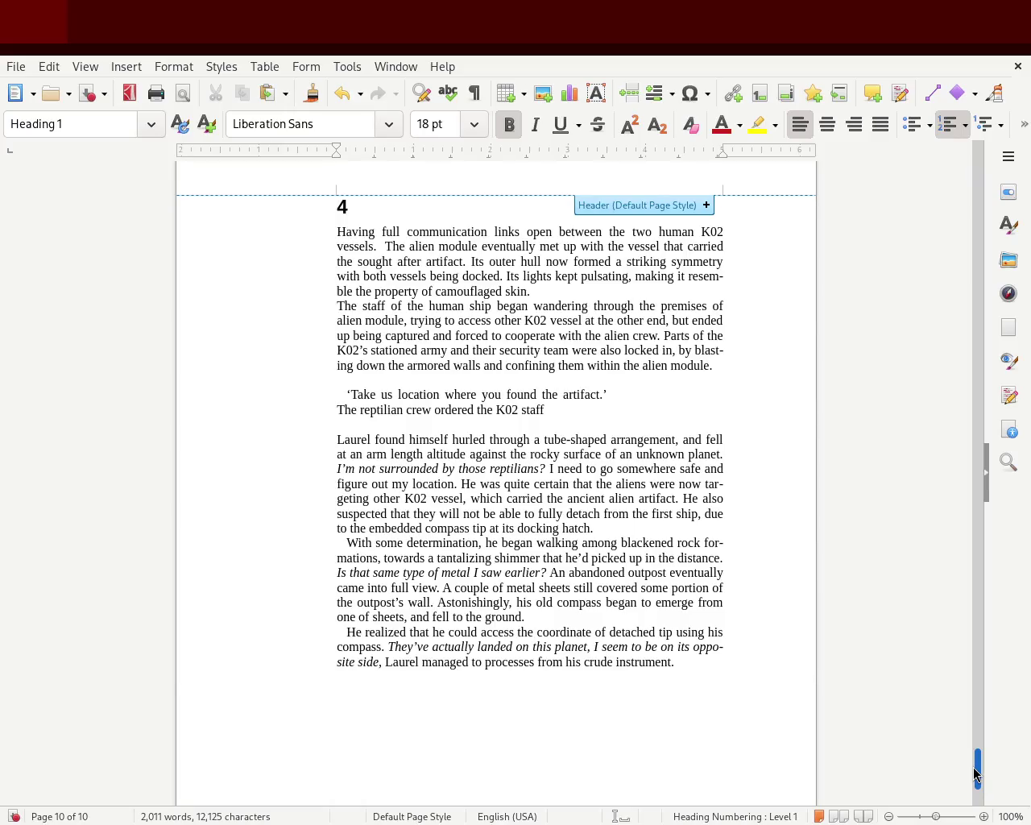
pyautogui.moveTo(977, 774); pyautogui.dragTo(993, 655)
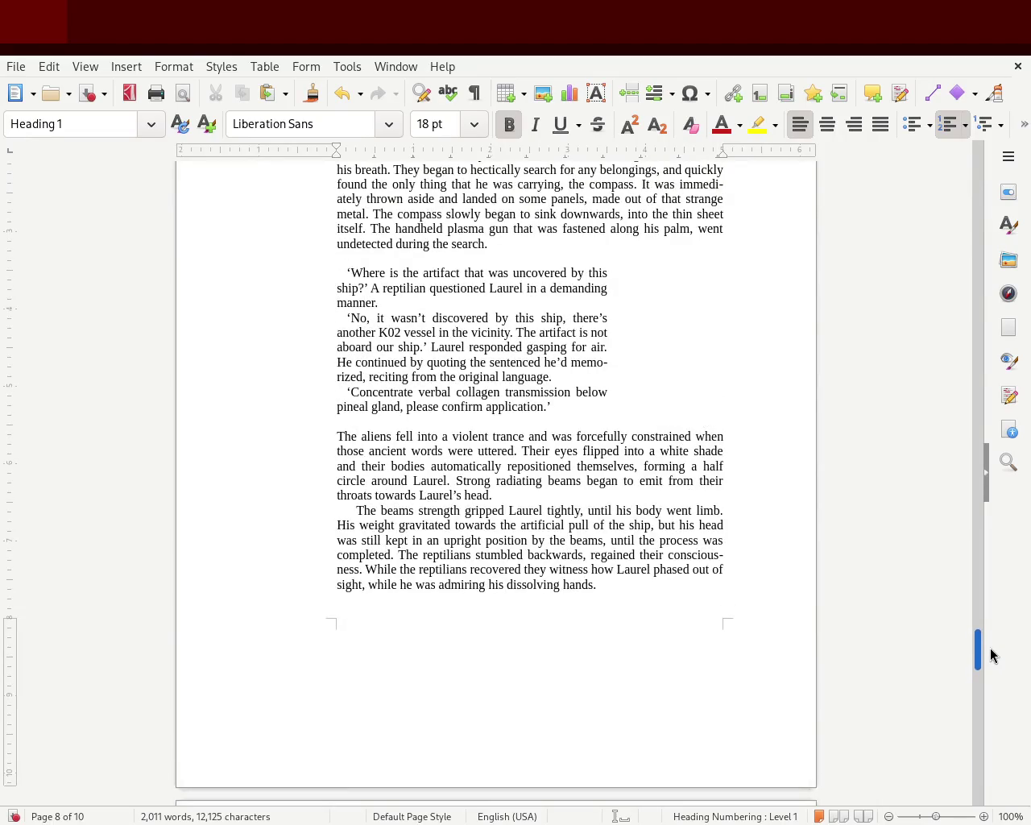
pyautogui.moveTo(990, 654); pyautogui.dragTo(984, 765)
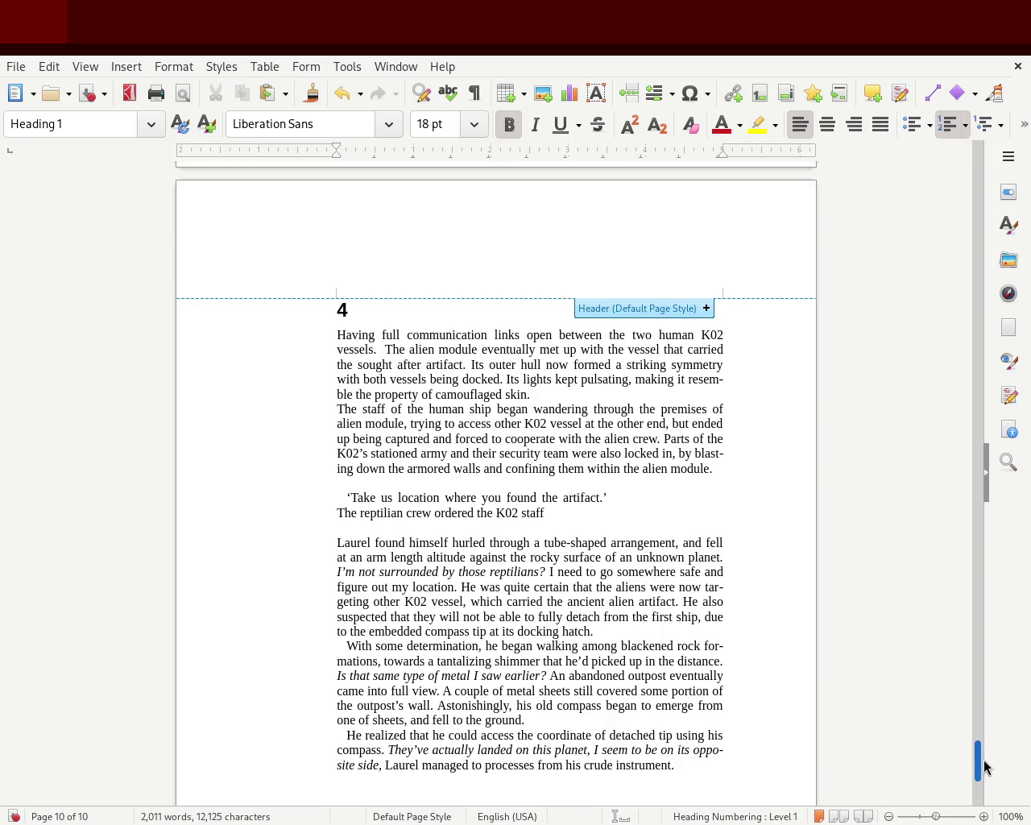
pyautogui.moveTo(984, 765); pyautogui.dragTo(991, 695)
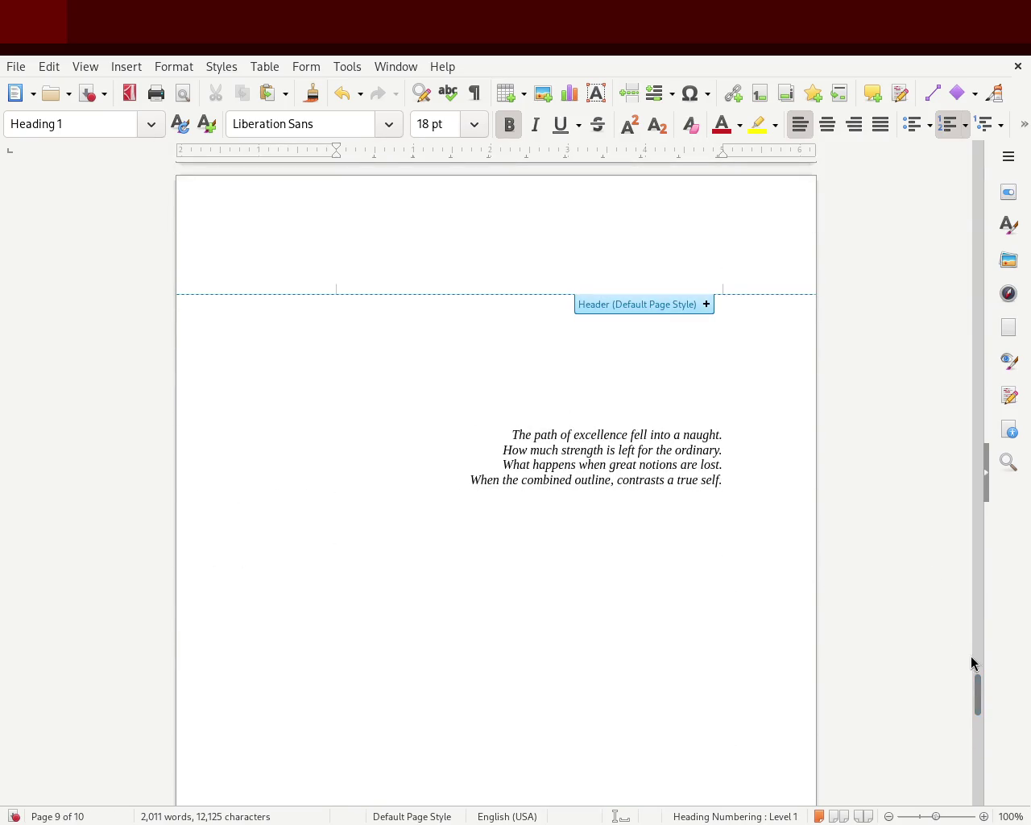
pyautogui.moveTo(977, 694); pyautogui.dragTo(977, 769)
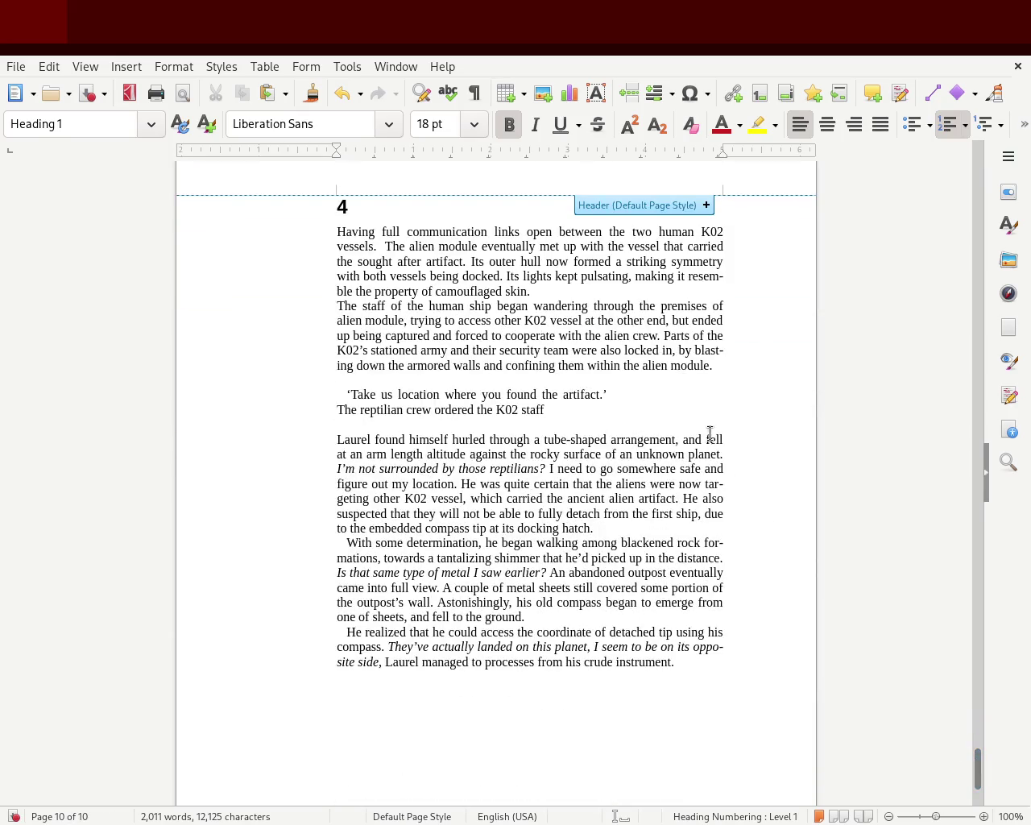
# Reword the chapter 4 phrase to 'at an altitude of an arm length,'.
pyautogui.click(708, 427)
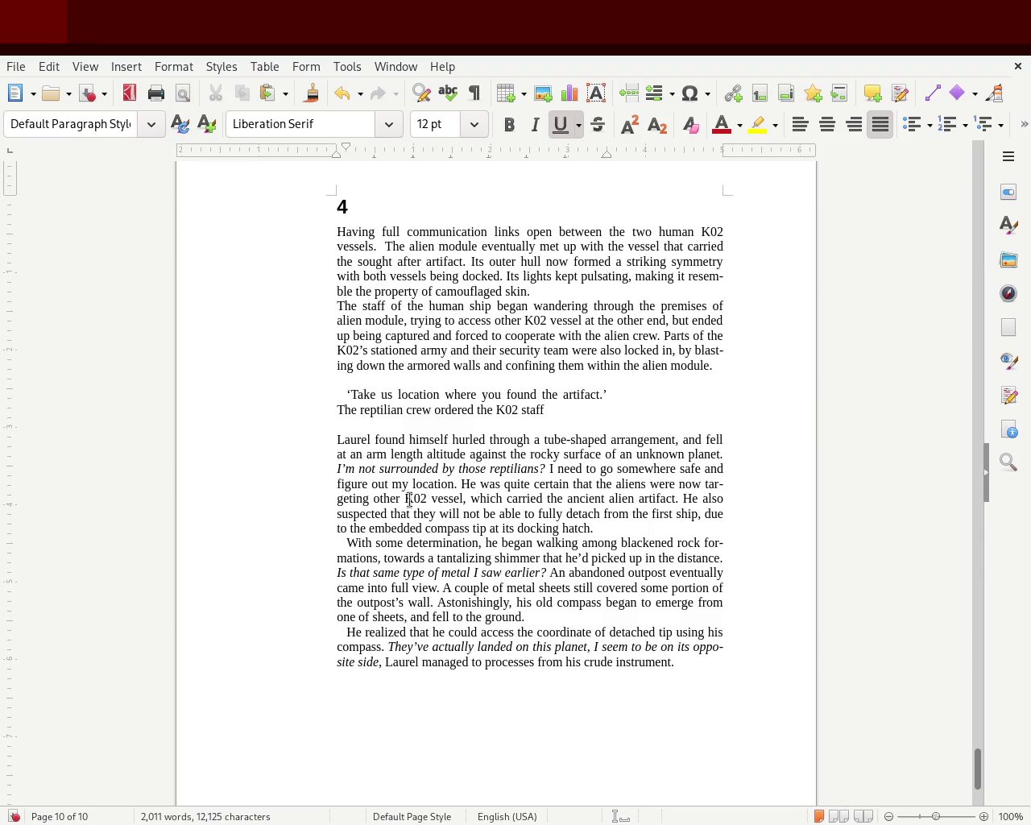
pyautogui.click(366, 455)
pyautogui.write('altitude ')
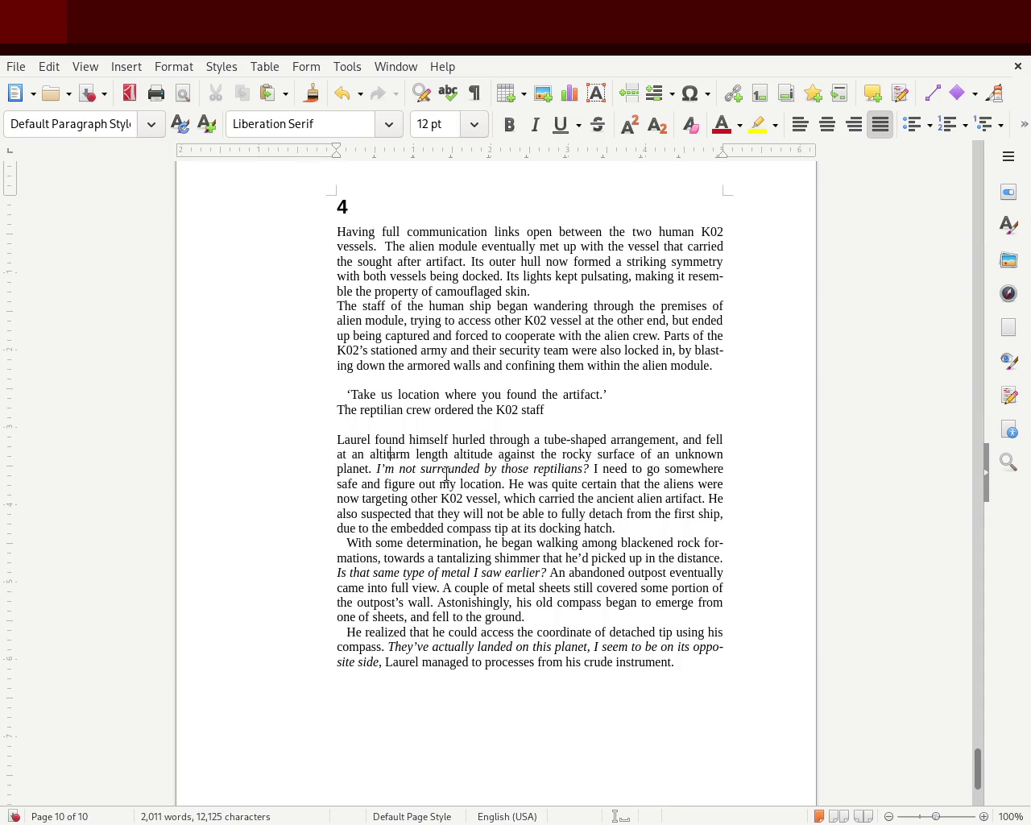
pyautogui.write('of an')
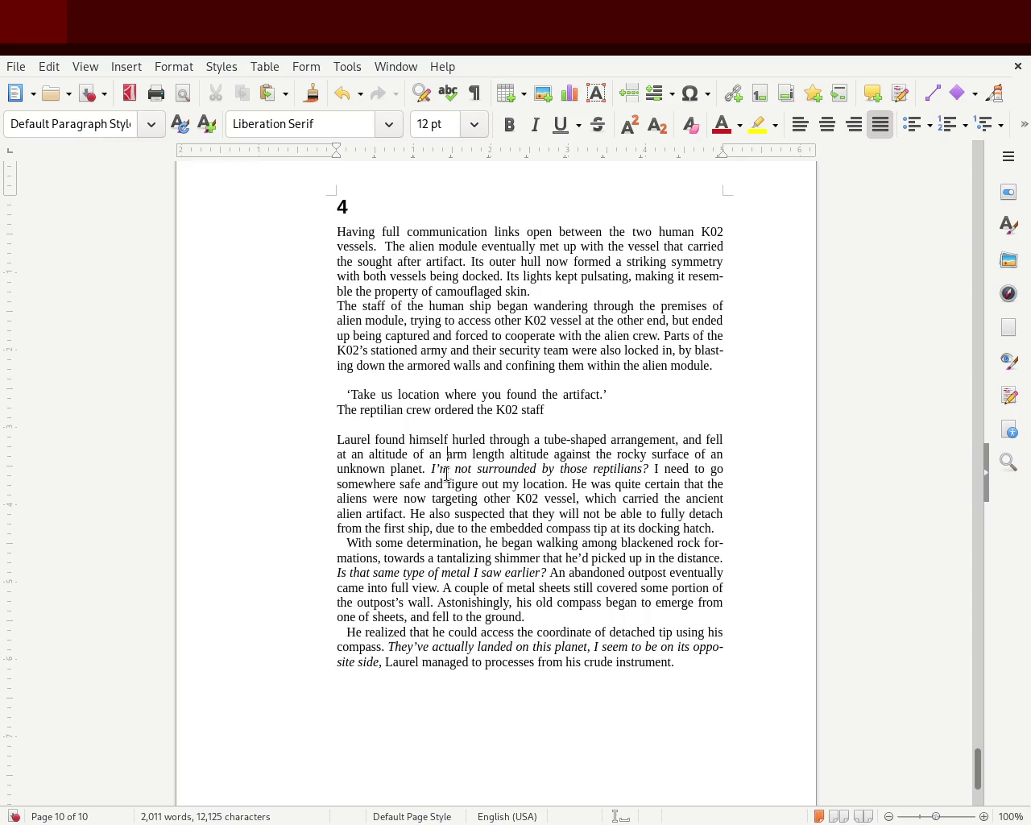
pyautogui.press('Delete')
pyautogui.press('Delete')
pyautogui.press('Delete')
pyautogui.press('Delete')
pyautogui.press('Delete')
pyautogui.press('Delete')
pyautogui.press('Delete')
pyautogui.press('Delete')
pyautogui.press('Delete')
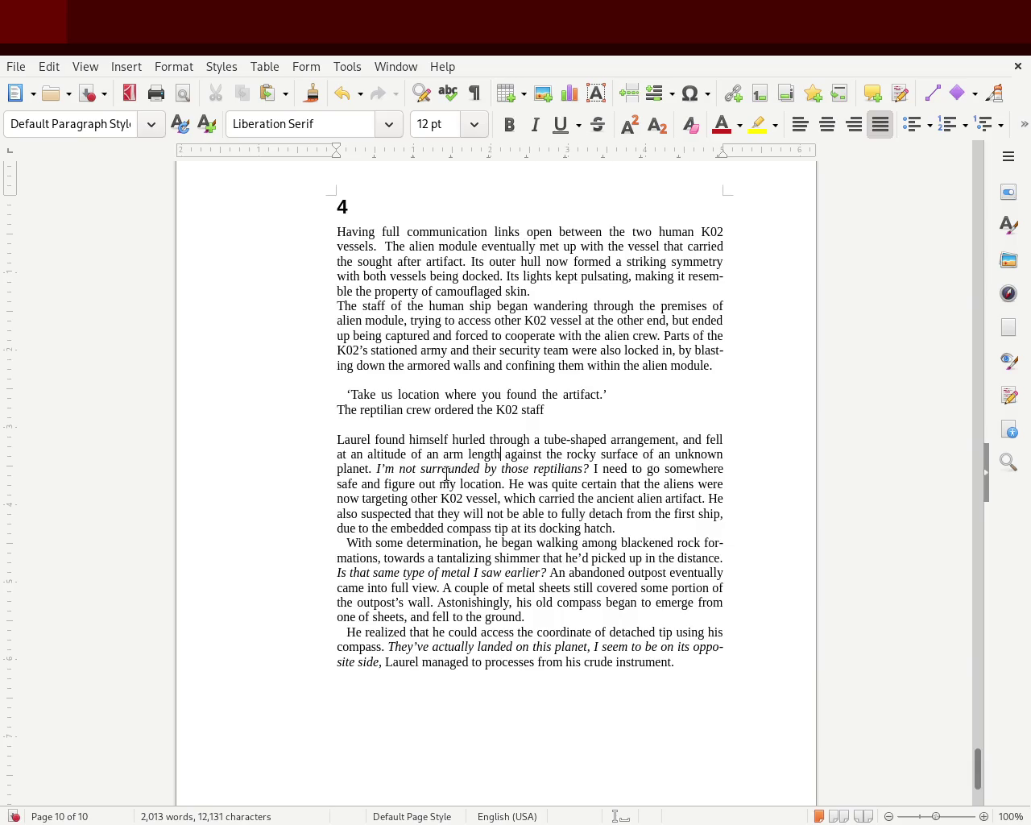
pyautogui.write(',')
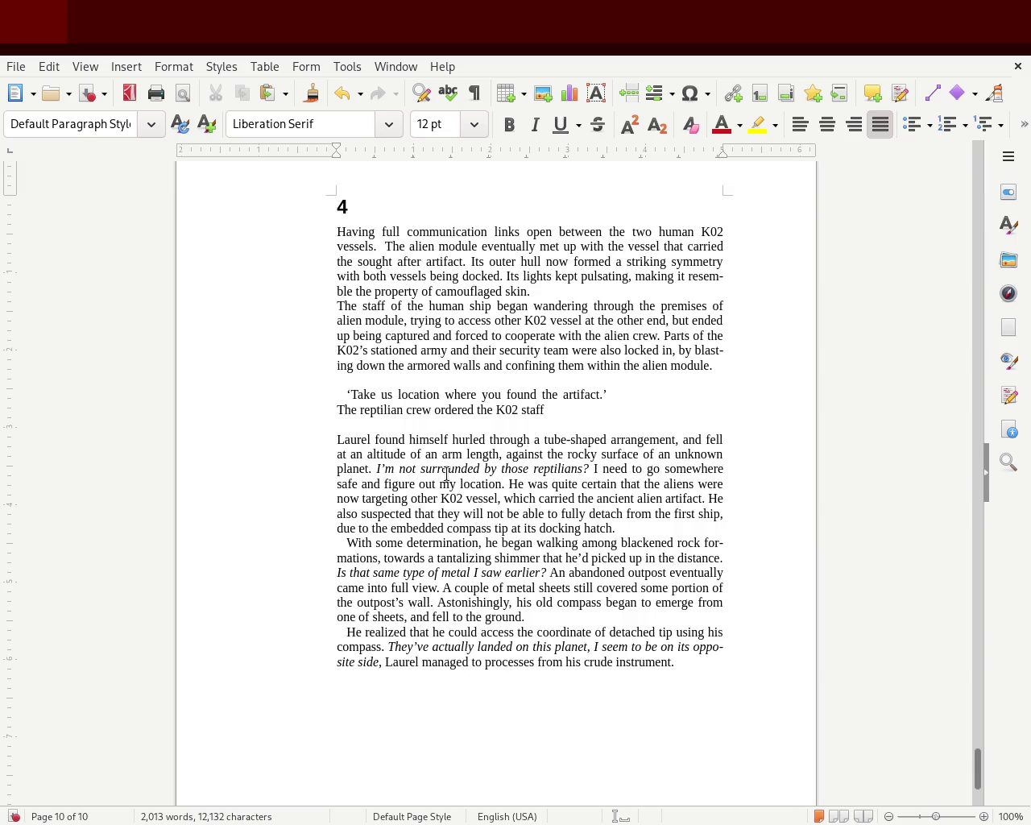
# Rewrite the sentence ending to 'the compass' detached tip.' and save the manuscript.
pyautogui.click(606, 632)
pyautogui.write('the compass')
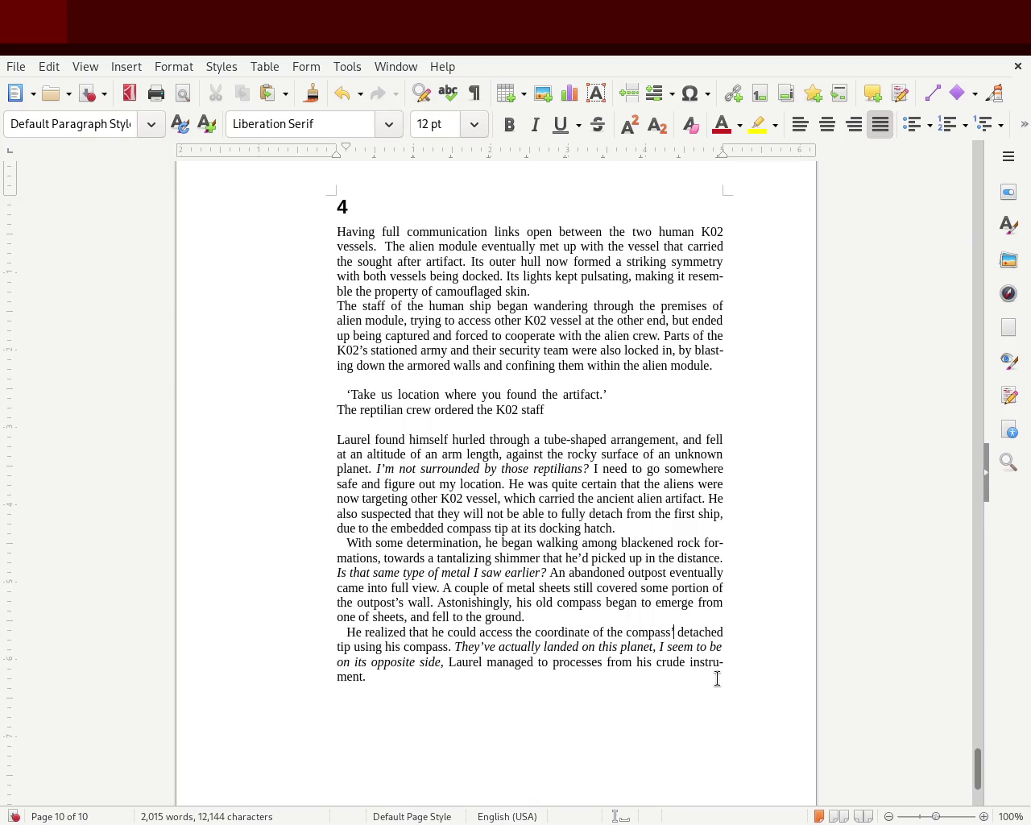
pyautogui.press('Down')
pyautogui.press('Delete')
pyautogui.press('Delete')
pyautogui.press('Delete')
pyautogui.press('Delete')
pyautogui.press('Delete')
pyautogui.press('Delete')
pyautogui.press('Delete')
pyautogui.press('Delete')
pyautogui.press('Delete')
pyautogui.press('Delete')
pyautogui.press('Delete')
pyautogui.press('Delete')
pyautogui.press('Delete')
pyautogui.press('Delete')
pyautogui.press('Delete')
pyautogui.hotkey('ctrl', 's')
pyautogui.write('.')
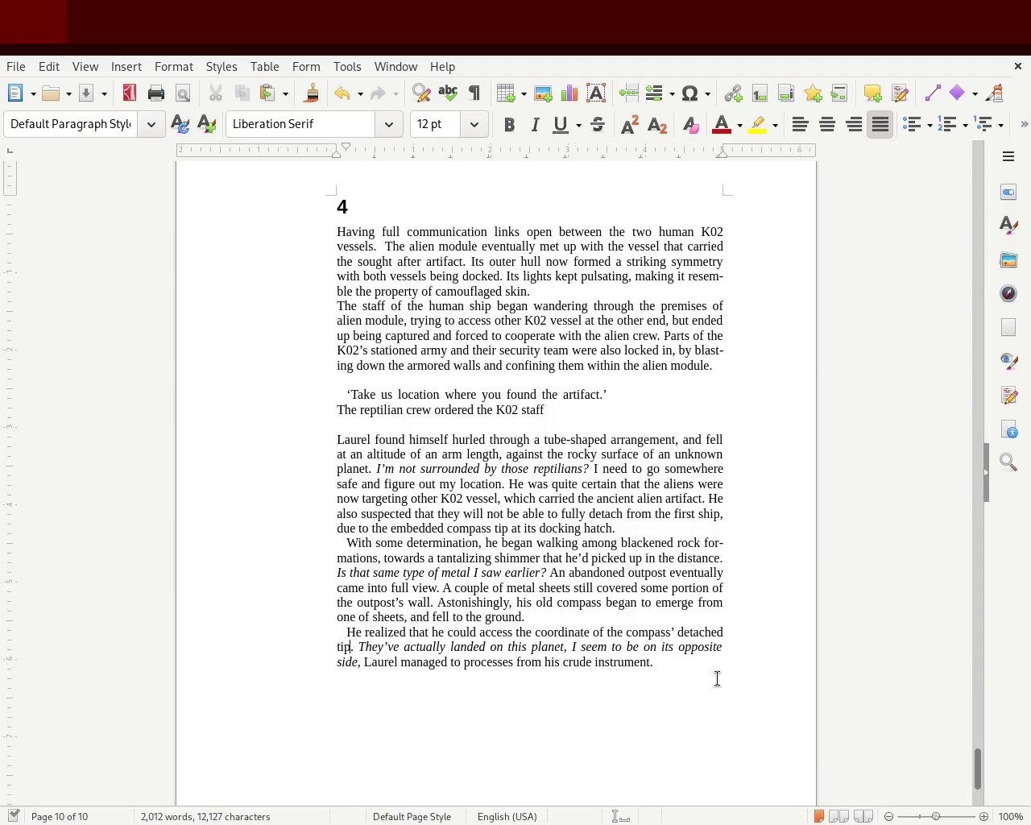
pyautogui.hotkey('ctrl', 's')
pyautogui.moveTo(977, 765); pyautogui.dragTo(970, 638)
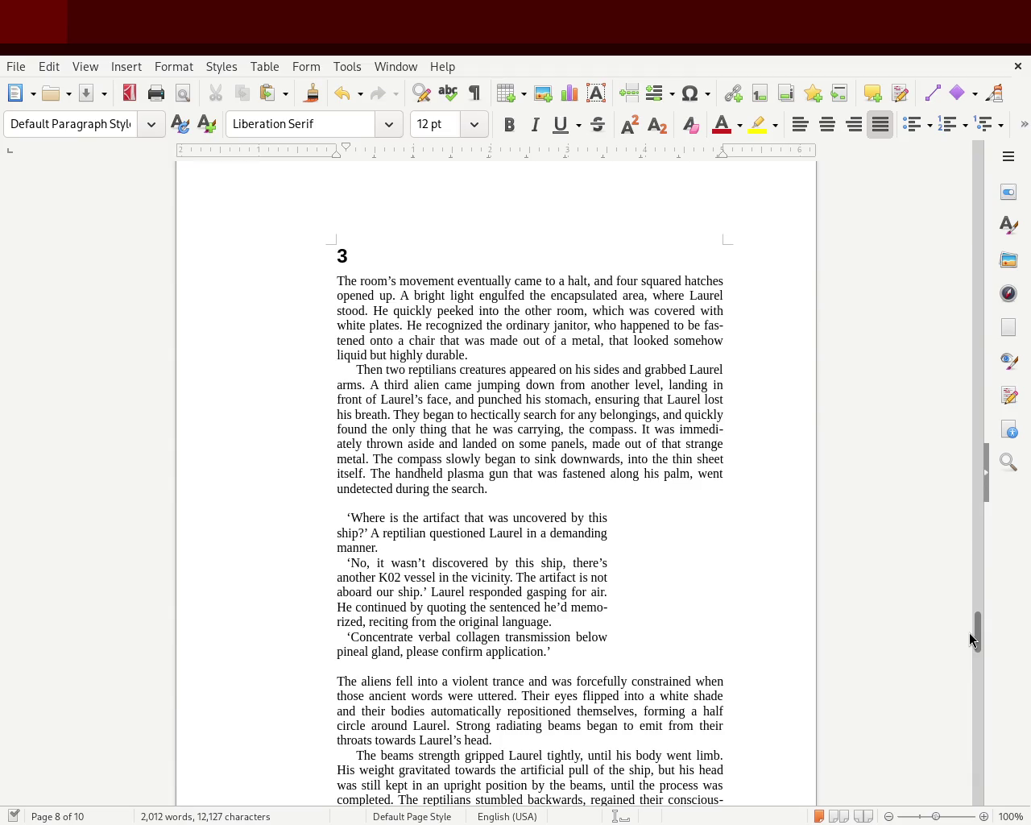
# Add a bold “ quote-mark line above the chapter 3 dialogue.
pyautogui.click(557, 501)
pyautogui.press('Return')
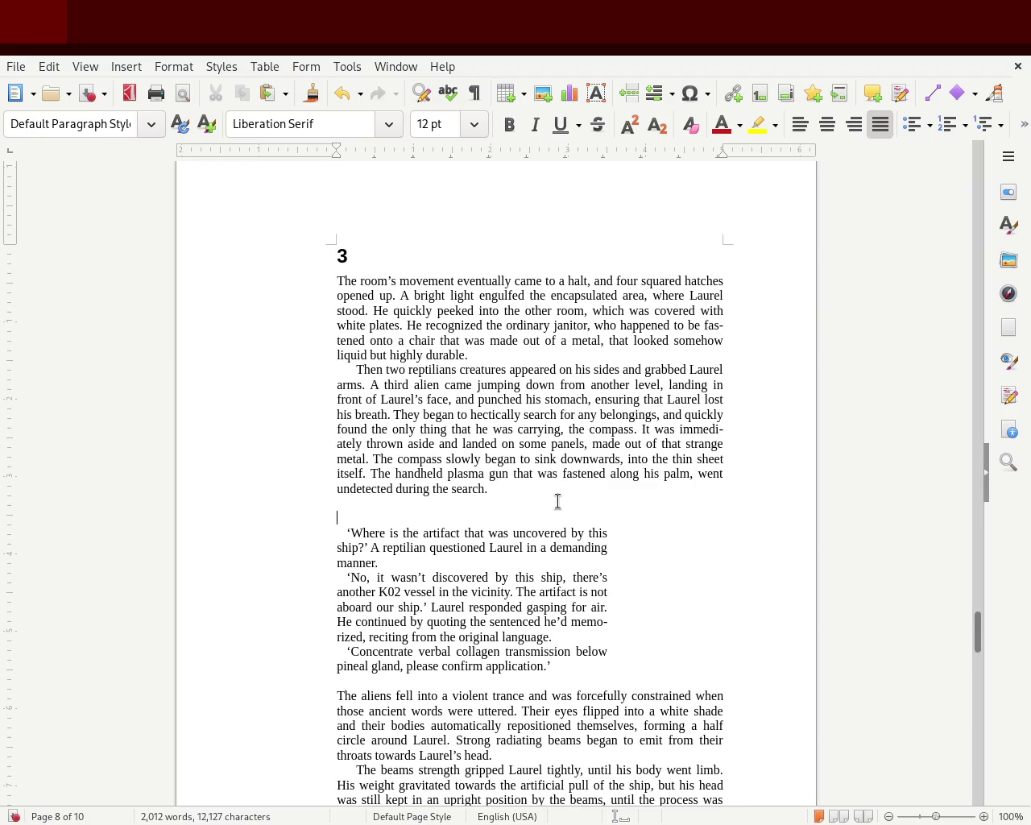
pyautogui.write('“')
pyautogui.moveTo(345, 517); pyautogui.dragTo(316, 513)
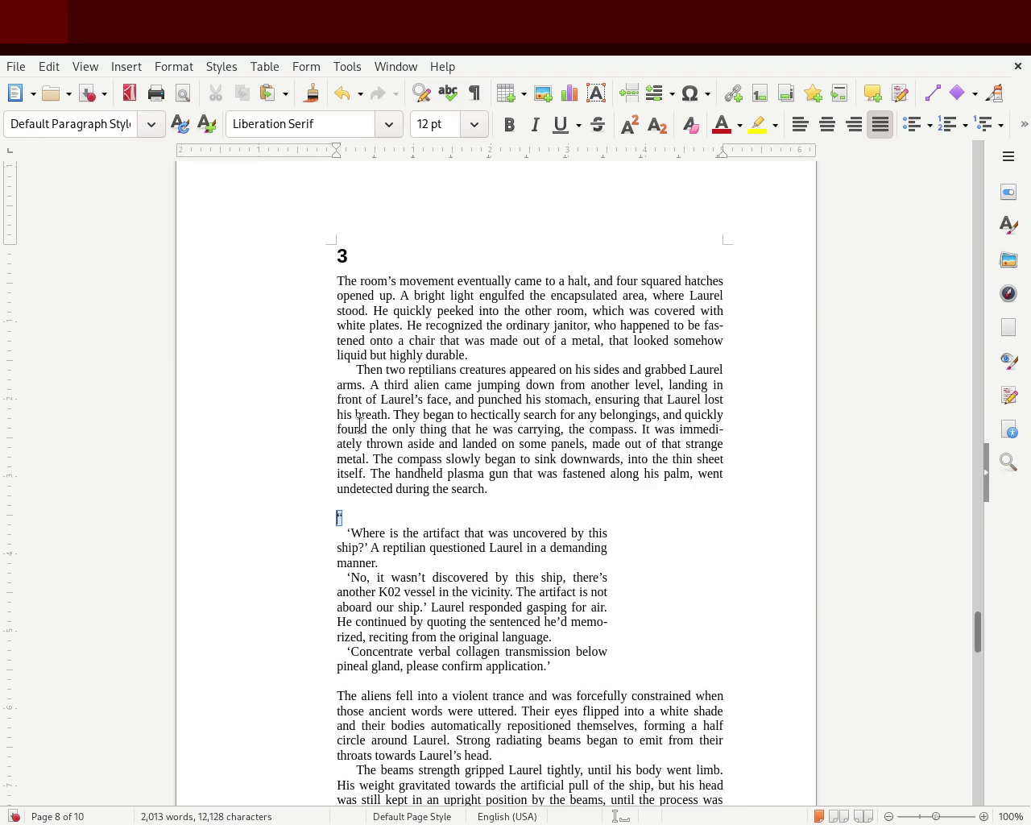
pyautogui.click(508, 127)
pyautogui.click(183, 403)
# Add a bold quote-mark line below the dialogue's last speech.
pyautogui.press('Return')
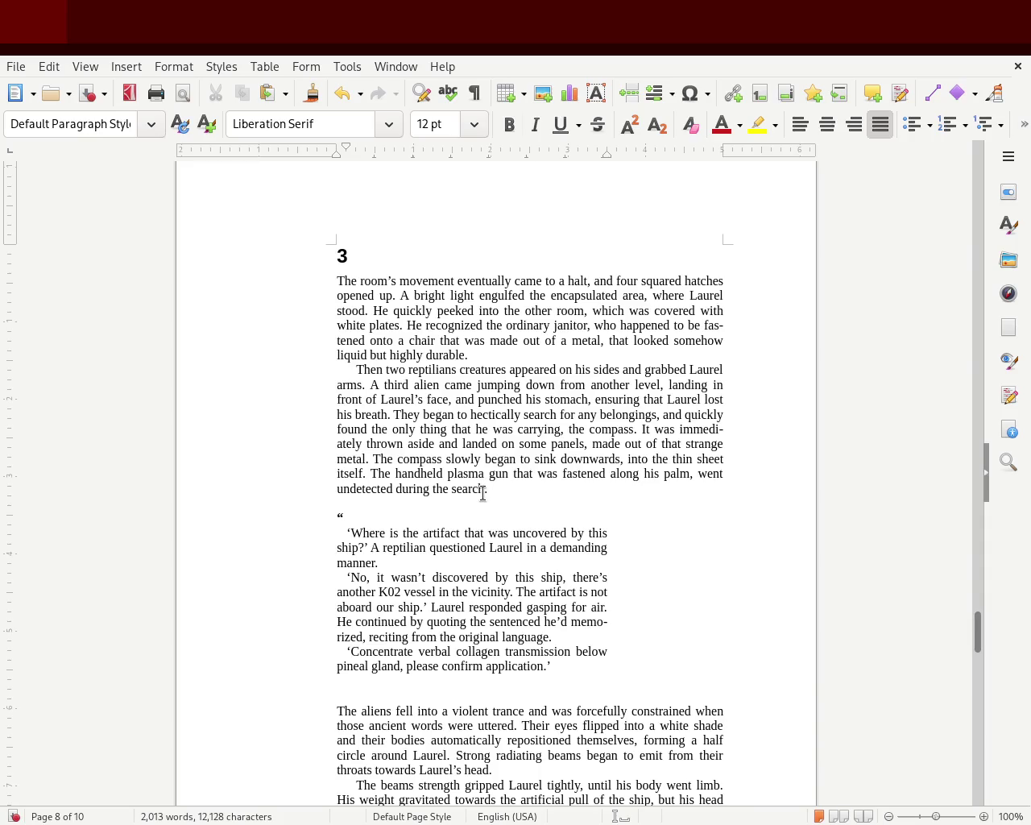
pyautogui.write('"')
pyautogui.moveTo(342, 680); pyautogui.dragTo(317, 680)
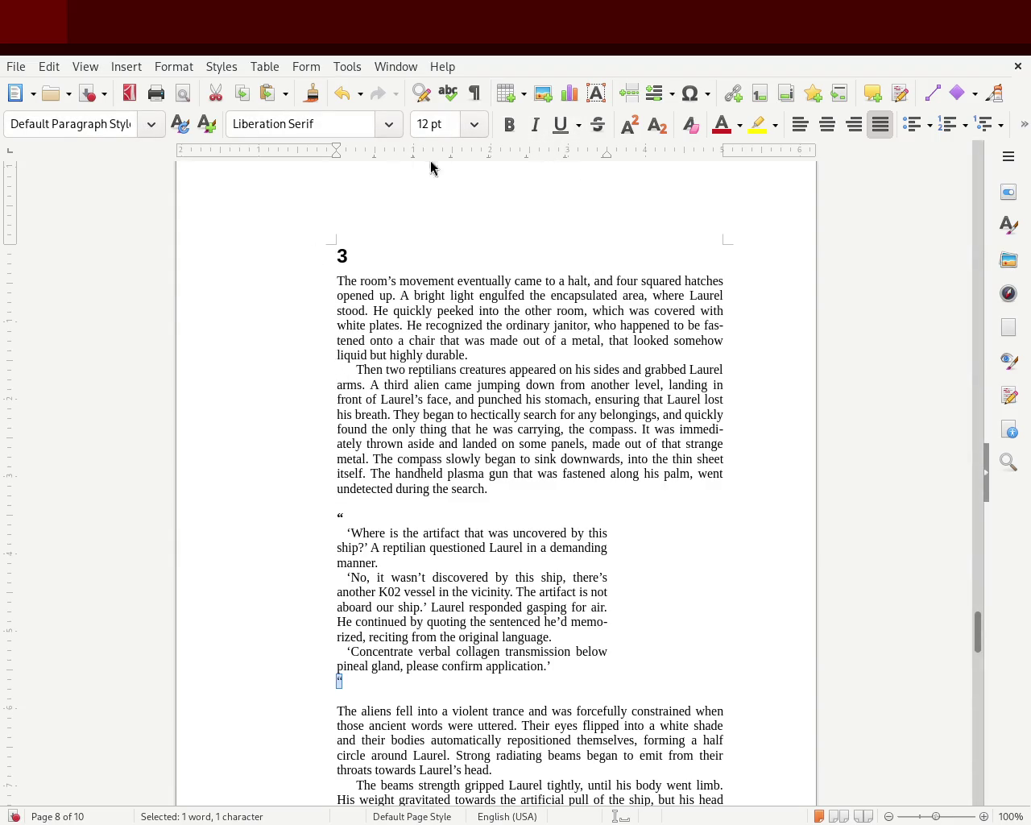
pyautogui.click(508, 125)
pyautogui.press('Right')
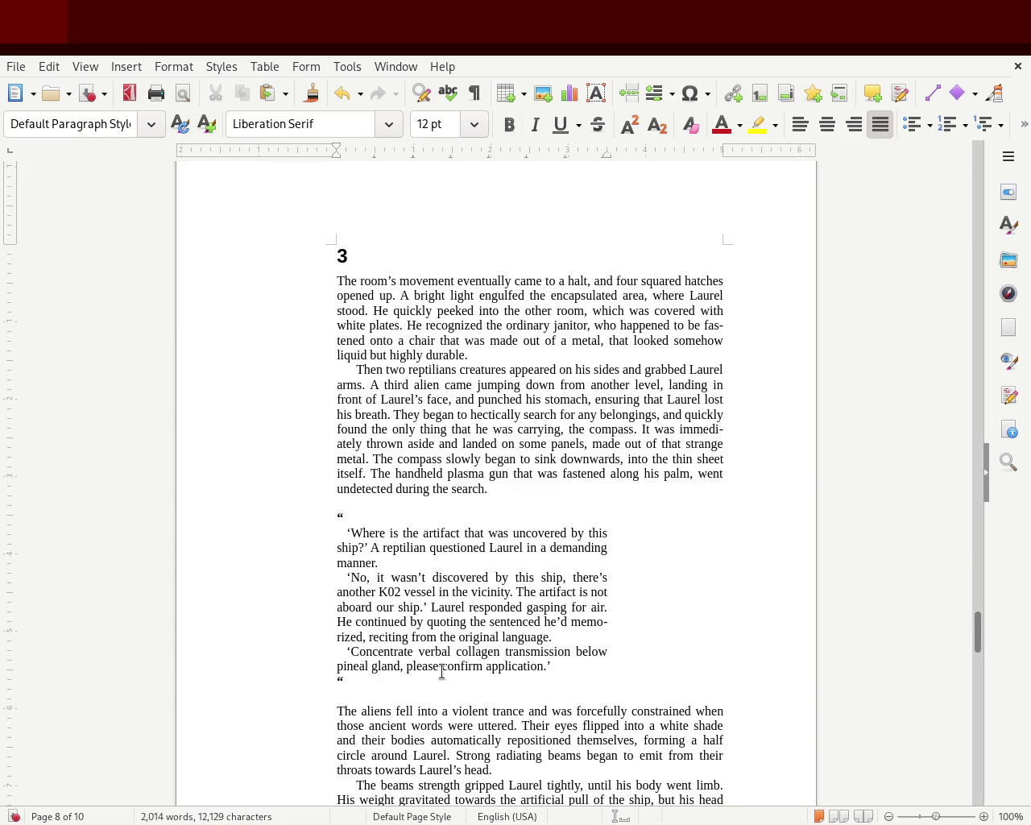
pyautogui.moveTo(373, 686); pyautogui.dragTo(325, 681)
# Delete the opening quote before 'Where is the artifact', keeping its indent.
pyautogui.click(333, 535)
pyautogui.press('Delete')
pyautogui.press('BackSpace')
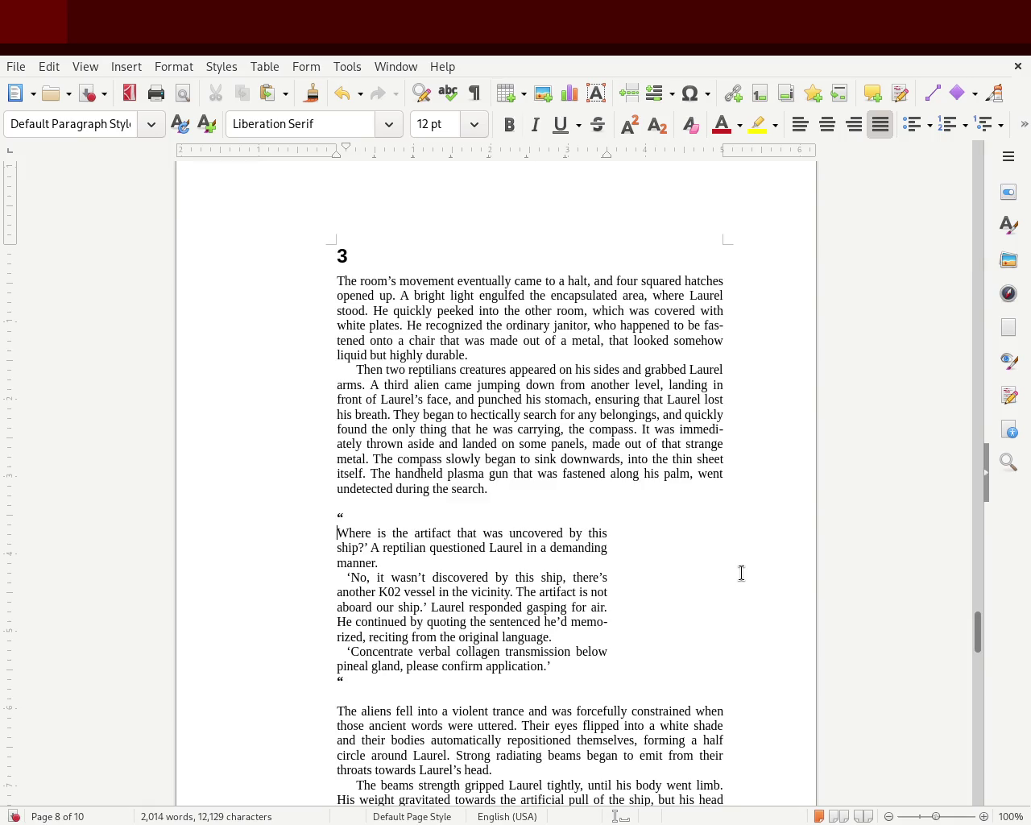
pyautogui.hotkey('ctrl', 'z')
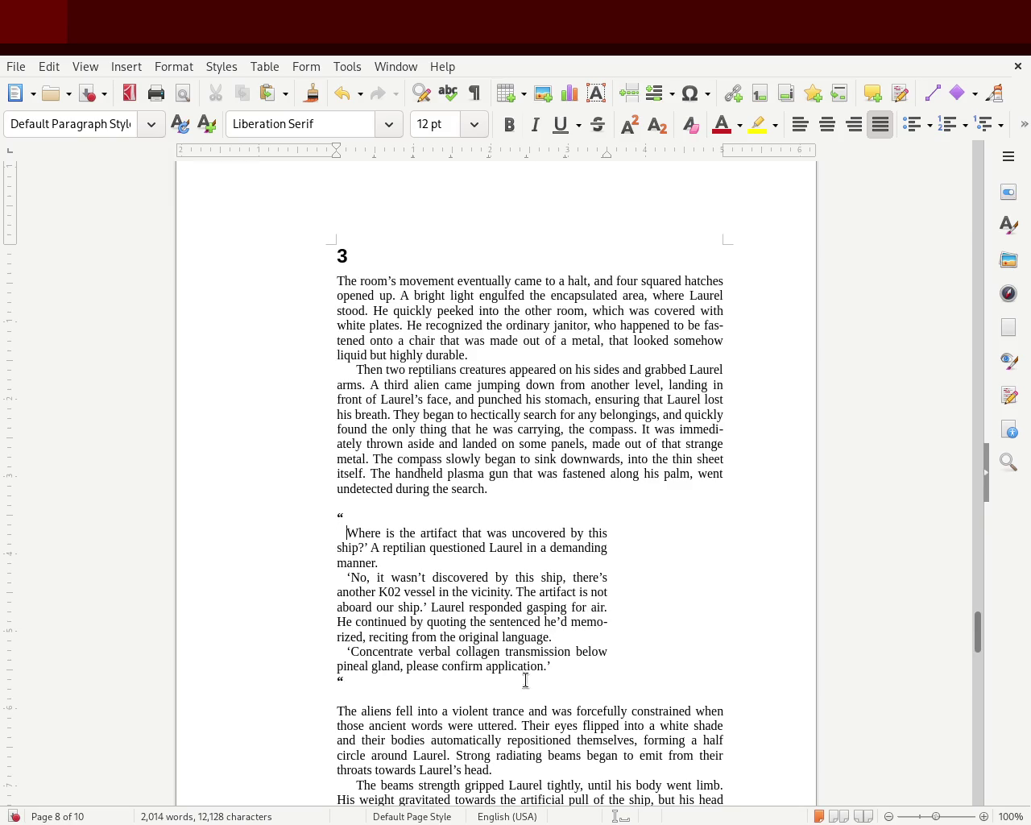
pyautogui.moveTo(575, 664); pyautogui.dragTo(260, 539)
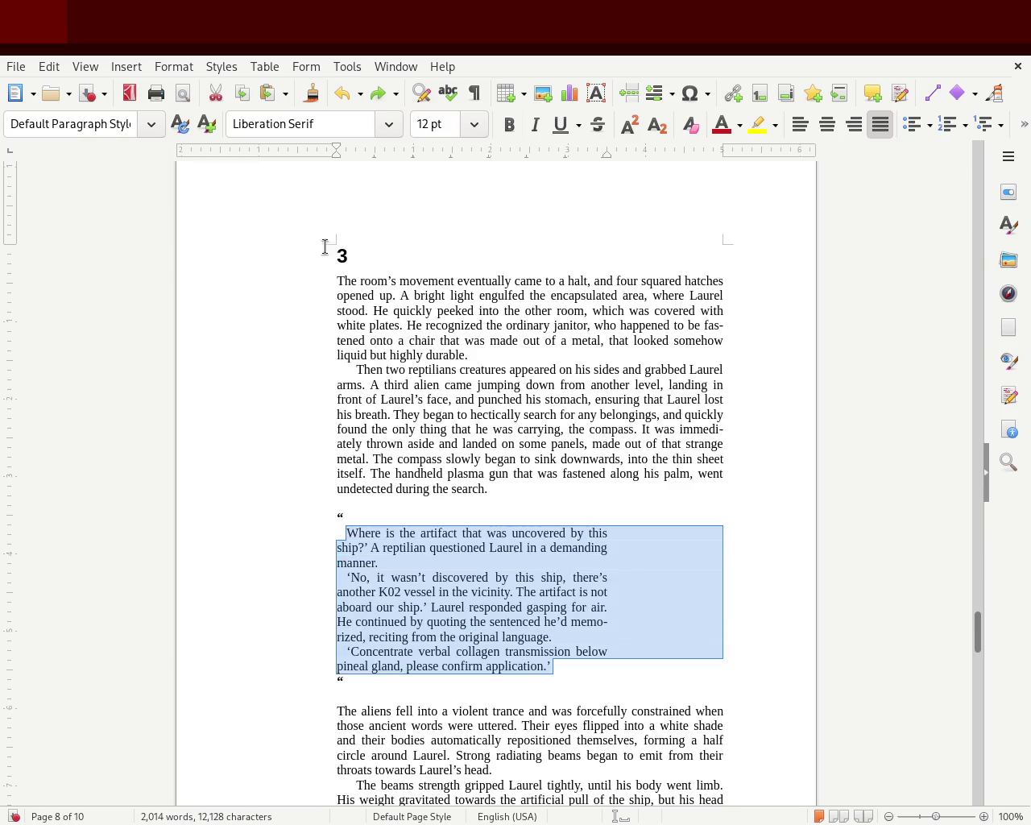
# Remove the dialogue's first-line indents and replace the quote before 'No' with a dash.
pyautogui.moveTo(343, 146); pyautogui.dragTo(329, 147)
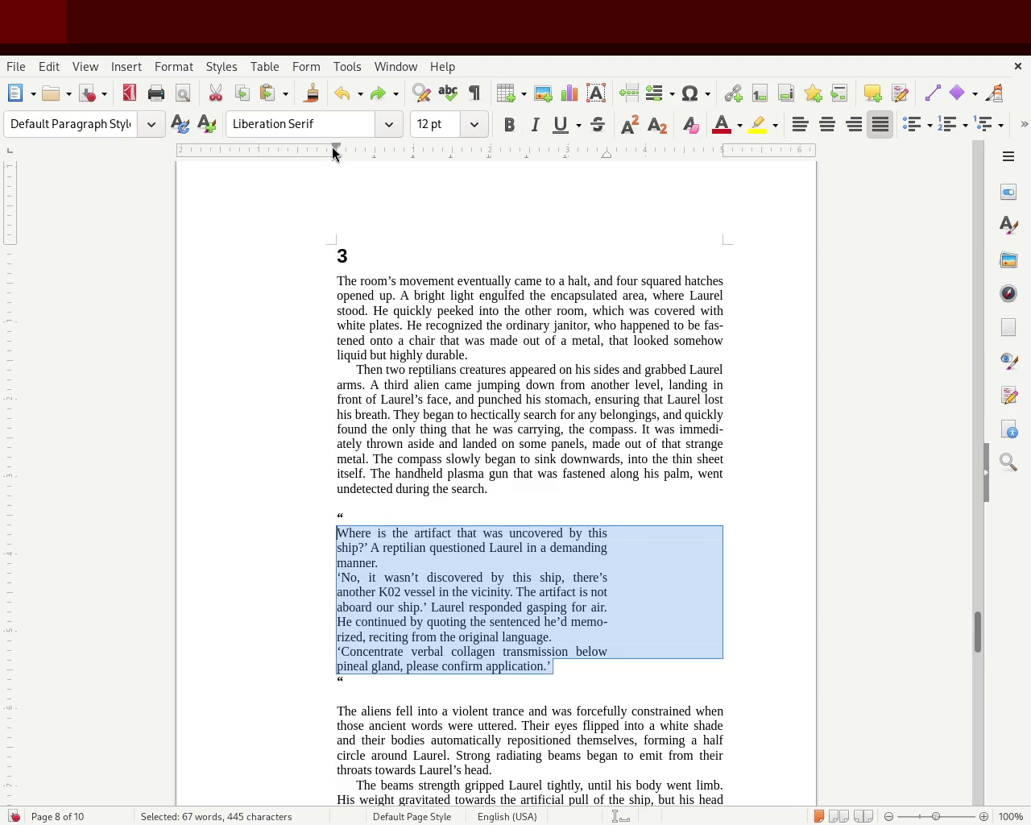
pyautogui.click(219, 456)
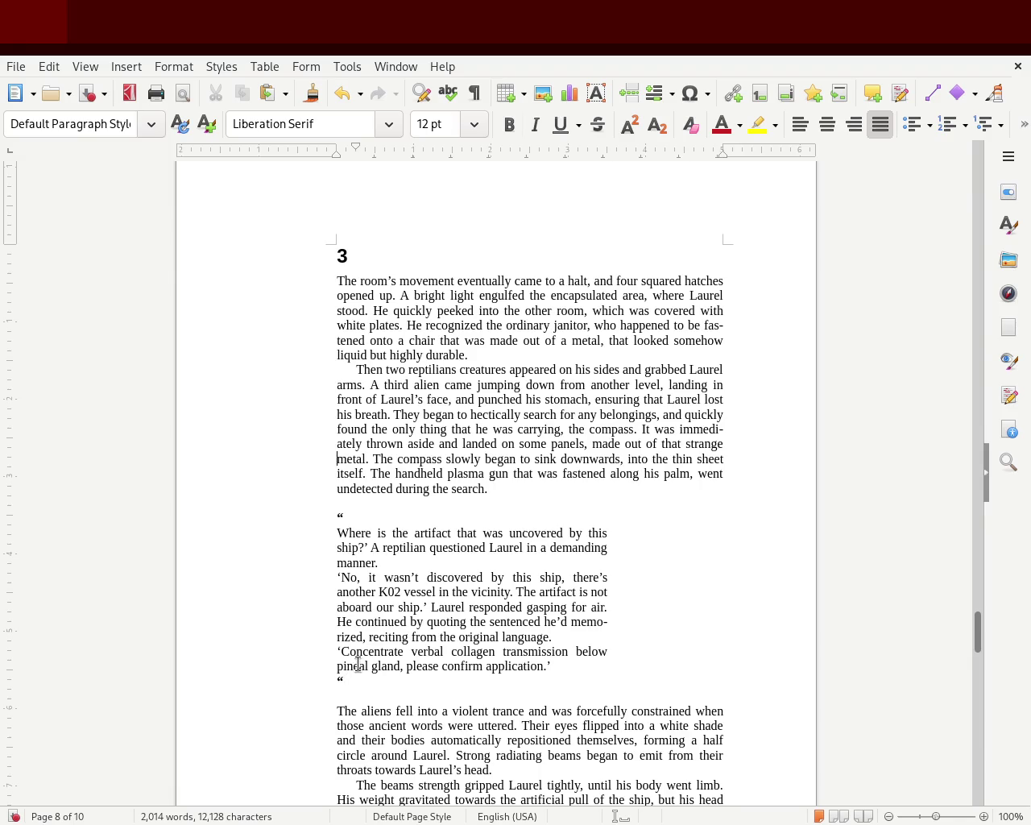
pyautogui.click(319, 577)
pyautogui.press('Up')
pyautogui.press('Up')
pyautogui.press('Up')
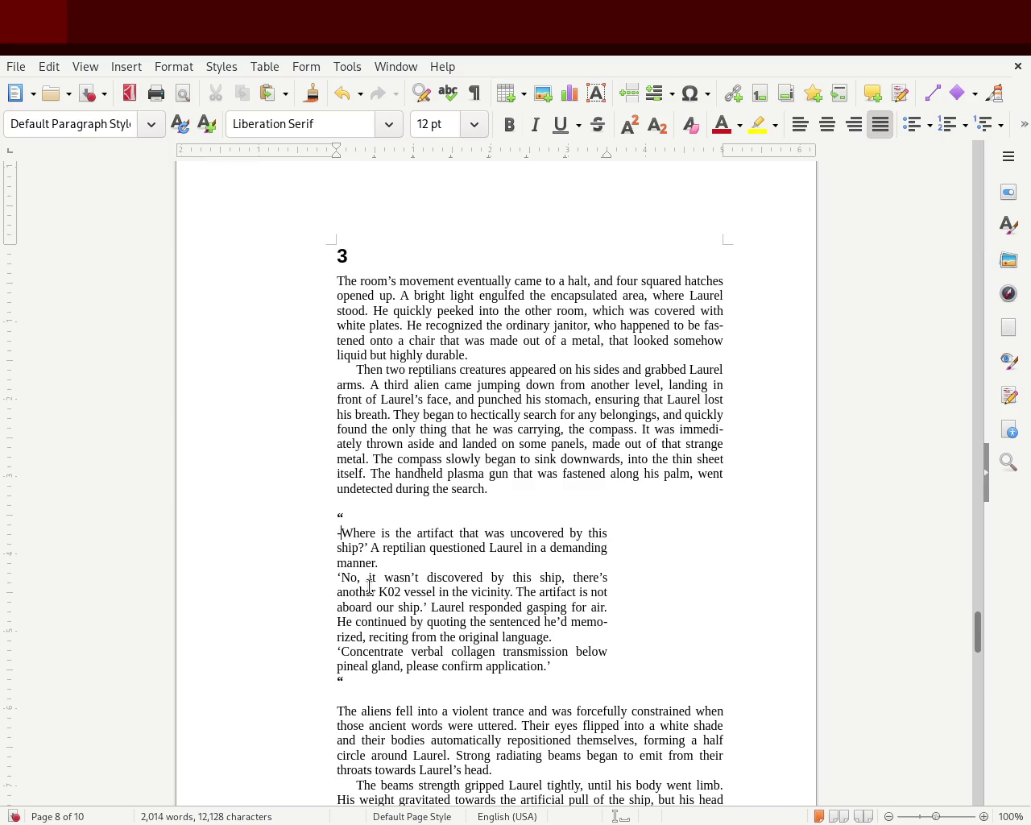
pyautogui.press('Home')
pyautogui.press('Down')
pyautogui.press('Down')
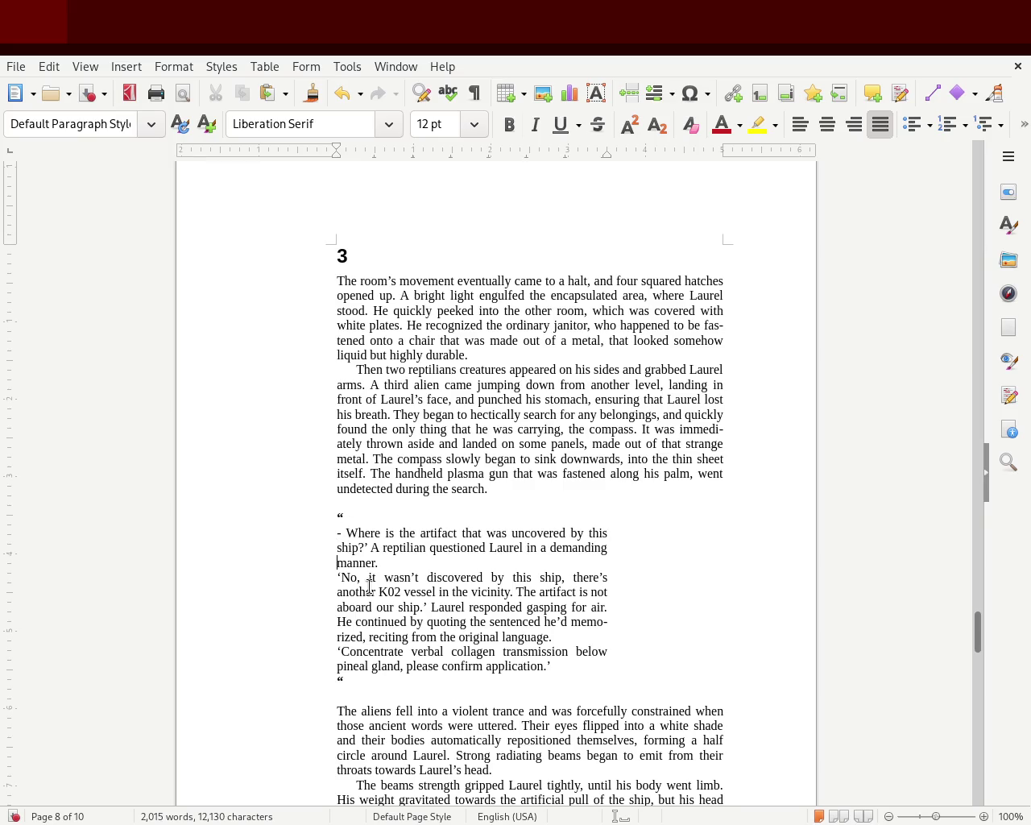
pyautogui.press('Delete')
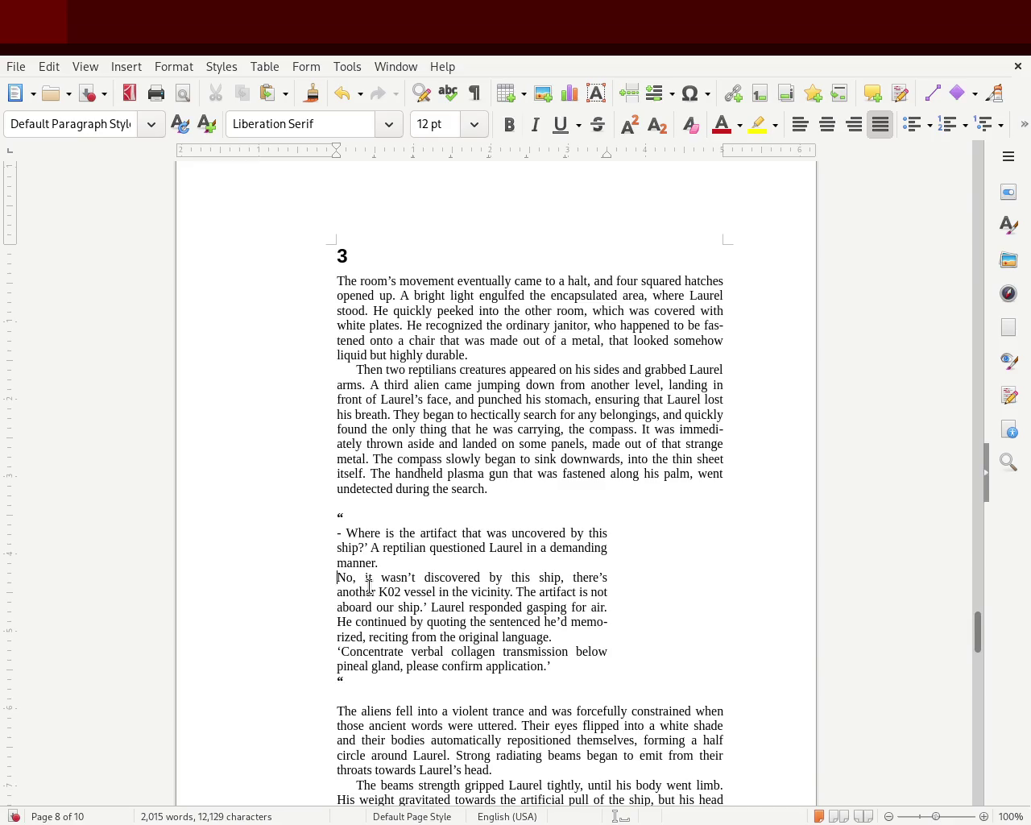
pyautogui.write('-')
# Delete the closing quote after 'ship.' and start 'He continued' on its own dash line.
pyautogui.press('Right')
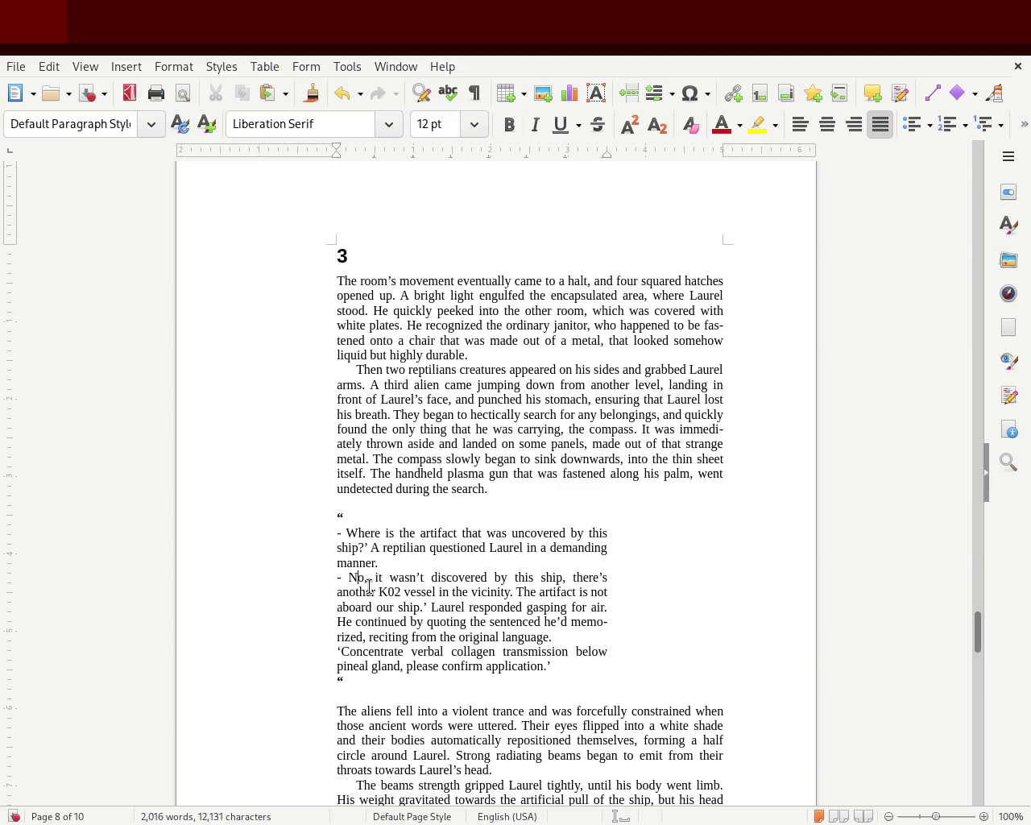
pyautogui.press('Down')
pyautogui.press('Right')
pyautogui.press('Right')
pyautogui.press('Right')
pyautogui.press('BackSpace')
pyautogui.press('Down')
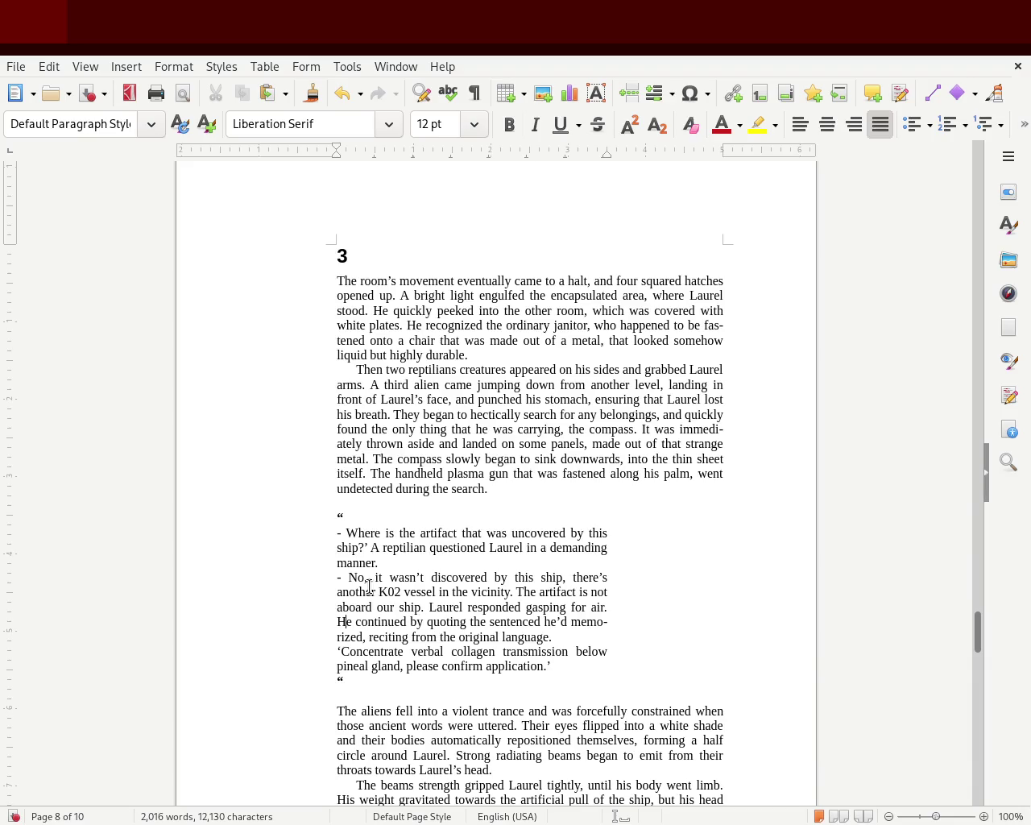
pyautogui.write(' -')
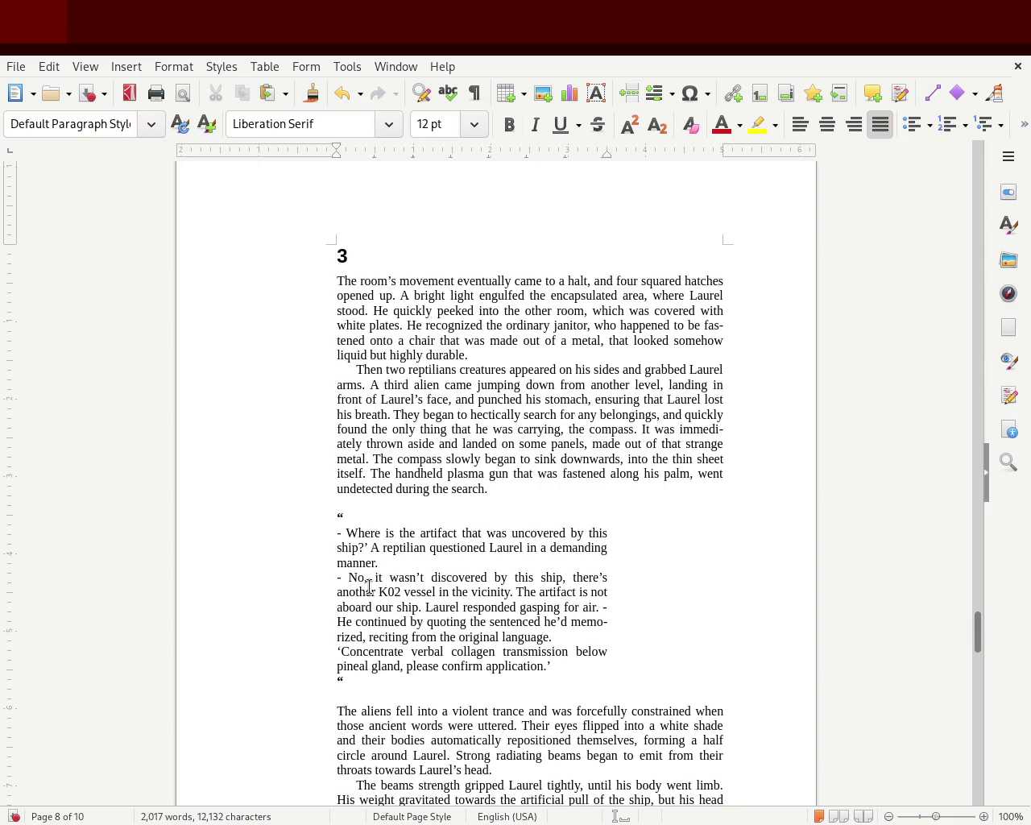
pyautogui.press('BackSpace')
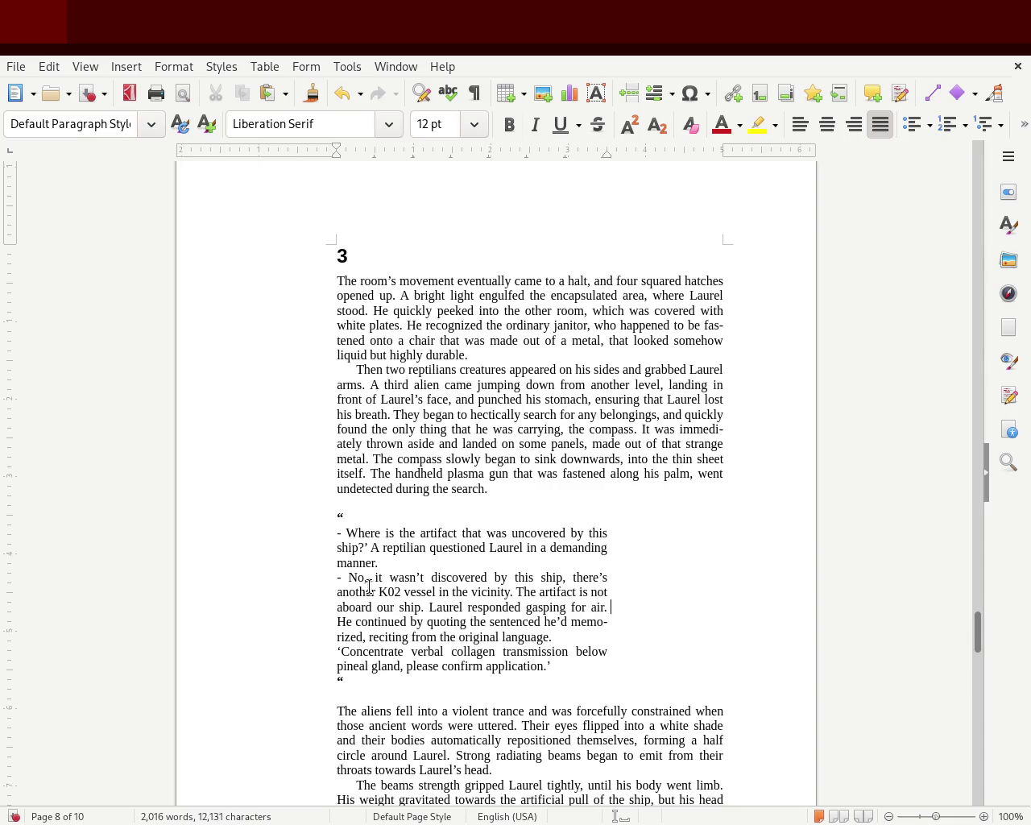
pyautogui.press('Return')
pyautogui.press('Delete')
pyautogui.write('-')
pyautogui.press('Down')
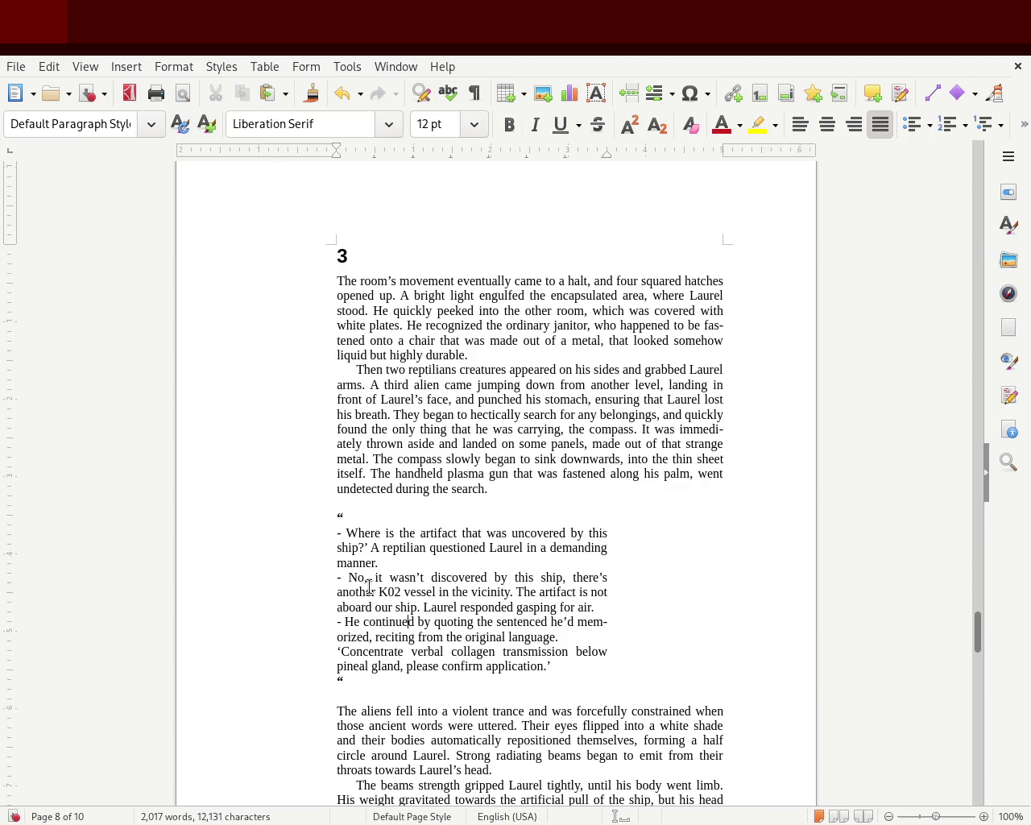
pyautogui.press('Left')
# Replace the opening quote before 'Concentrate' with a dash.
pyautogui.press('Down')
pyautogui.press('Delete')
pyautogui.write('-')
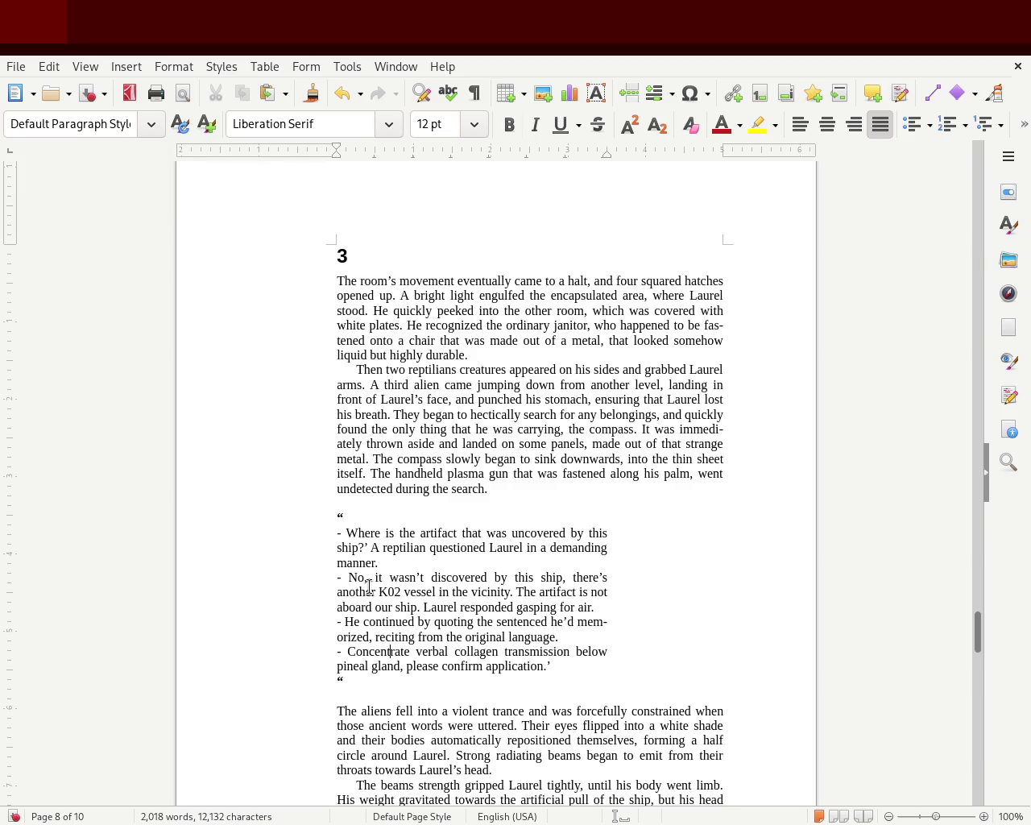
pyautogui.press('Delete')
# Remove the dashes before 'Where is' and 'No, it wasn't' and separate them with a blank line.
pyautogui.press('Delete')
pyautogui.press('Delete')
pyautogui.press('Down')
pyautogui.press('Down')
pyautogui.press('Down')
pyautogui.press('Delete')
pyautogui.press('Delete')
pyautogui.press('Down')
pyautogui.press('Up')
pyautogui.press('Return')
pyautogui.press('Down')
pyautogui.press('Down')
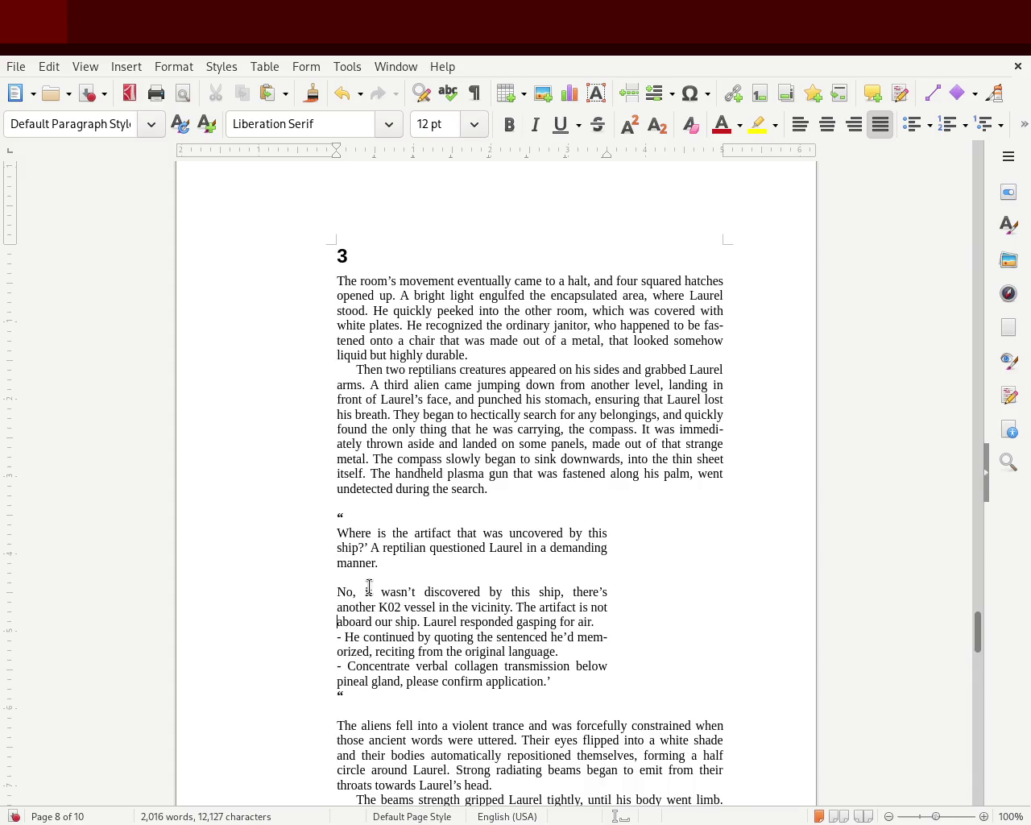
# Rework the line breaks and remove the old dashes before 'He continued' and 'Concentrate'.
pyautogui.press('Down')
pyautogui.press('Return')
pyautogui.press('Delete')
pyautogui.press('Delete')
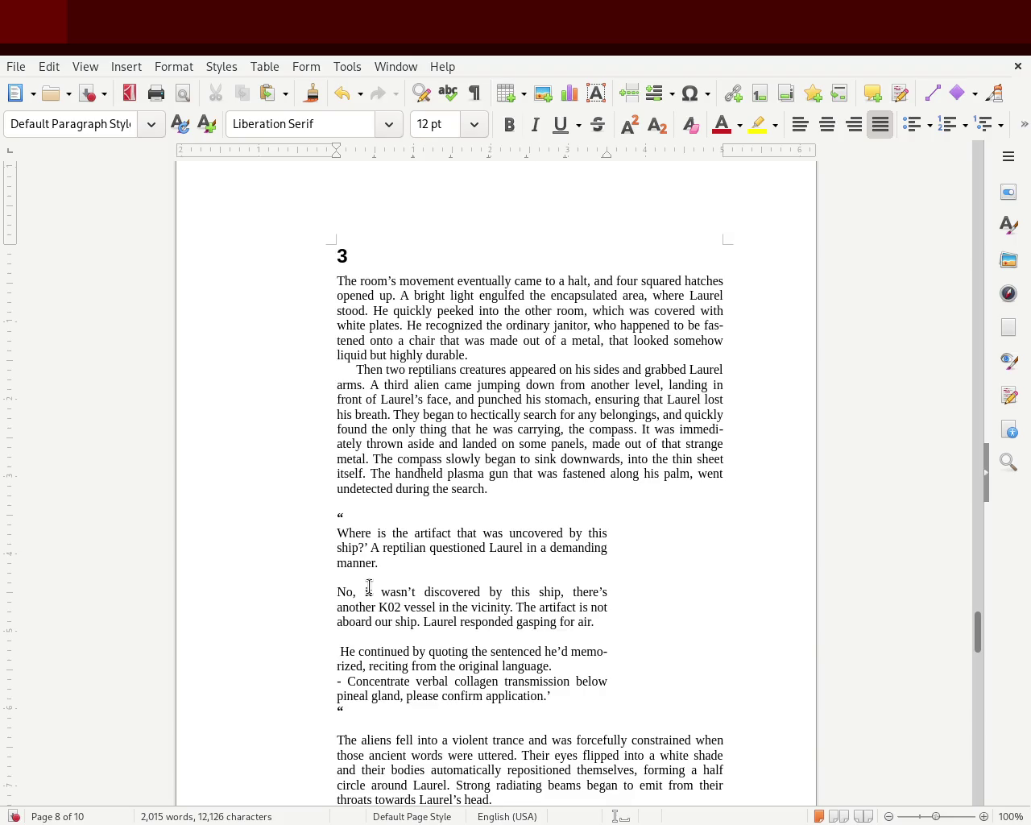
pyautogui.press('Delete')
pyautogui.press('Down')
pyautogui.press('Down')
pyautogui.press('Delete')
pyautogui.press('Delete')
pyautogui.press('Return')
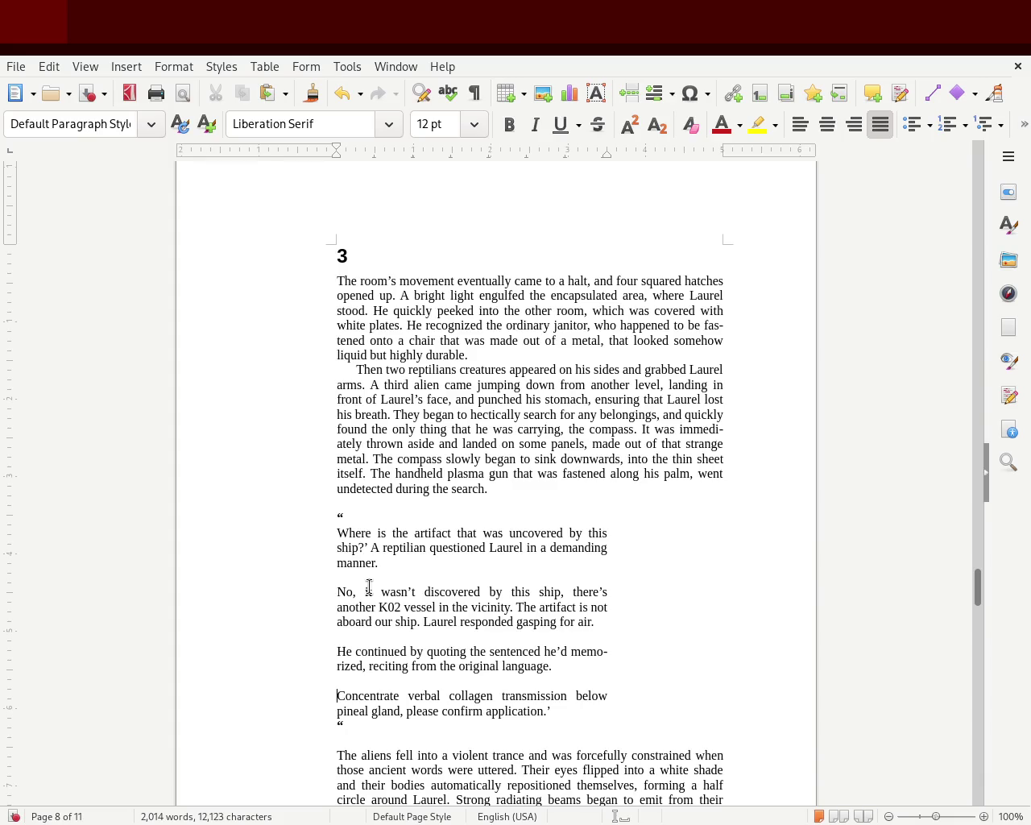
# Bold the opening quote mark and delete the stray closing quote after 'ship?'.
pyautogui.moveTo(359, 728); pyautogui.dragTo(308, 714)
pyautogui.click(367, 730)
pyautogui.doubleClick(367, 731)
pyautogui.hotkey('ctrl', 'b')
pyautogui.click(350, 727)
pyautogui.click(481, 566)
pyautogui.press('Delete')
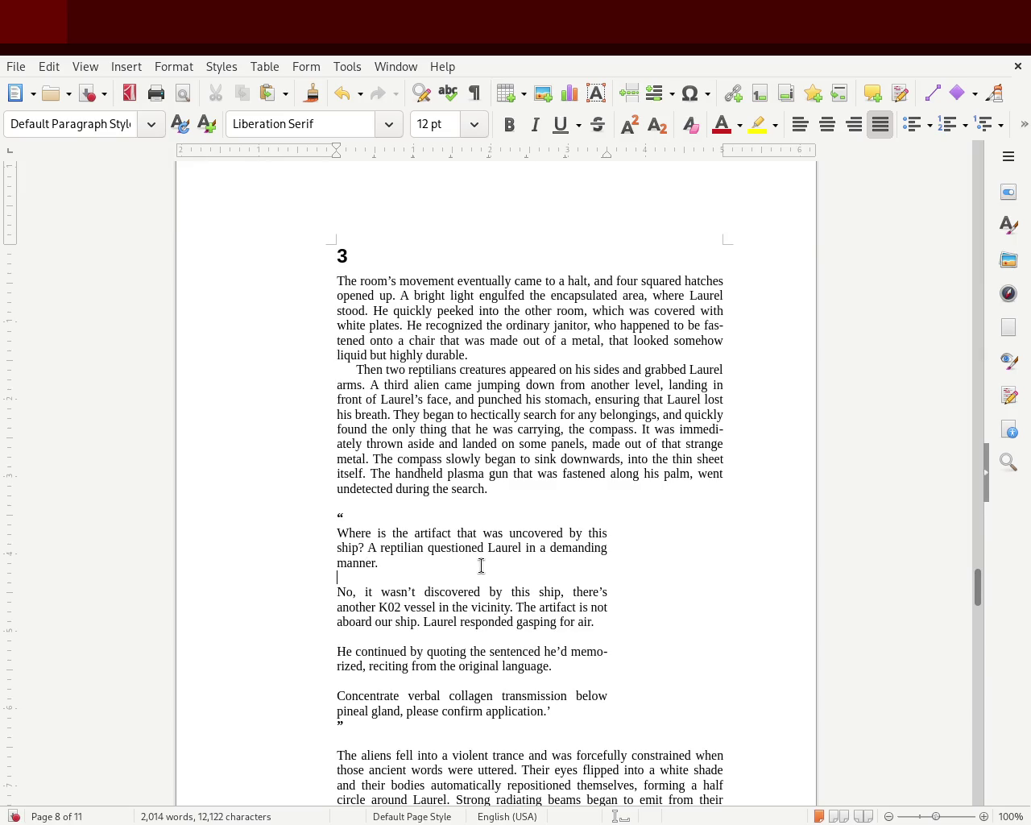
# Remove the blank lines between dialogue paragraphs, pulling 'He continued' and 'Concentrate' up.
pyautogui.press('BackSpace')
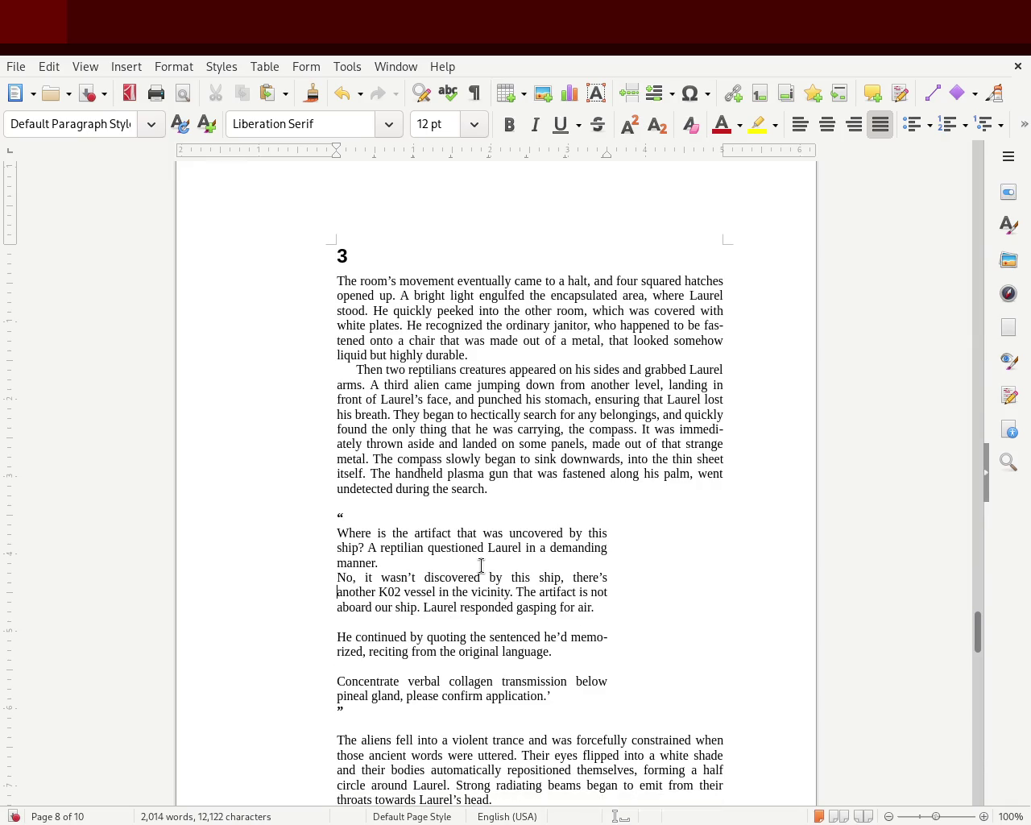
pyautogui.press('Delete')
pyautogui.press('Down')
pyautogui.press('Delete')
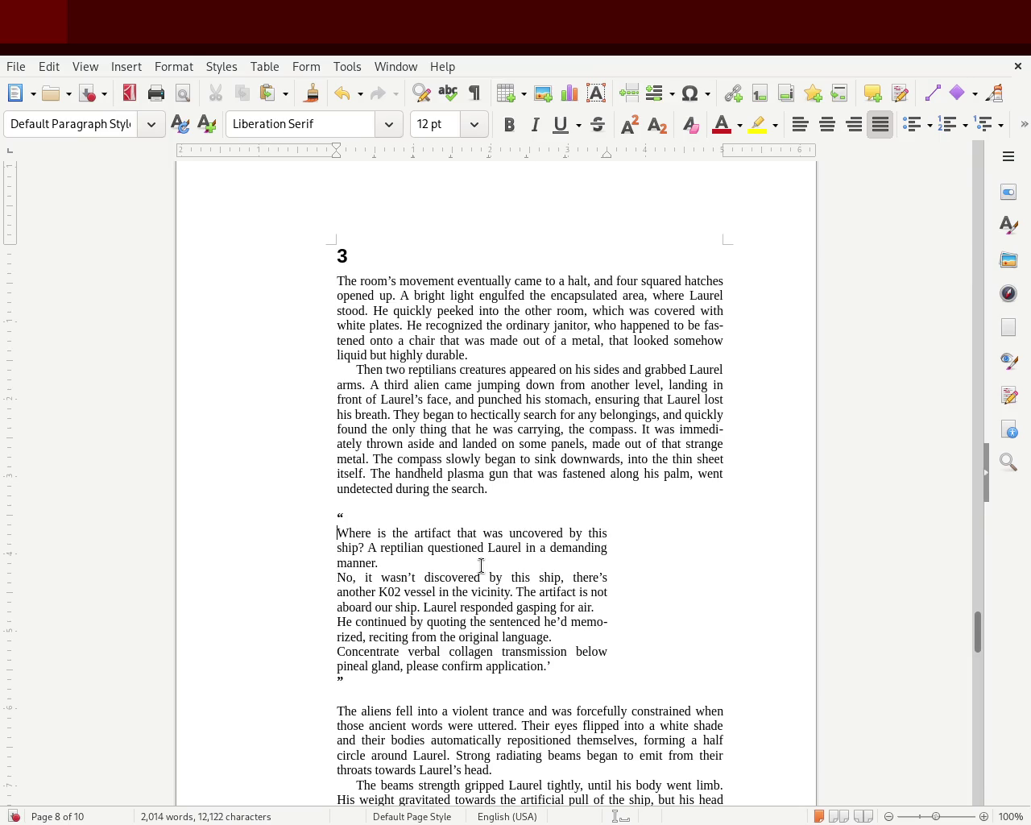
# Start the Where, No, He continued and Concentrate lines with a dash and space.
pyautogui.write('*')
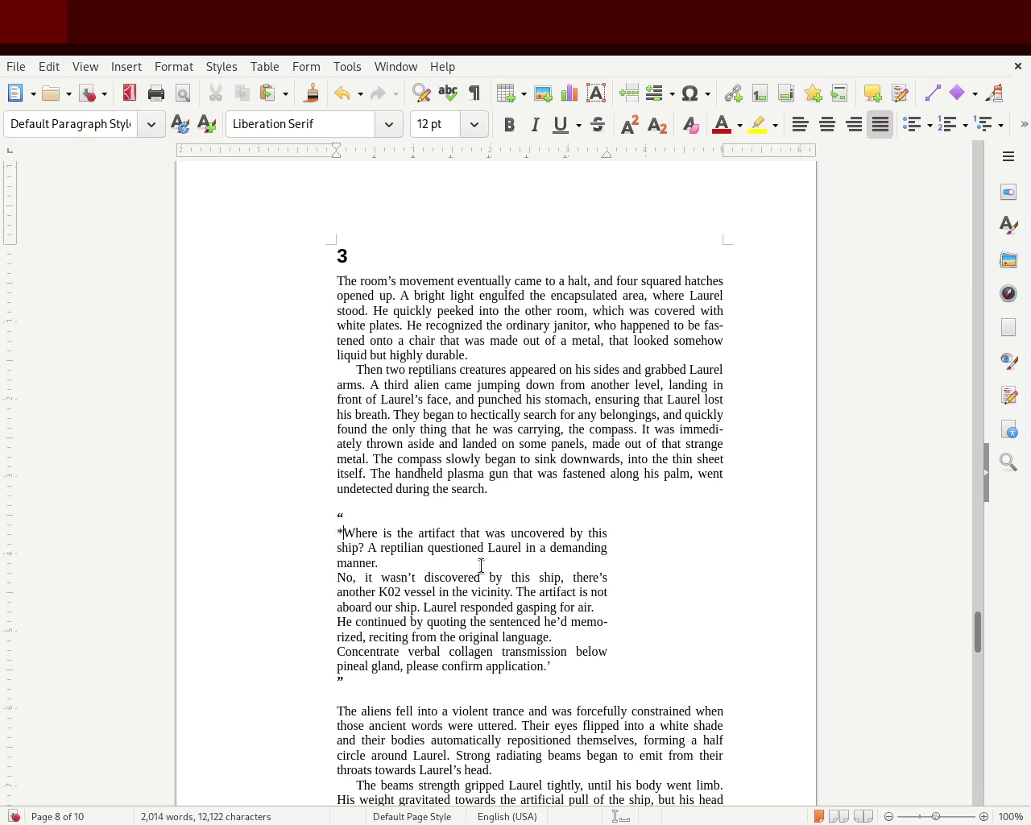
pyautogui.press('BackSpace')
pyautogui.write("'")
pyautogui.press('BackSpace')
pyautogui.write('-')
pyautogui.write('-')
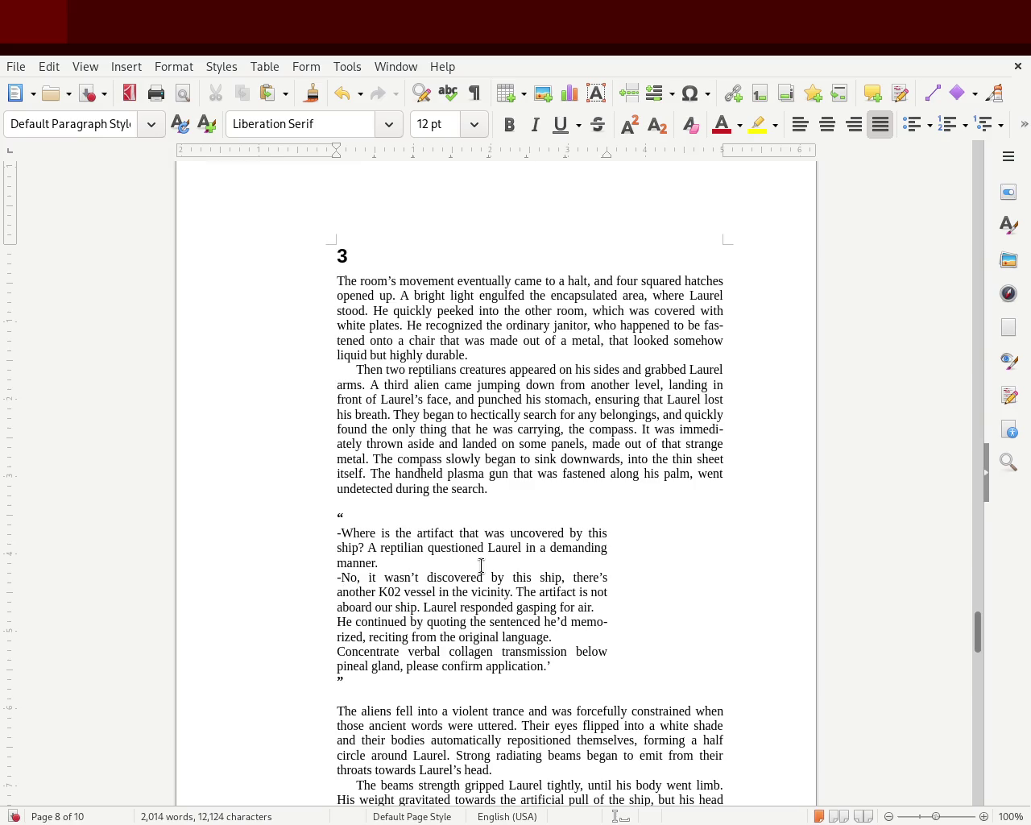
pyautogui.write('-')
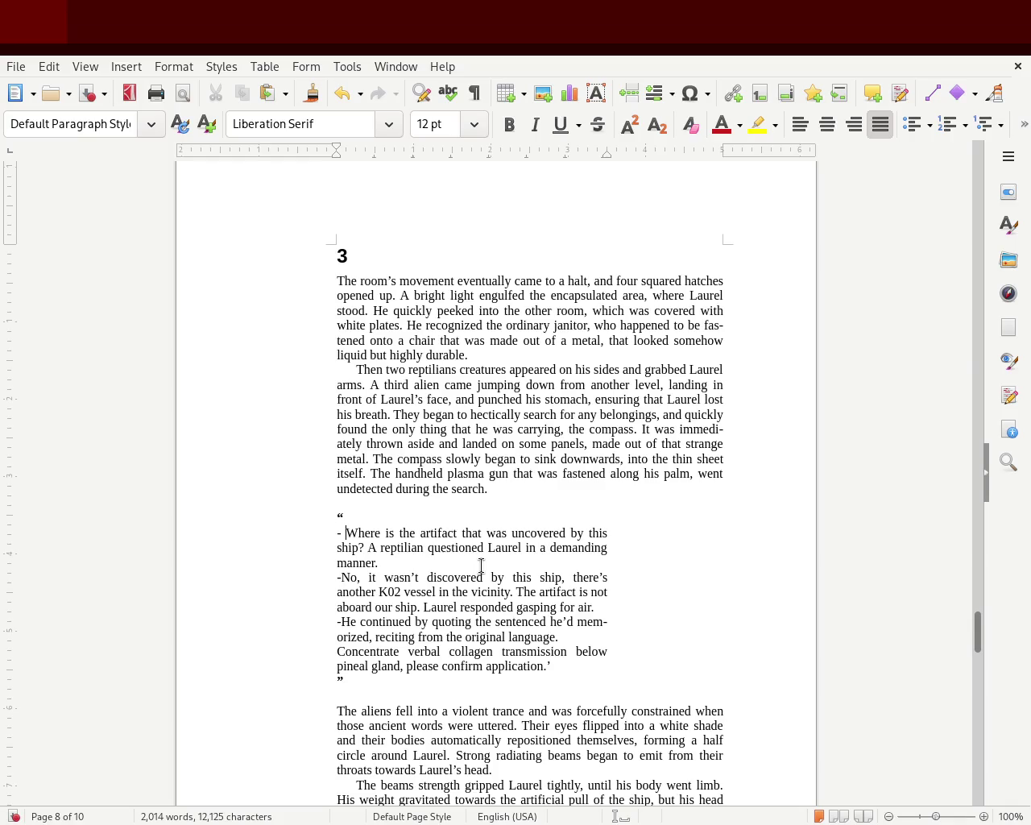
pyautogui.press('Right')
pyautogui.press('Down')
pyautogui.press('Down')
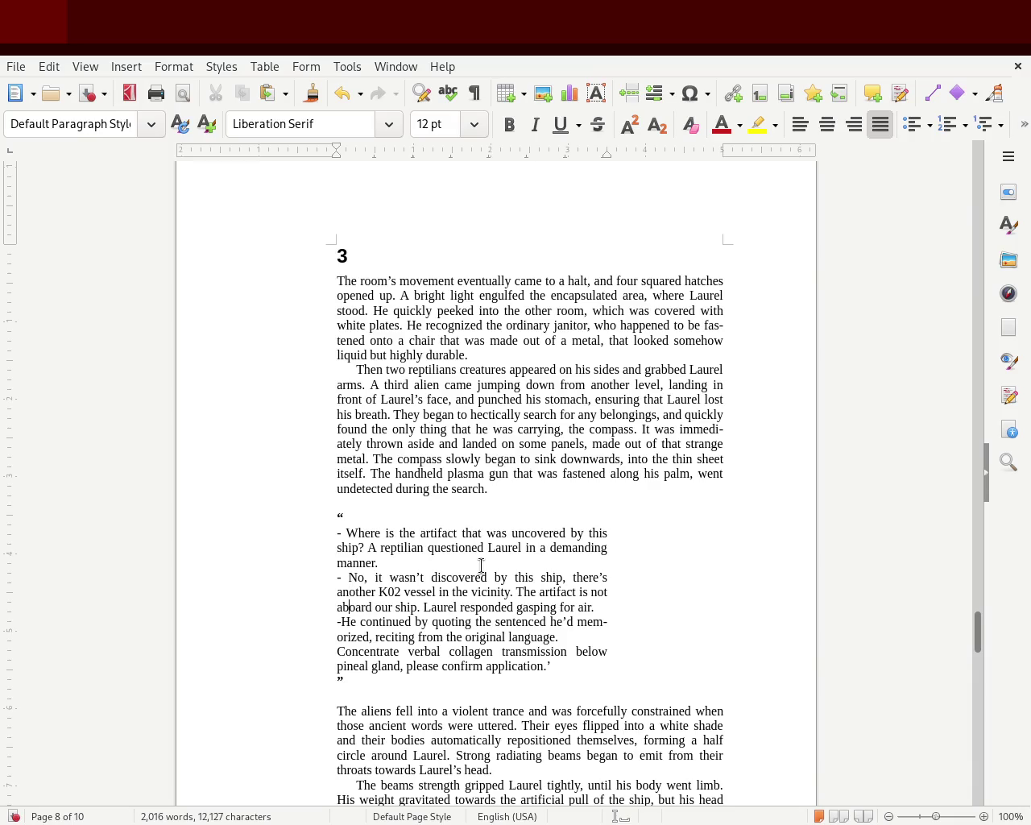
pyautogui.press('Down')
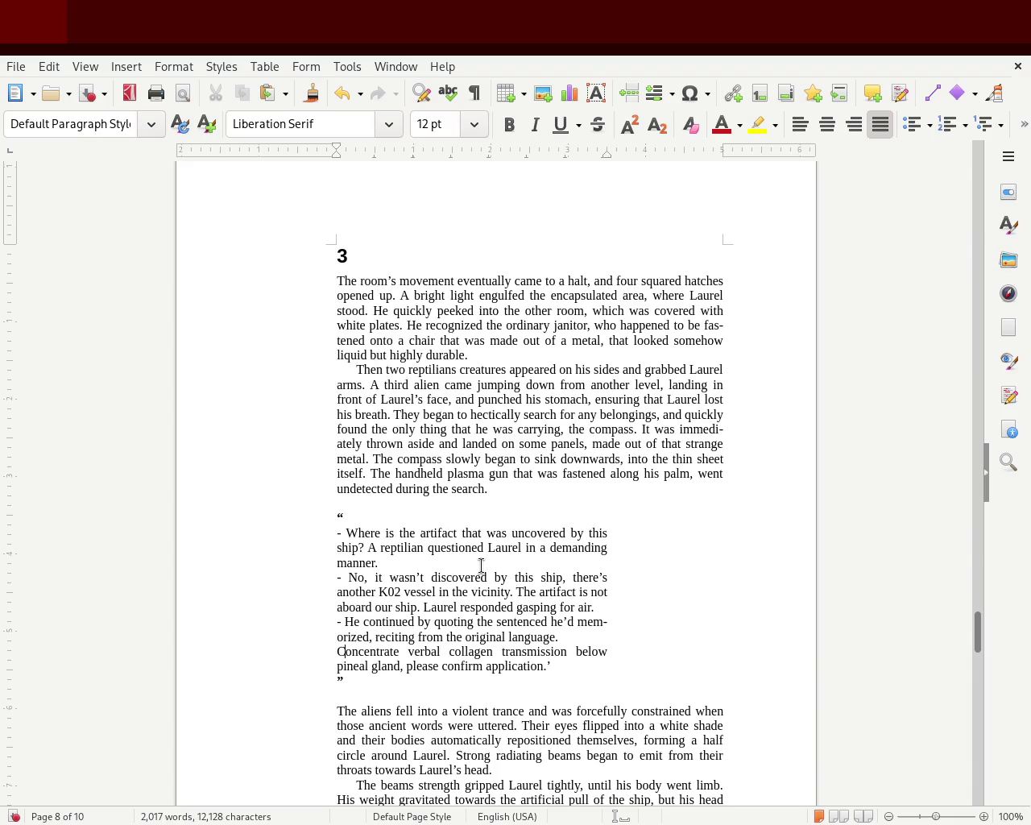
pyautogui.write('-')
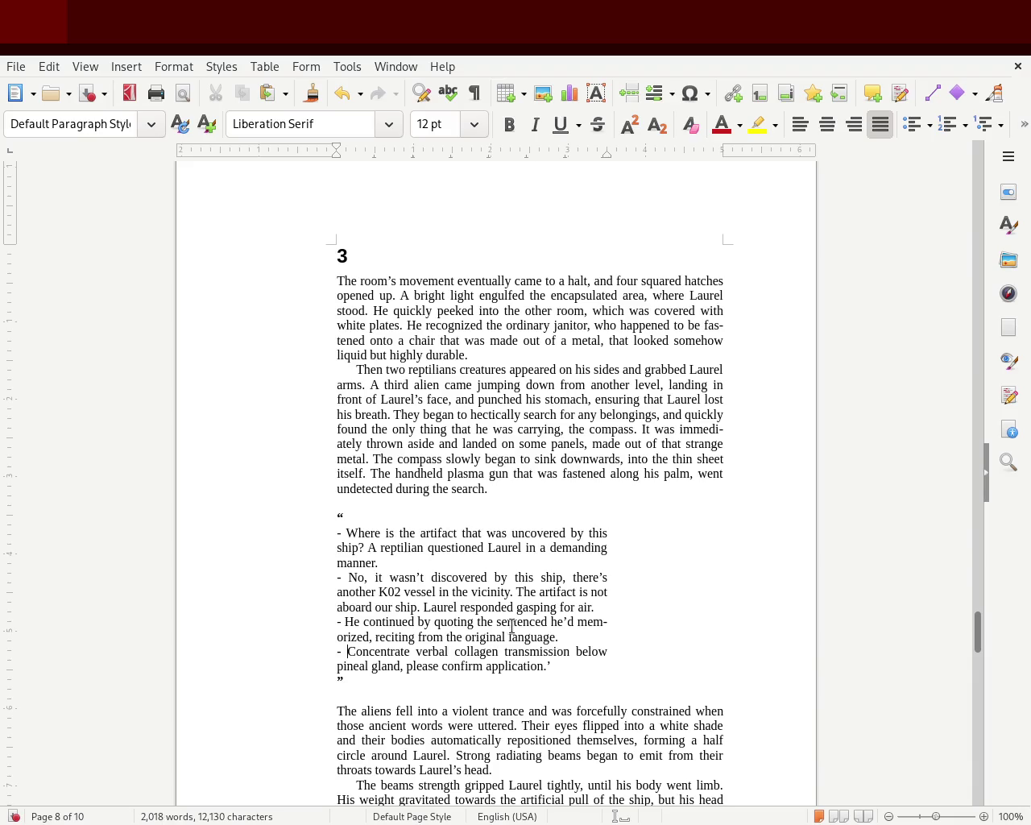
# Try italicising the 'Concentrate verbal collagen' sentence, then undo it.
pyautogui.moveTo(554, 667); pyautogui.dragTo(348, 651)
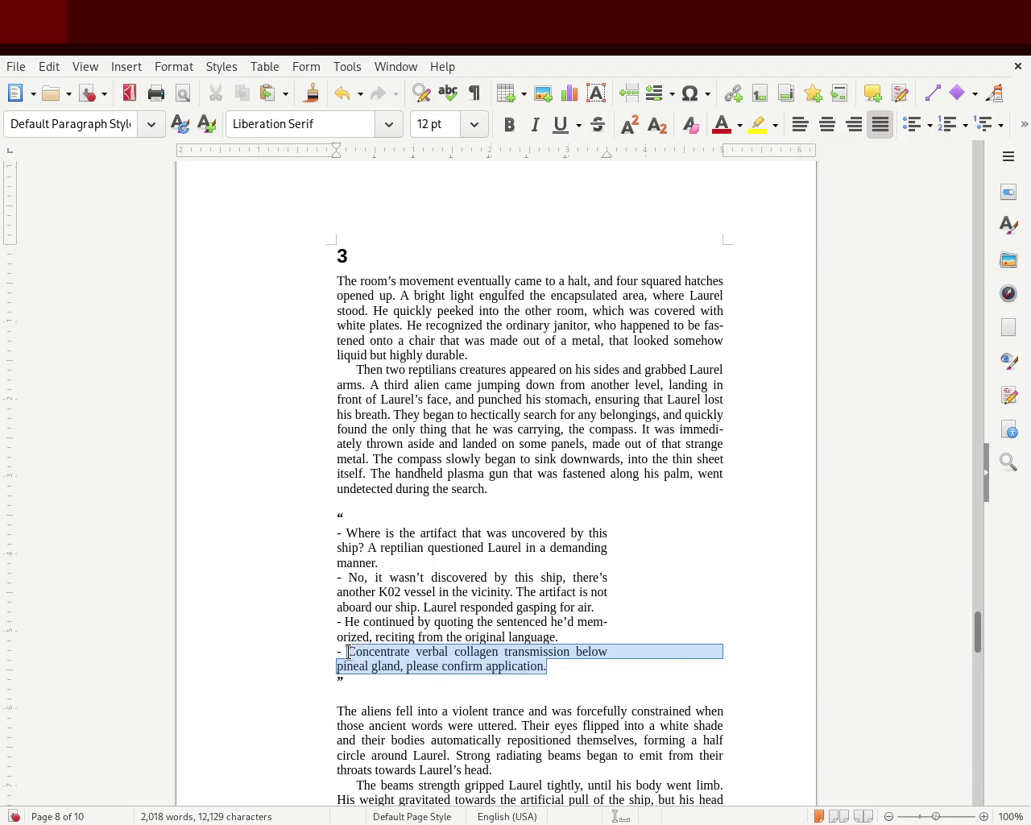
pyautogui.click(535, 125)
pyautogui.click(470, 414)
pyautogui.hotkey('ctrl', 'z')
pyautogui.click(636, 619)
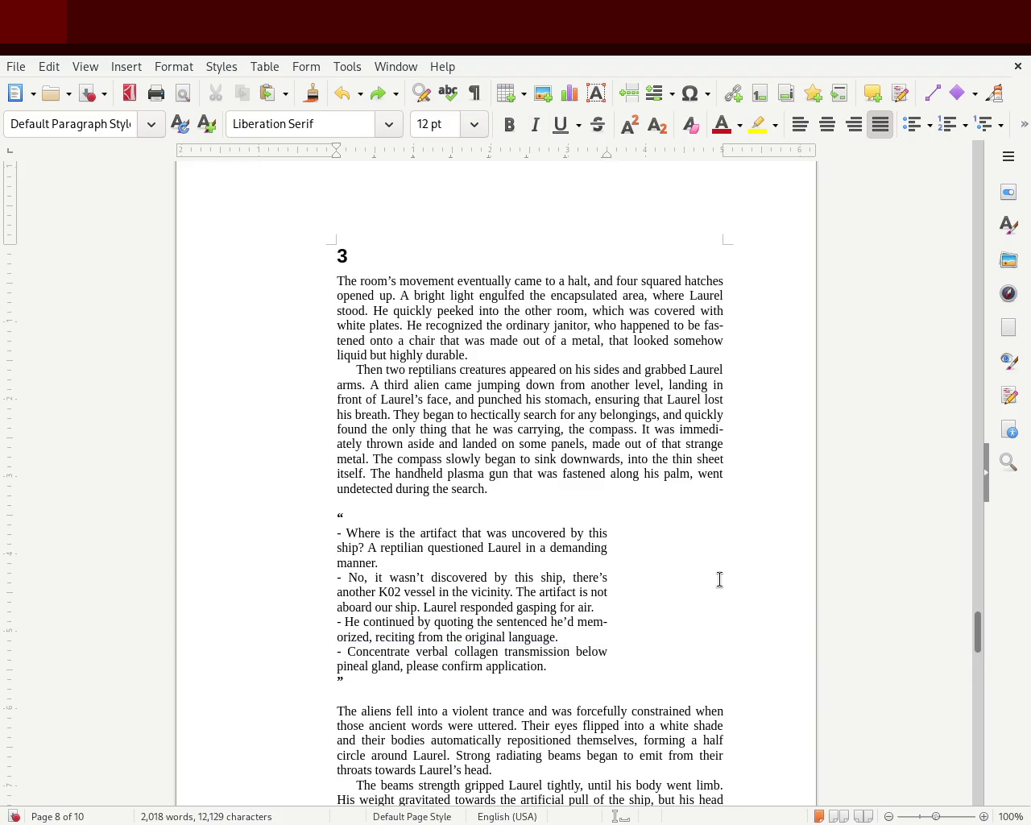
# Delete the leading dashes before the Where, No, He continued and Concentrate lines.
pyautogui.click(593, 577)
pyautogui.click(339, 535)
pyautogui.press('Delete')
pyautogui.press('Delete')
pyautogui.press('Delete')
pyautogui.press('Down')
pyautogui.press('Down')
pyautogui.press('Down')
pyautogui.press('Delete')
pyautogui.press('Delete')
pyautogui.press('Down')
pyautogui.press('Down')
pyautogui.press('Down')
pyautogui.press('Delete')
pyautogui.press('Delete')
pyautogui.press('Down')
pyautogui.press('Down')
pyautogui.press('Delete')
pyautogui.press('Delete')
# Try a ruler indent and a first-line indent on the dialogue, undo both, and reselect it.
pyautogui.moveTo(577, 663); pyautogui.dragTo(245, 535)
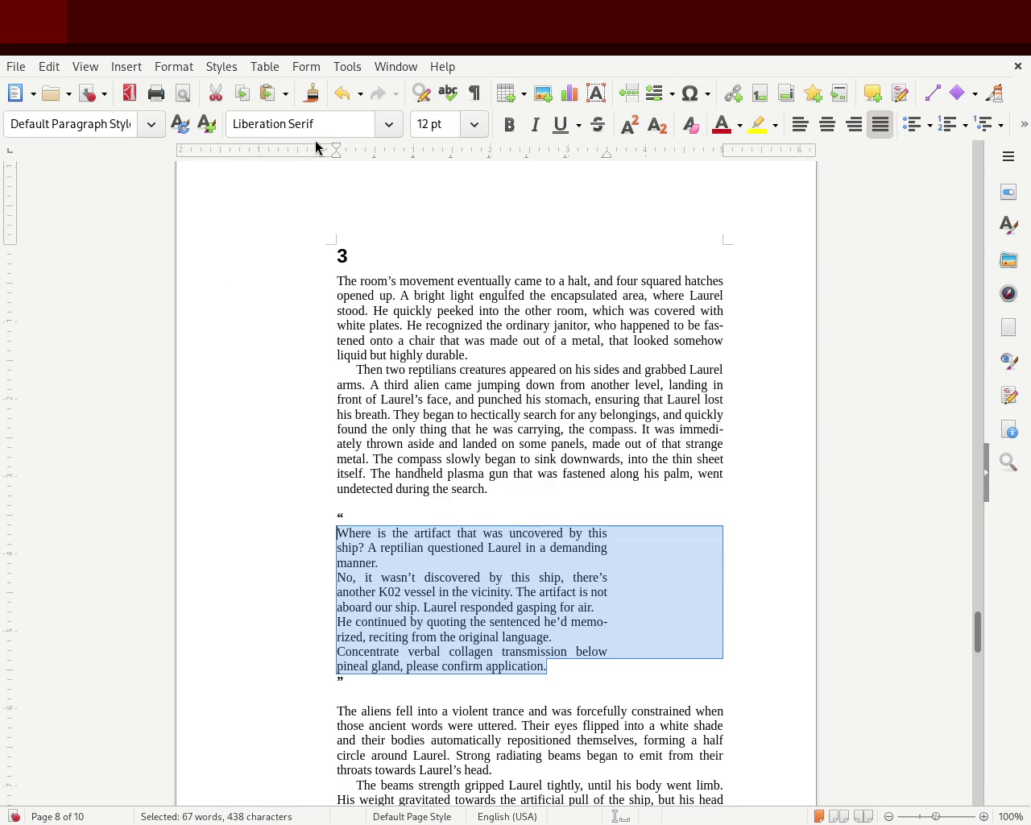
pyautogui.moveTo(332, 141); pyautogui.dragTo(348, 150)
pyautogui.click(169, 389)
pyautogui.hotkey('ctrl', 'z')
pyautogui.moveTo(337, 150); pyautogui.dragTo(346, 150)
pyautogui.click(174, 353)
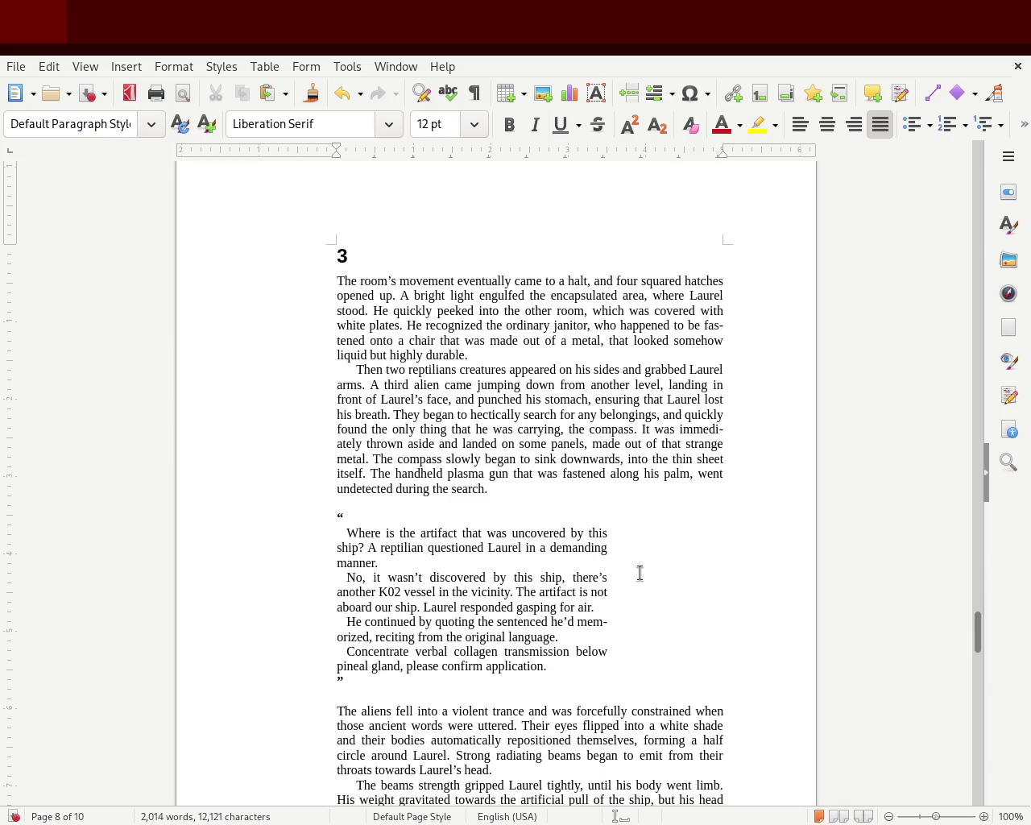
pyautogui.hotkey('ctrl', 'z')
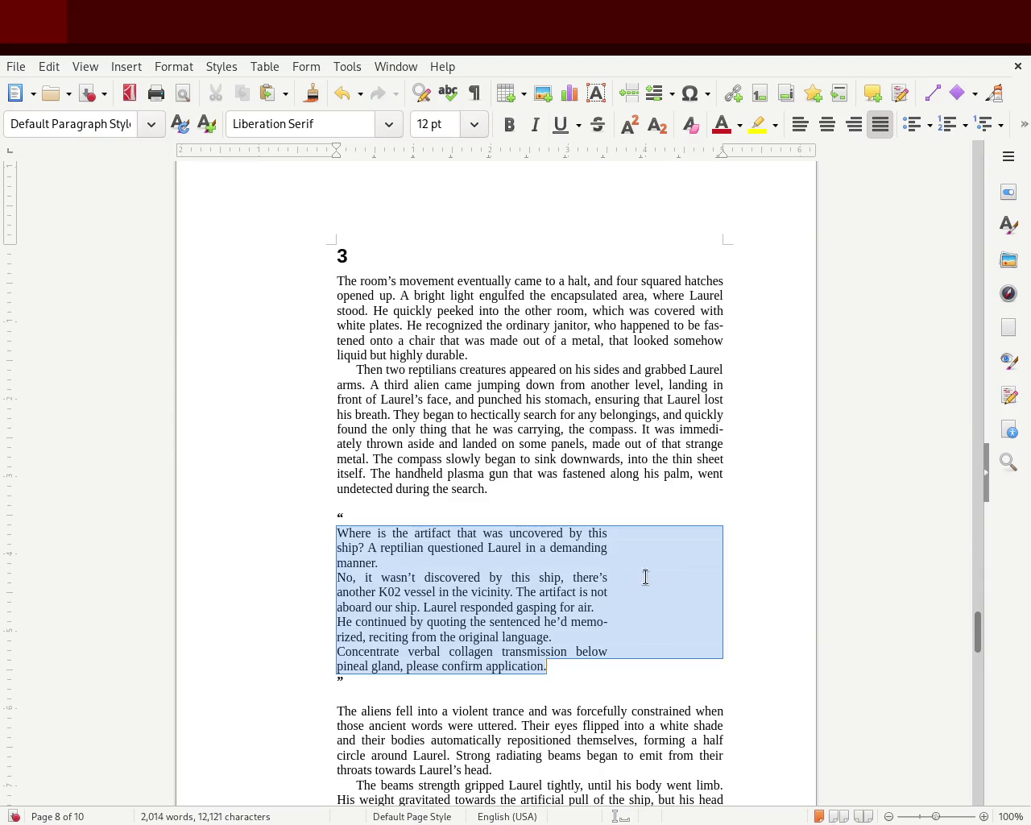
pyautogui.moveTo(547, 666)
pyautogui.mouseDown()
pyautogui.moveTo(330, 573)
pyautogui.moveTo(273, 536)
pyautogui.mouseUp()
pyautogui.click(1007, 226)
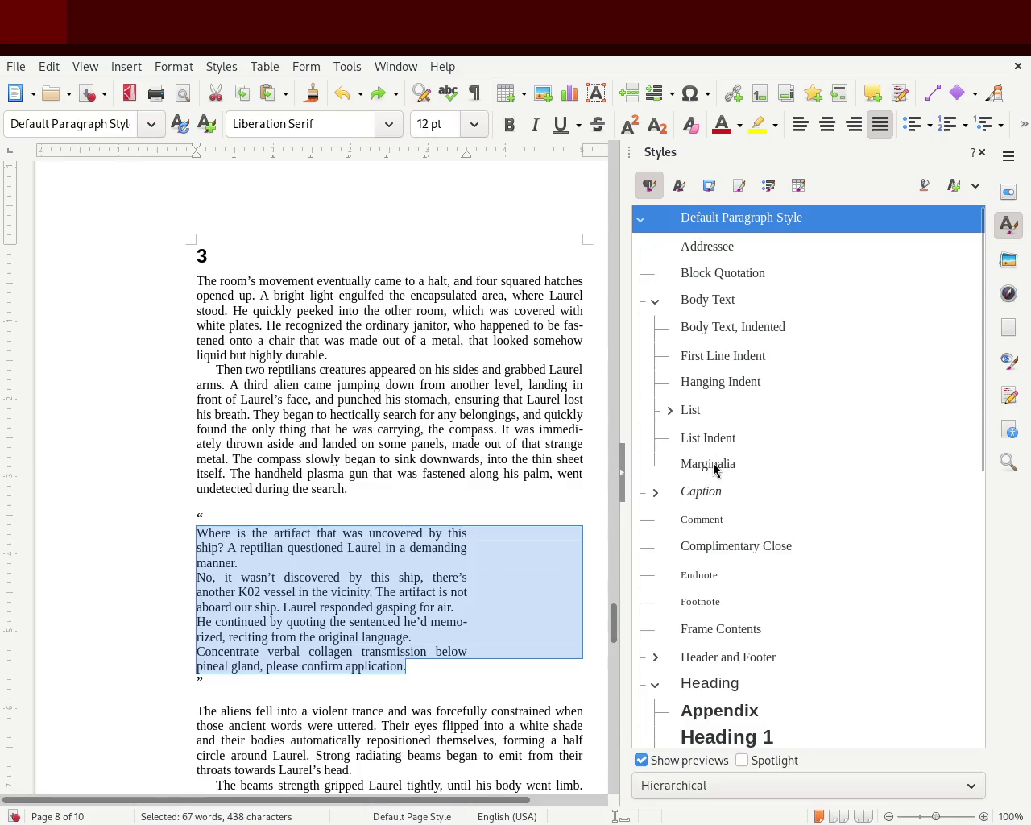
pyautogui.doubleClick(726, 252)
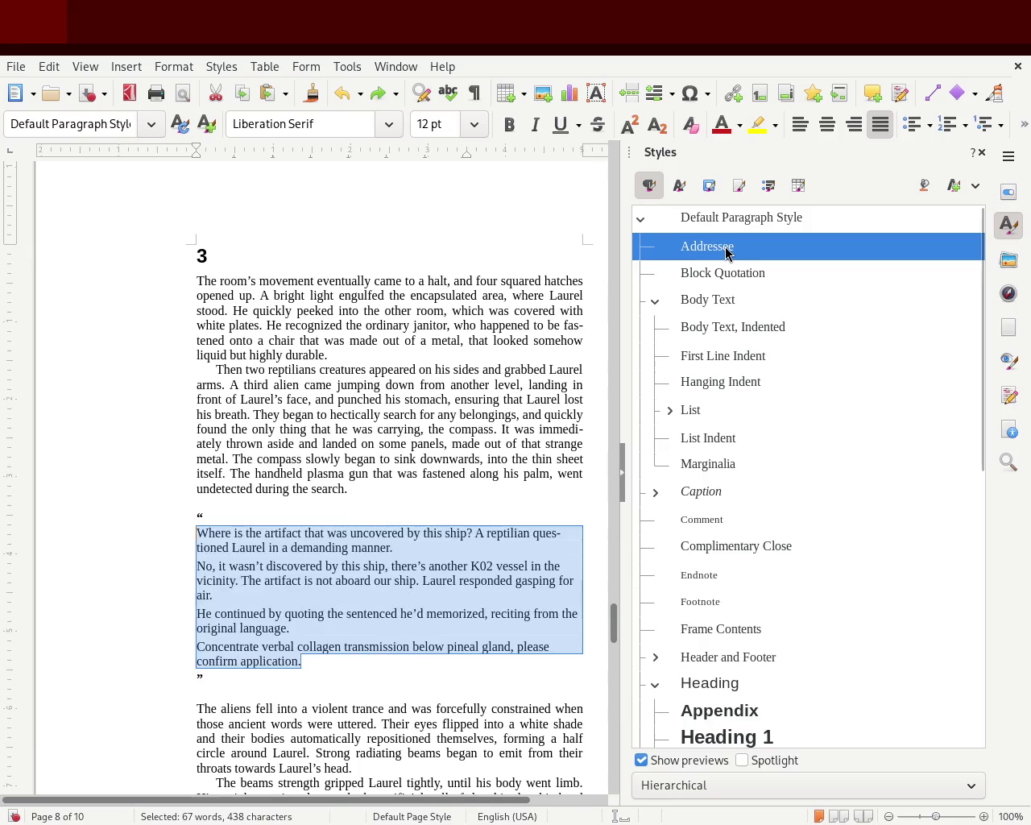
pyautogui.click(129, 524)
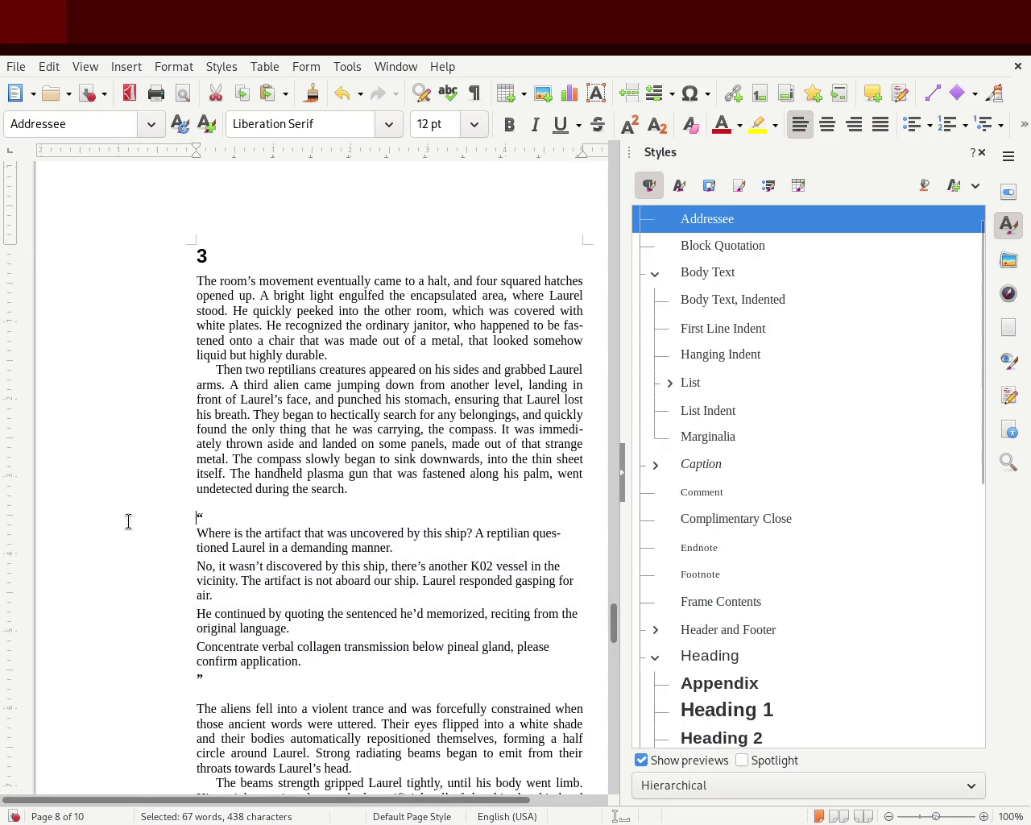
pyautogui.hotkey('ctrl', 'z')
pyautogui.hotkey('ctrl', 'z')
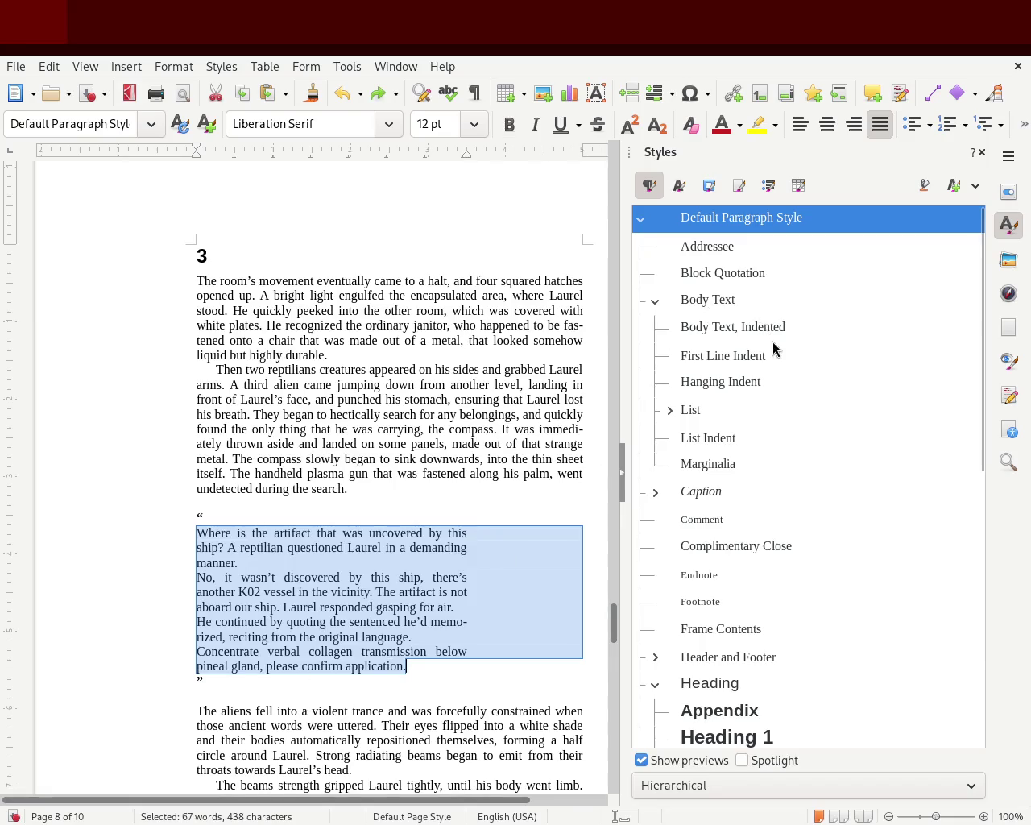
pyautogui.doubleClick(744, 438)
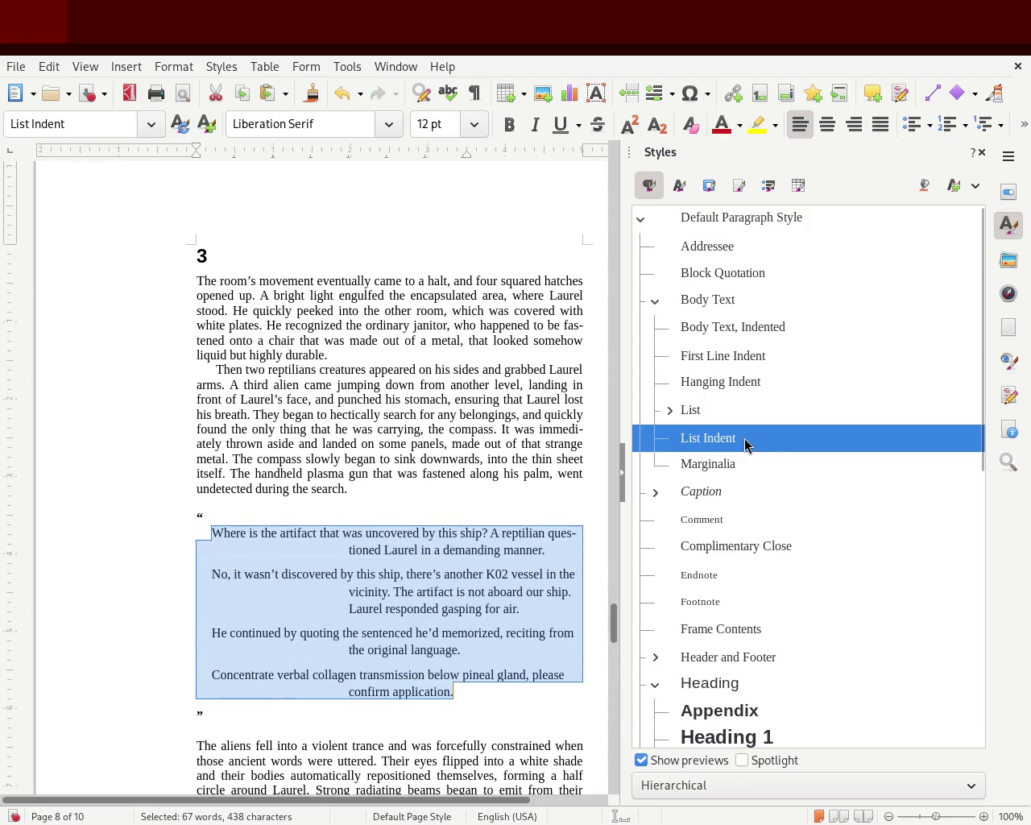
pyautogui.doubleClick(728, 466)
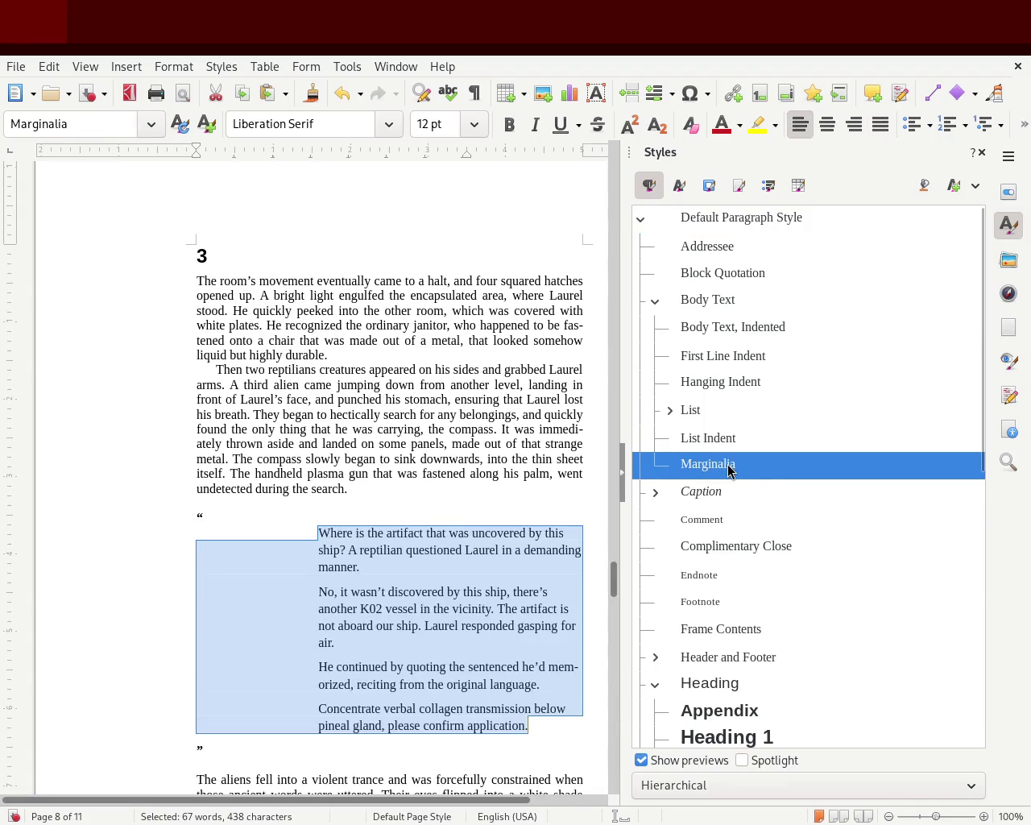
pyautogui.scroll(-4, 728, 470)
pyautogui.click(327, 542)
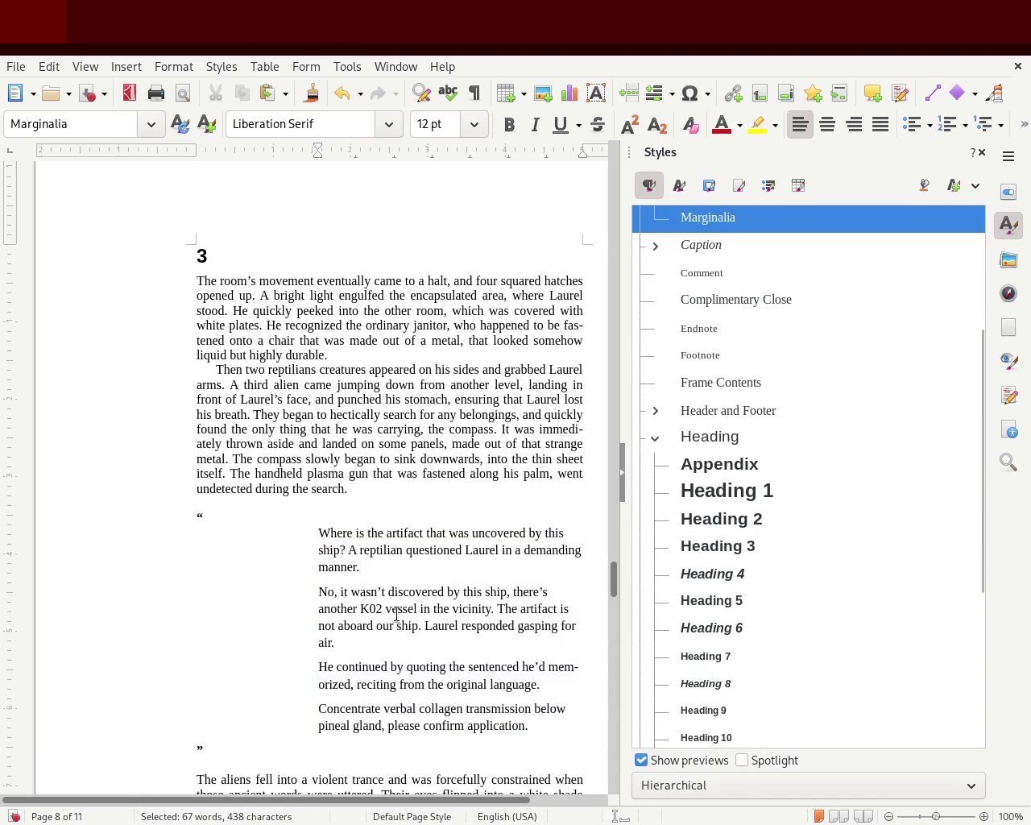
pyautogui.moveTo(561, 727)
pyautogui.mouseDown()
pyautogui.moveTo(186, 544)
pyautogui.moveTo(178, 530)
pyautogui.mouseUp()
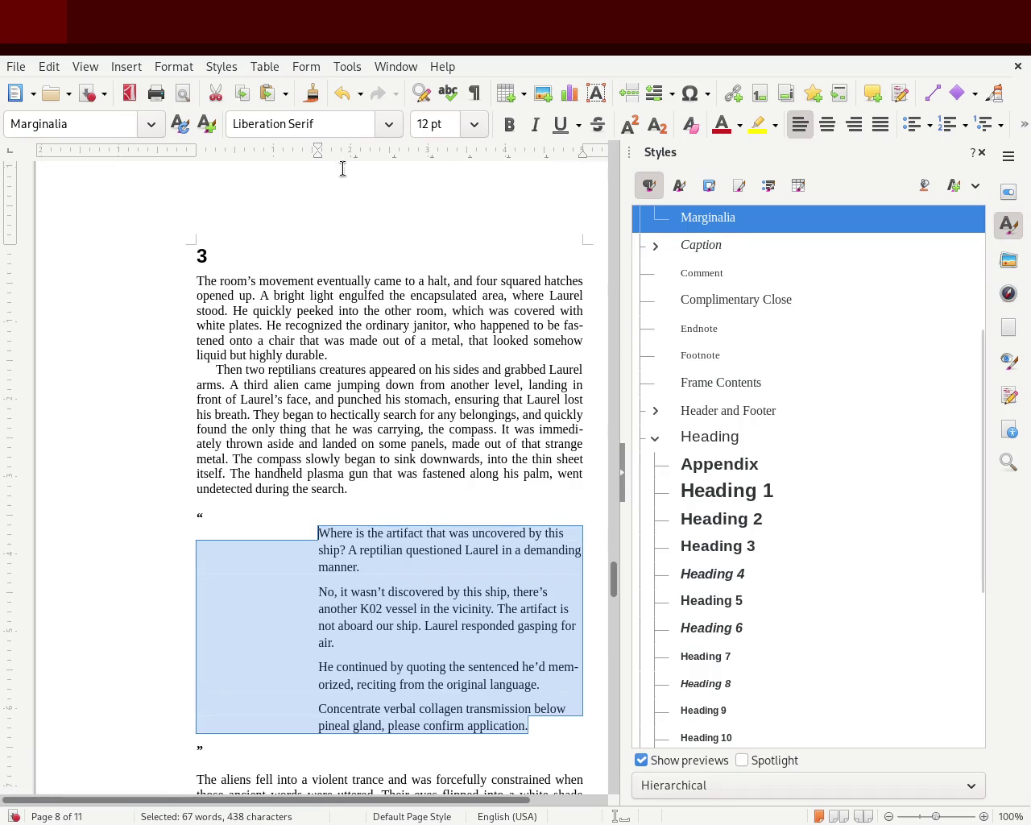
pyautogui.click(983, 156)
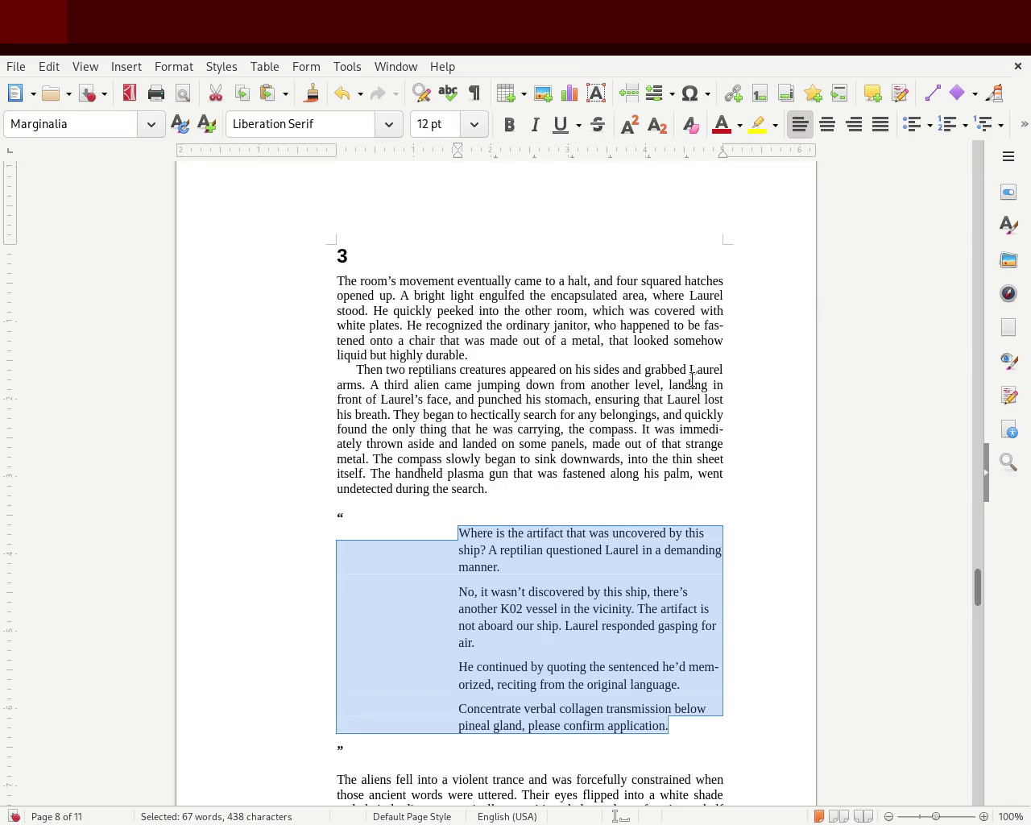
pyautogui.hotkey('ctrl', 'z')
pyautogui.click(662, 459)
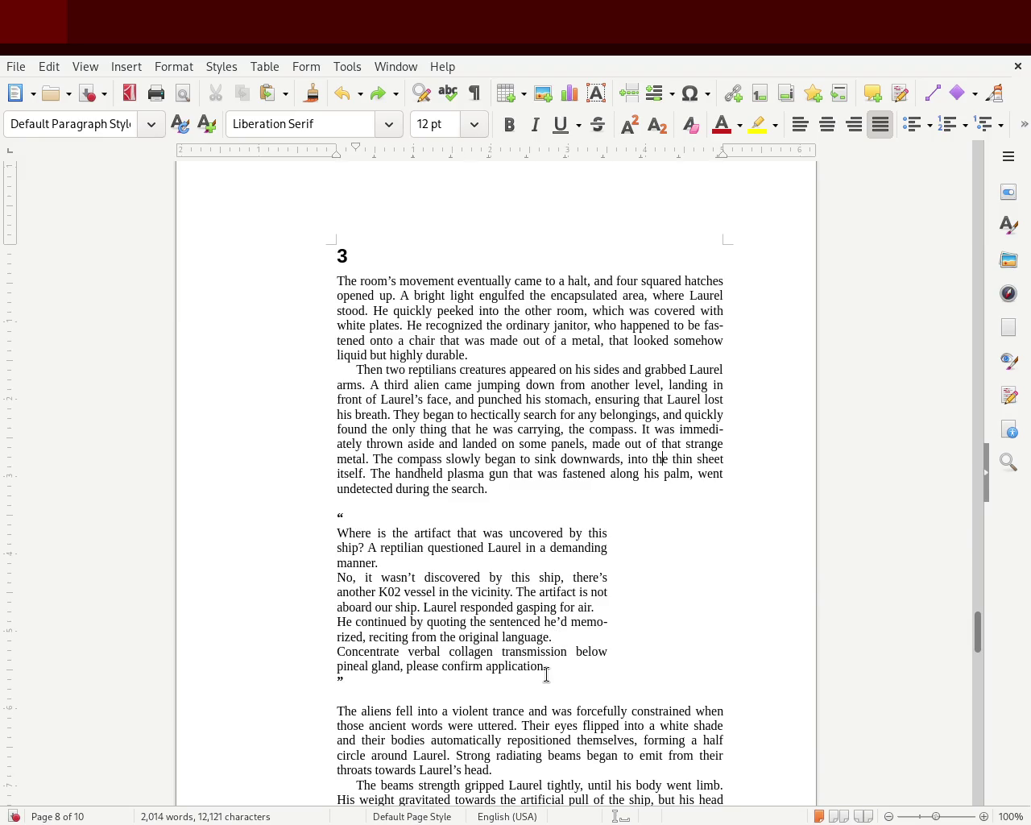
pyautogui.moveTo(568, 660)
pyautogui.mouseDown()
pyautogui.moveTo(336, 562)
pyautogui.moveTo(311, 534)
pyautogui.mouseUp()
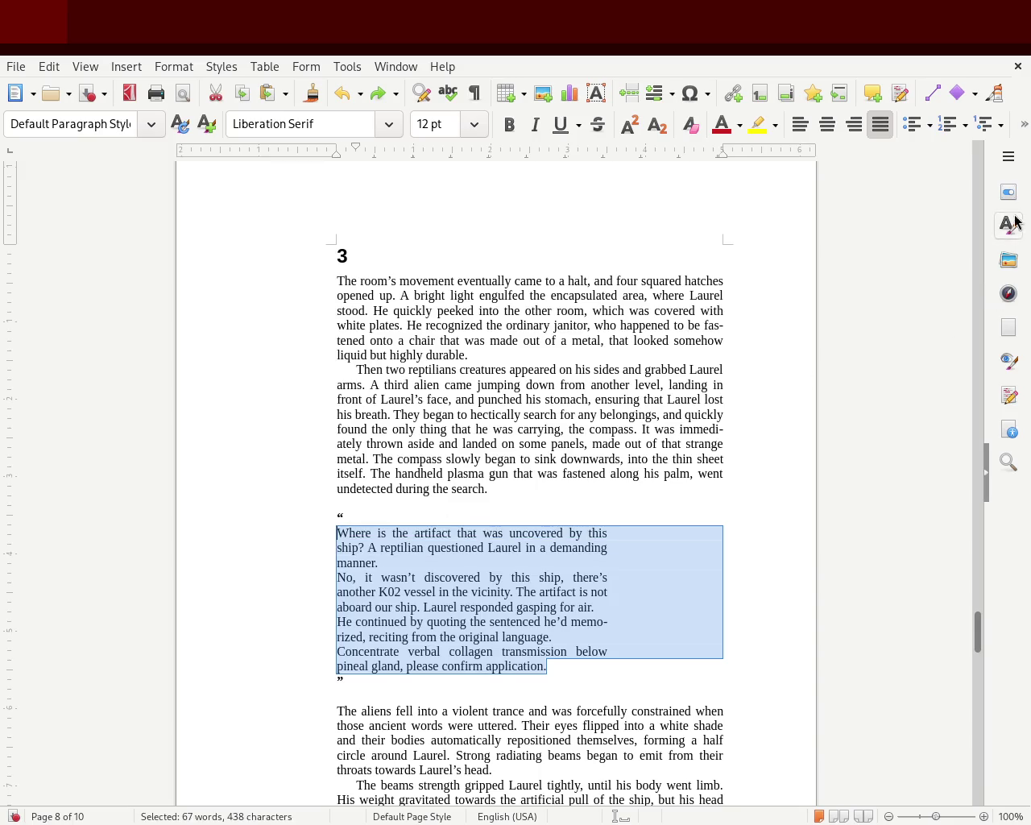
# Apply the Block Quotation paragraph style to the four dialogue paragraphs from the Styles sidebar.
pyautogui.click(1008, 225)
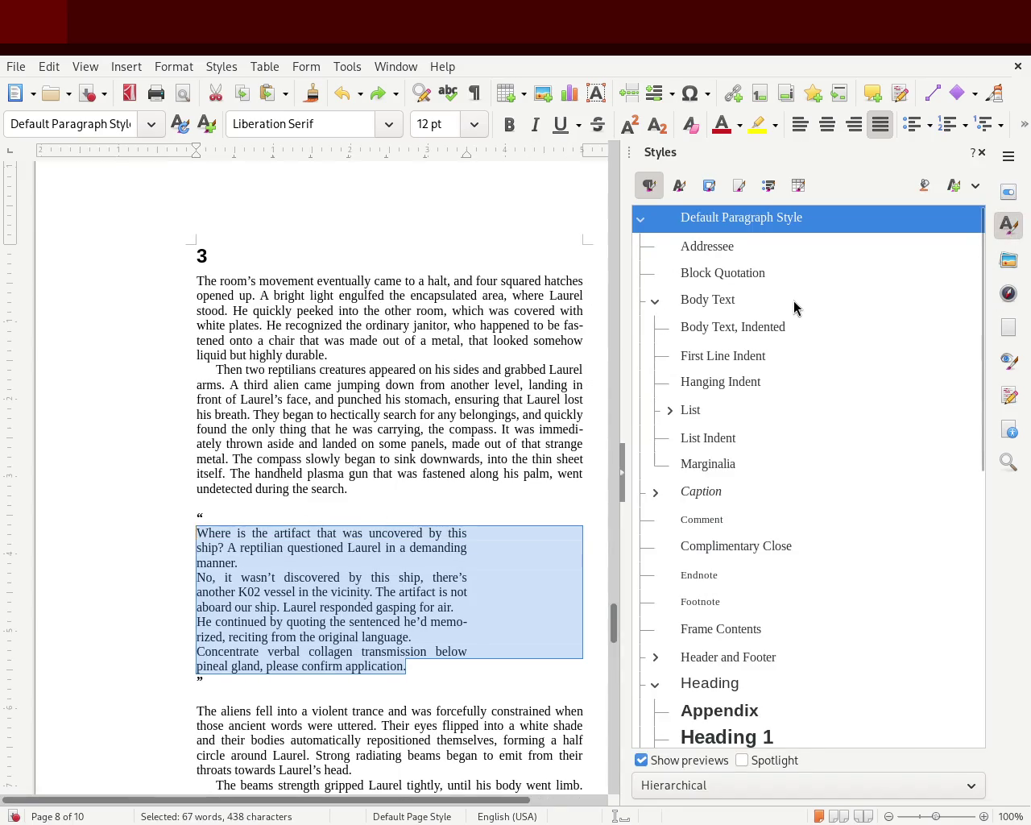
pyautogui.doubleClick(771, 272)
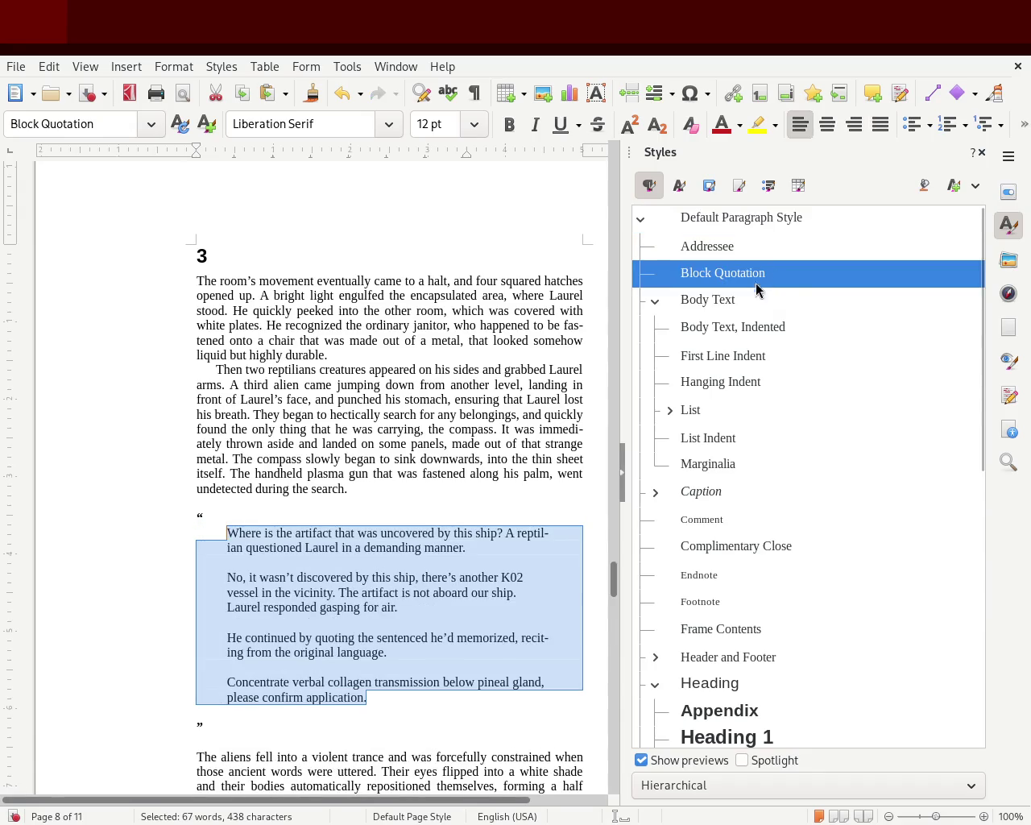
pyautogui.click(355, 484)
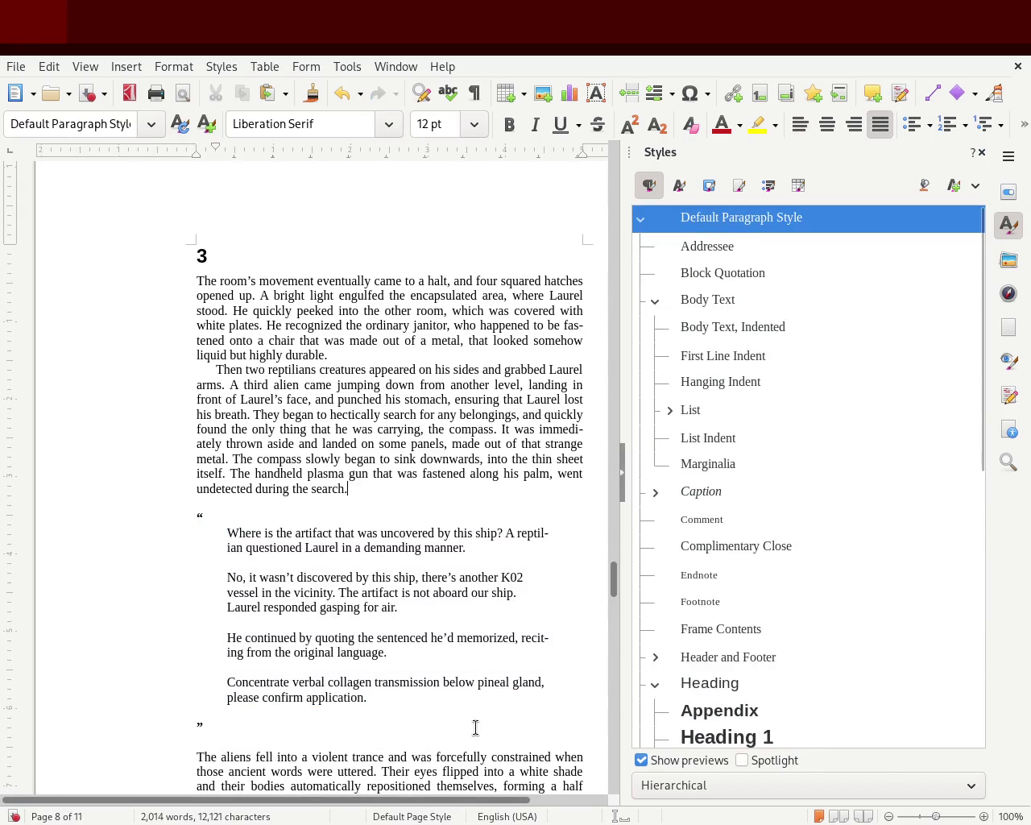
pyautogui.click(982, 152)
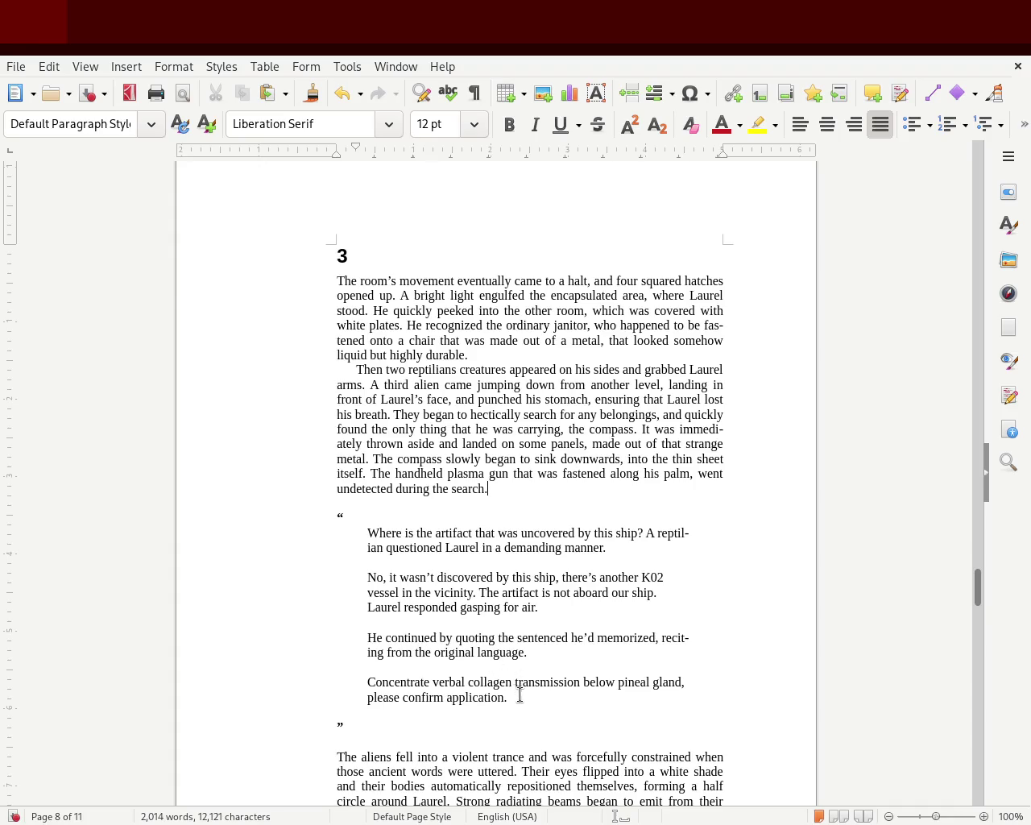
pyautogui.click(368, 512)
pyautogui.write('”')
# Delete the extra ” beside the opening quote mark above the dialogue and save with Ctrl+S.
pyautogui.moveTo(327, 516); pyautogui.dragTo(367, 516)
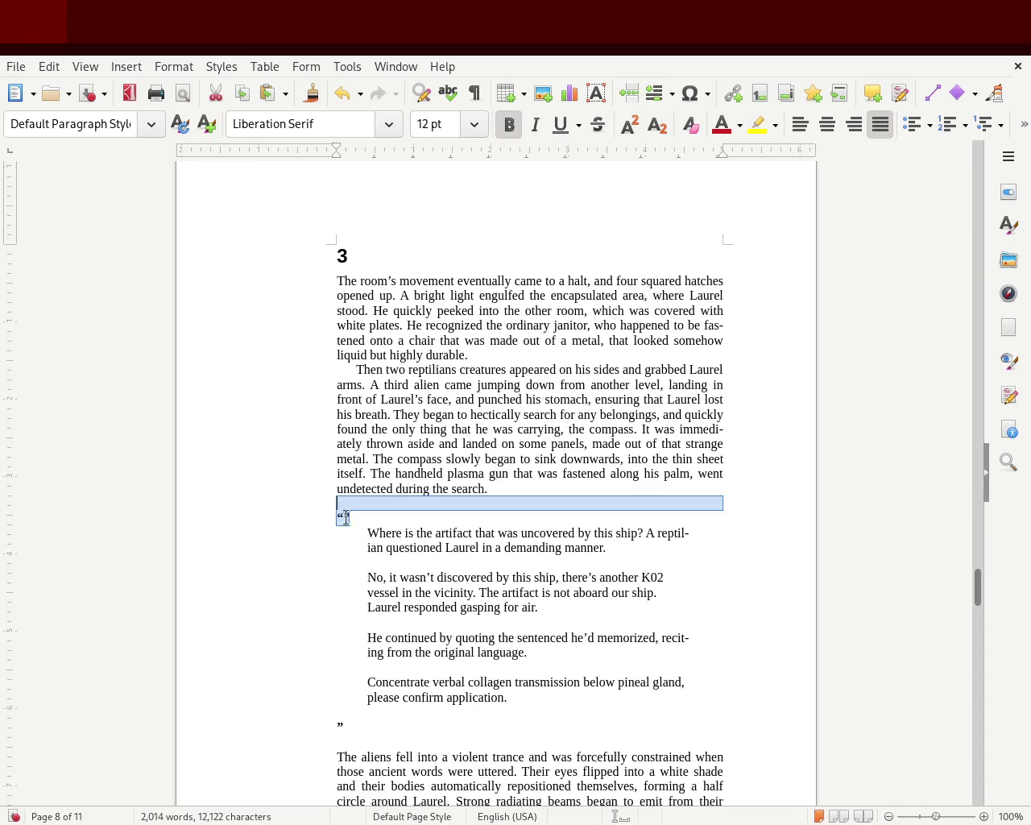
pyautogui.click(542, 681)
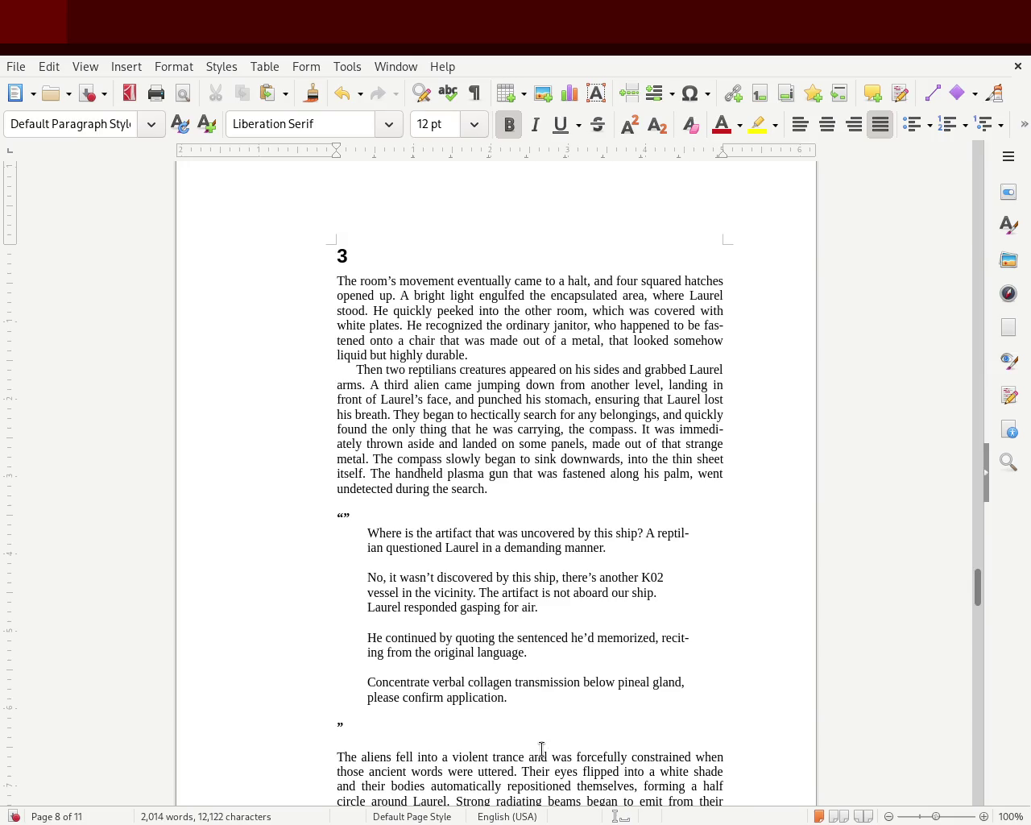
pyautogui.click(383, 515)
pyautogui.press('Delete')
pyautogui.hotkey('ctrl', 's')
pyautogui.moveTo(976, 594)
pyautogui.mouseDown()
pyautogui.moveTo(972, 616)
pyautogui.moveTo(973, 581)
pyautogui.moveTo(965, 610)
pyautogui.moveTo(965, 597)
pyautogui.mouseUp()
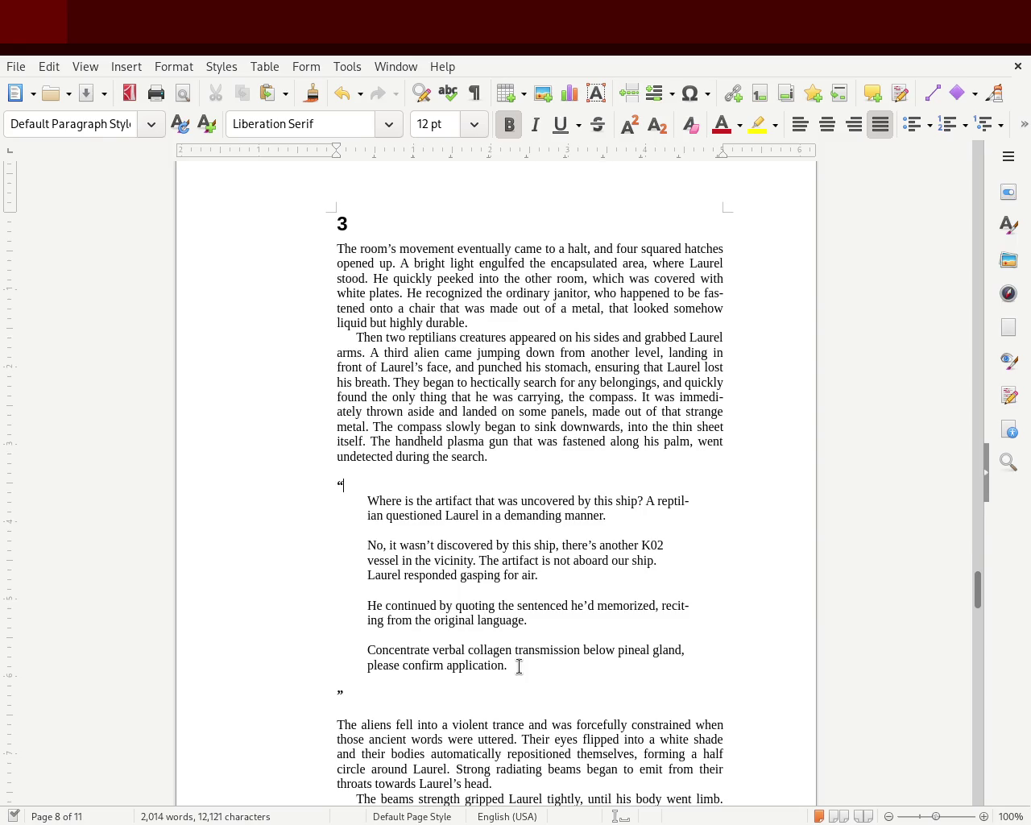
pyautogui.moveTo(519, 665)
pyautogui.mouseDown()
pyautogui.moveTo(405, 603)
pyautogui.moveTo(290, 510)
pyautogui.mouseUp()
pyautogui.click(366, 606)
pyautogui.moveTo(357, 691)
pyautogui.mouseDown()
pyautogui.moveTo(282, 481)
pyautogui.moveTo(289, 427)
pyautogui.mouseUp()
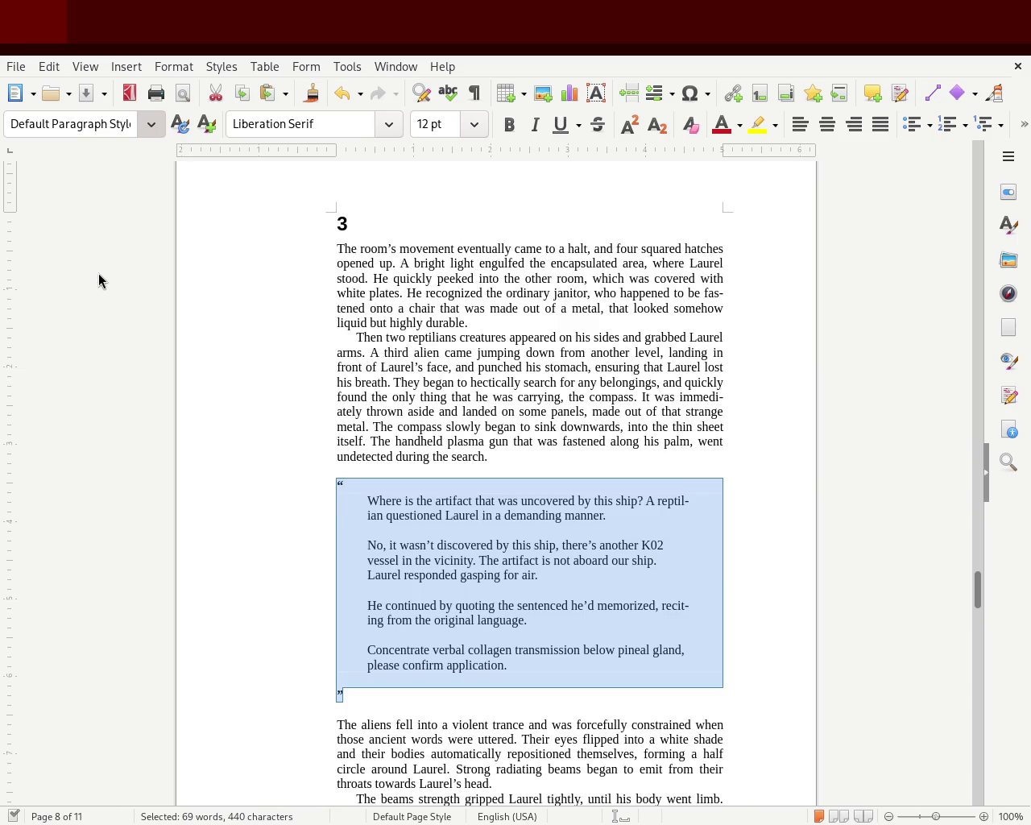
pyautogui.click(391, 574)
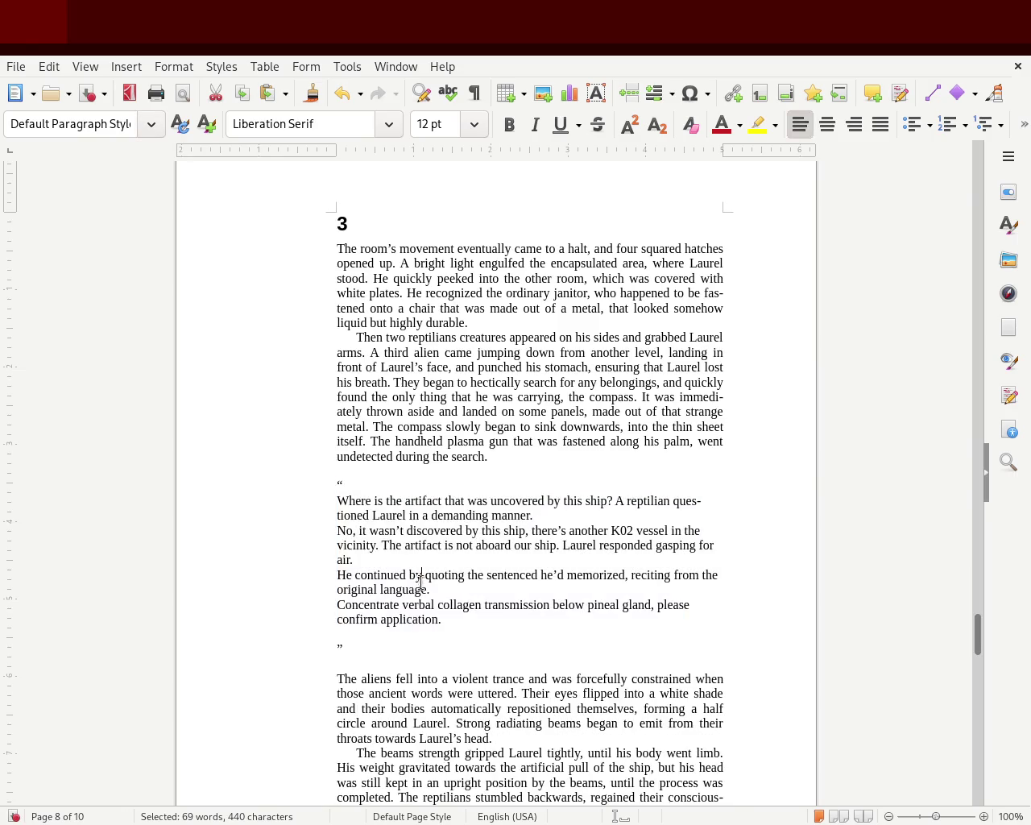
pyautogui.moveTo(426, 616); pyautogui.dragTo(276, 507)
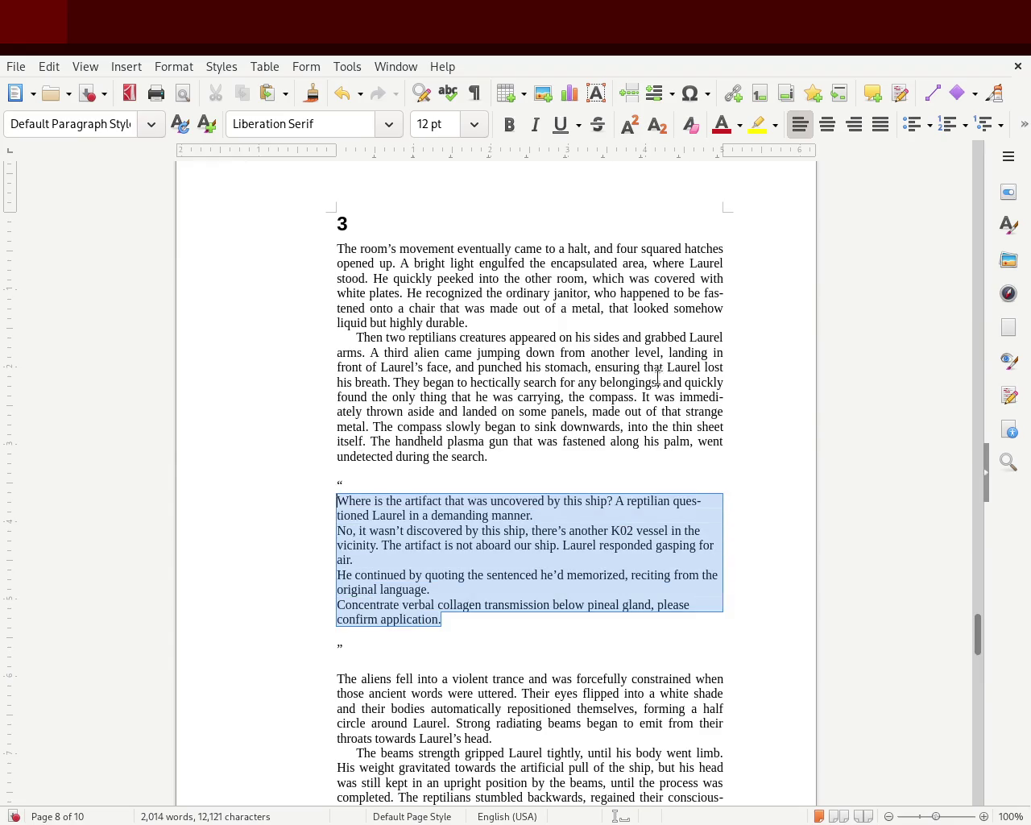
pyautogui.click(1008, 224)
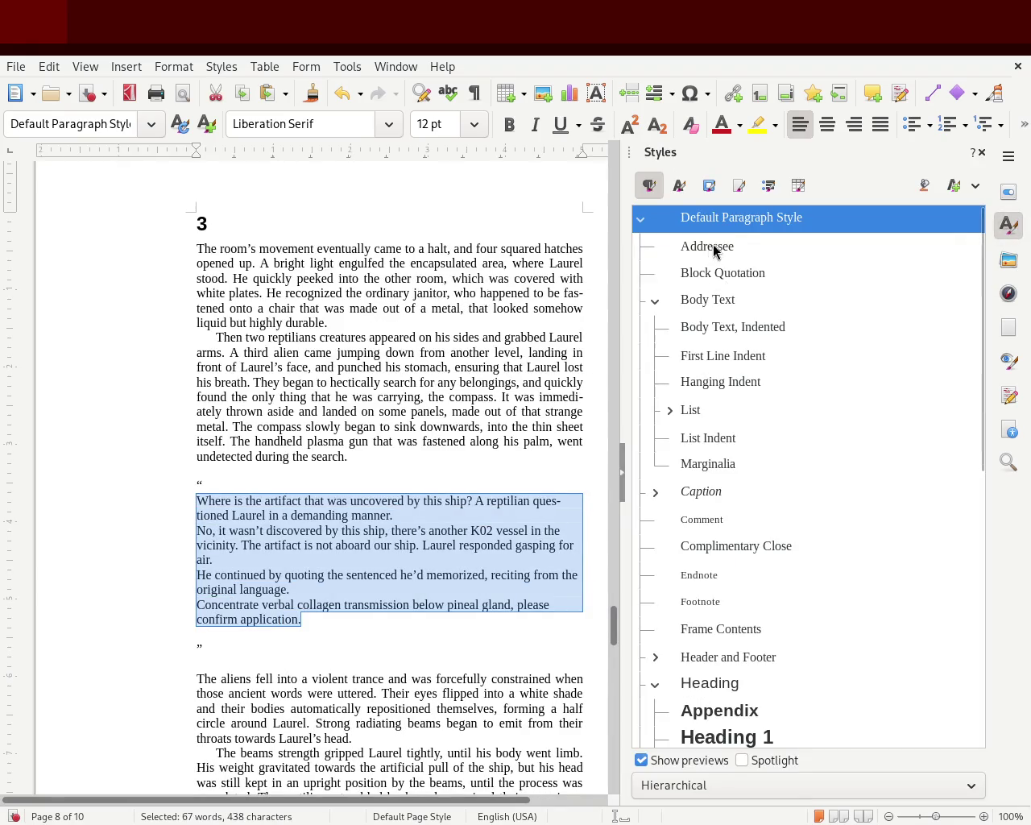
pyautogui.doubleClick(745, 274)
pyautogui.click(362, 425)
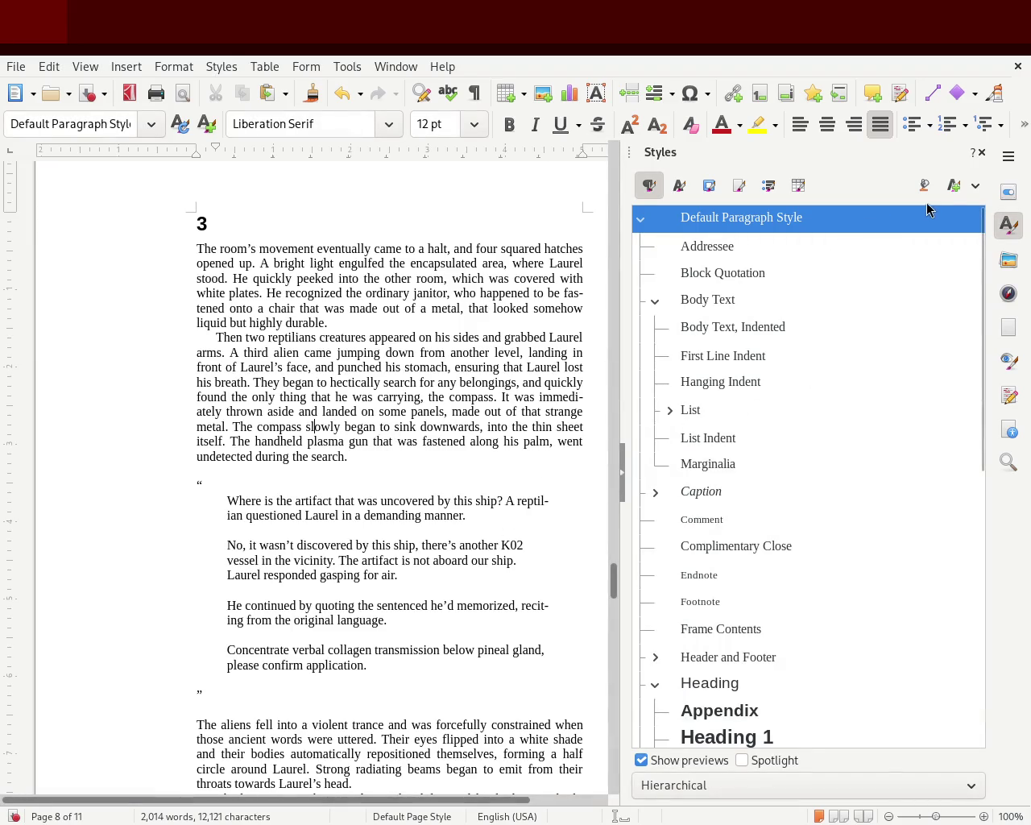
pyautogui.click(981, 152)
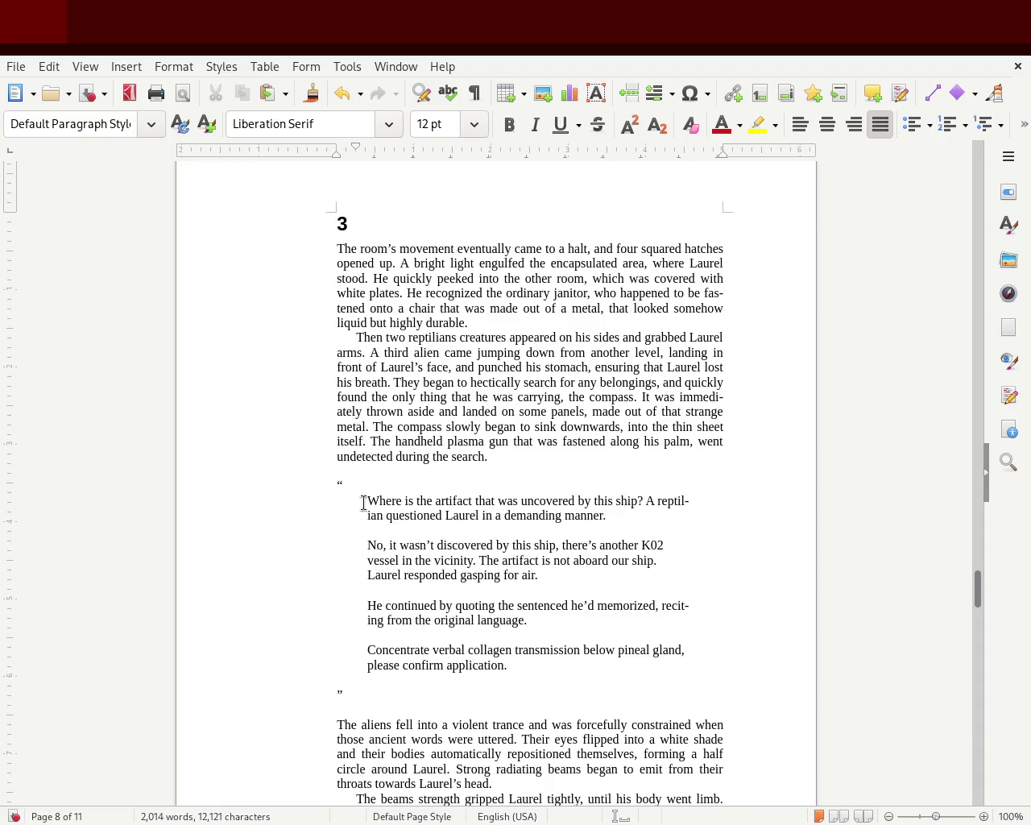
# Bold the lone closing ” below the chapter 3 dialogue and save the manuscript.
pyautogui.moveTo(365, 482); pyautogui.dragTo(315, 480)
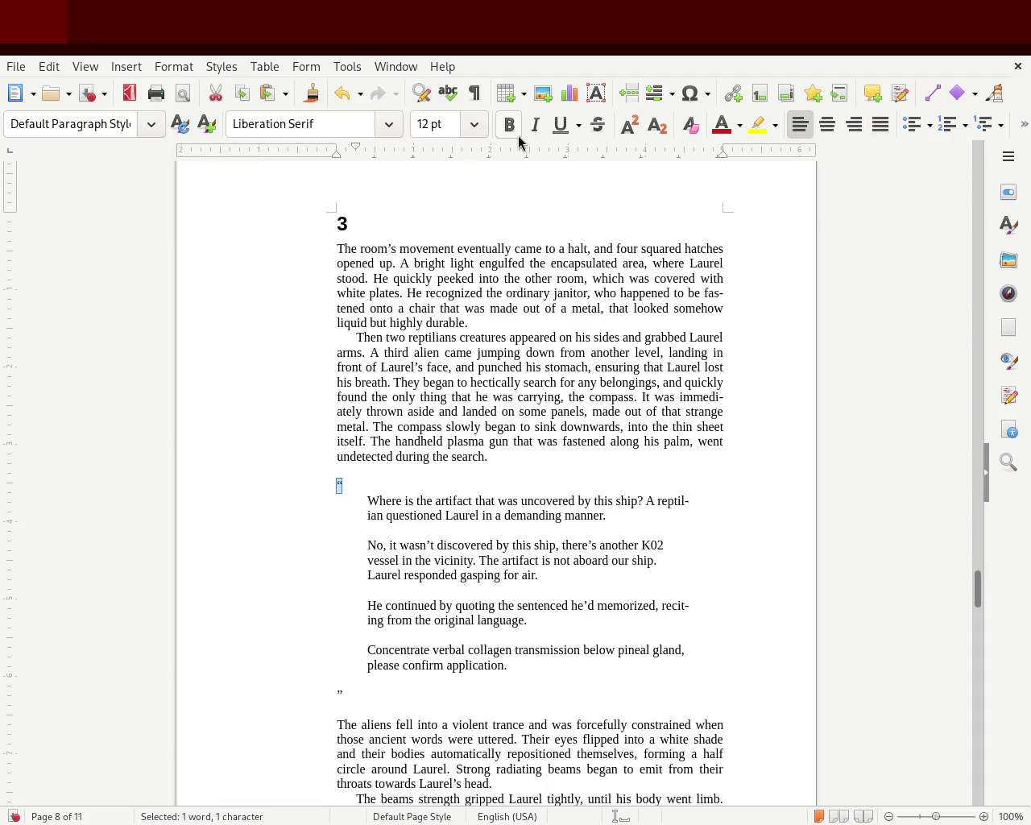
pyautogui.moveTo(355, 693); pyautogui.dragTo(314, 691)
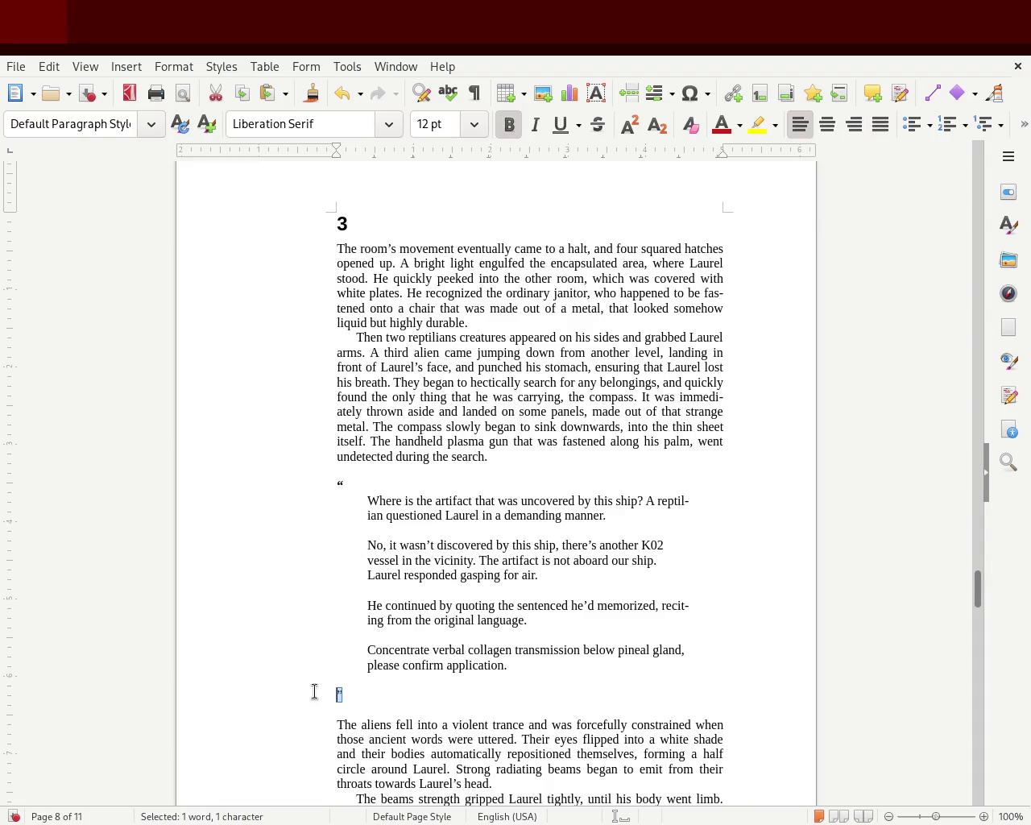
pyautogui.click(358, 683)
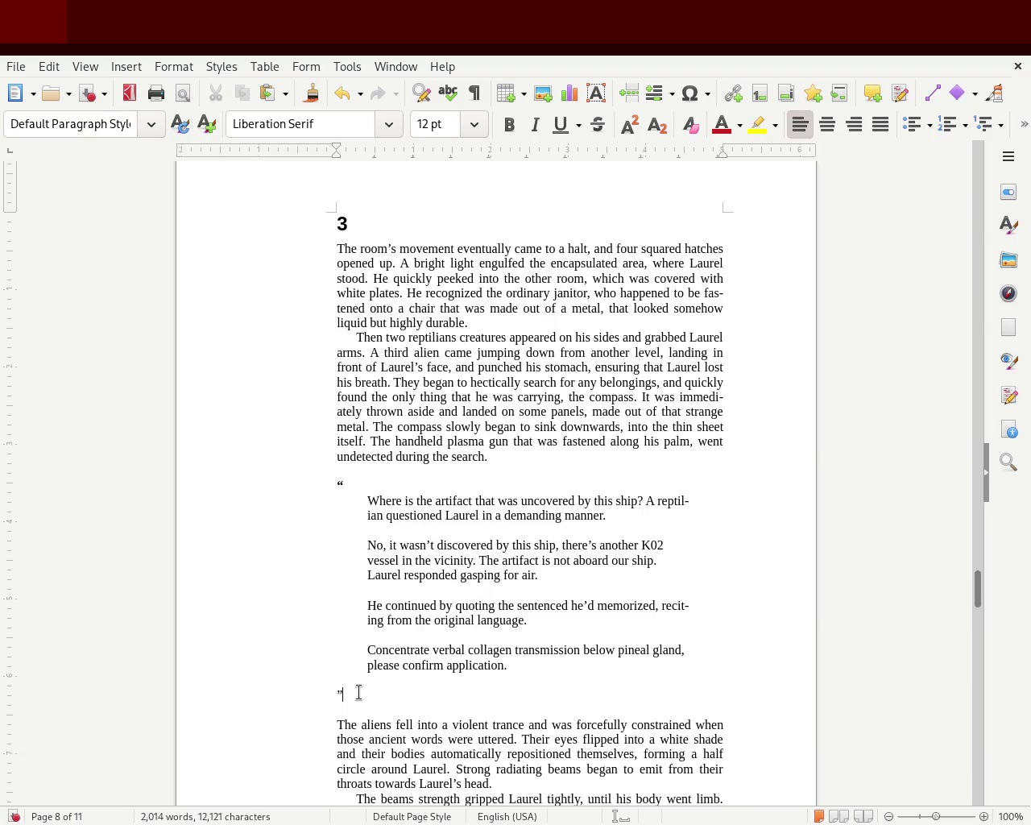
pyautogui.doubleClick(345, 688)
pyautogui.click(509, 124)
pyautogui.click(319, 364)
pyautogui.click(186, 510)
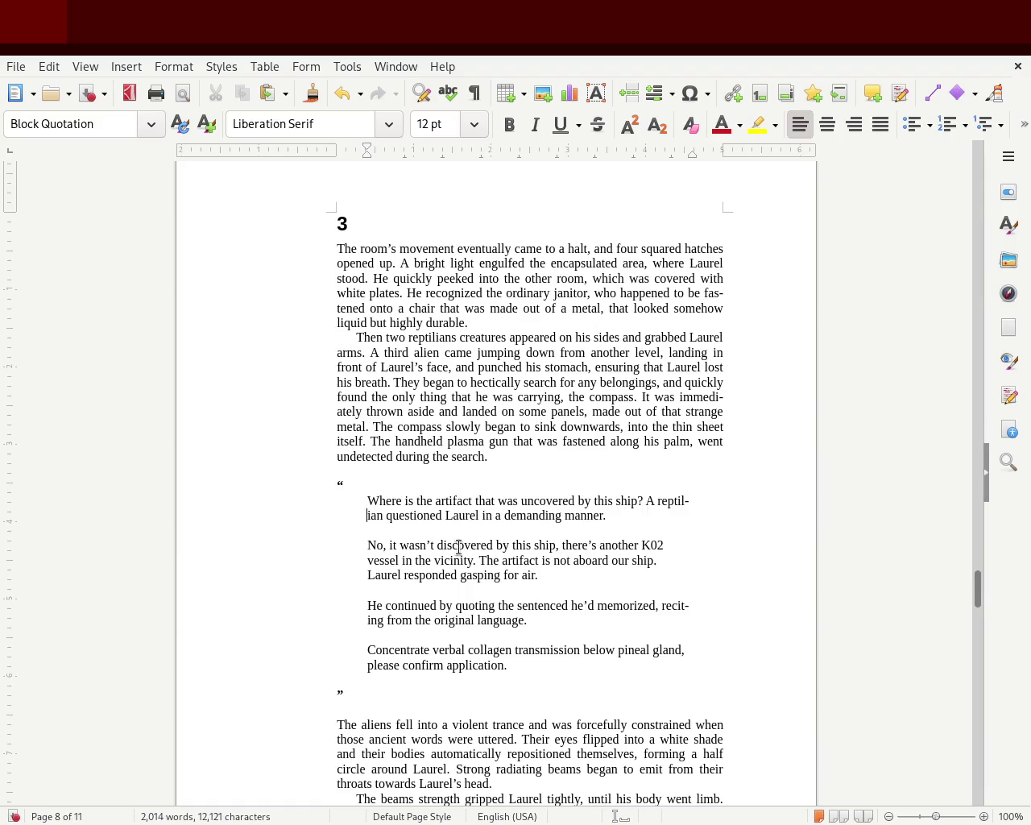
pyautogui.click(442, 517)
pyautogui.hotkey('ctrl', 's')
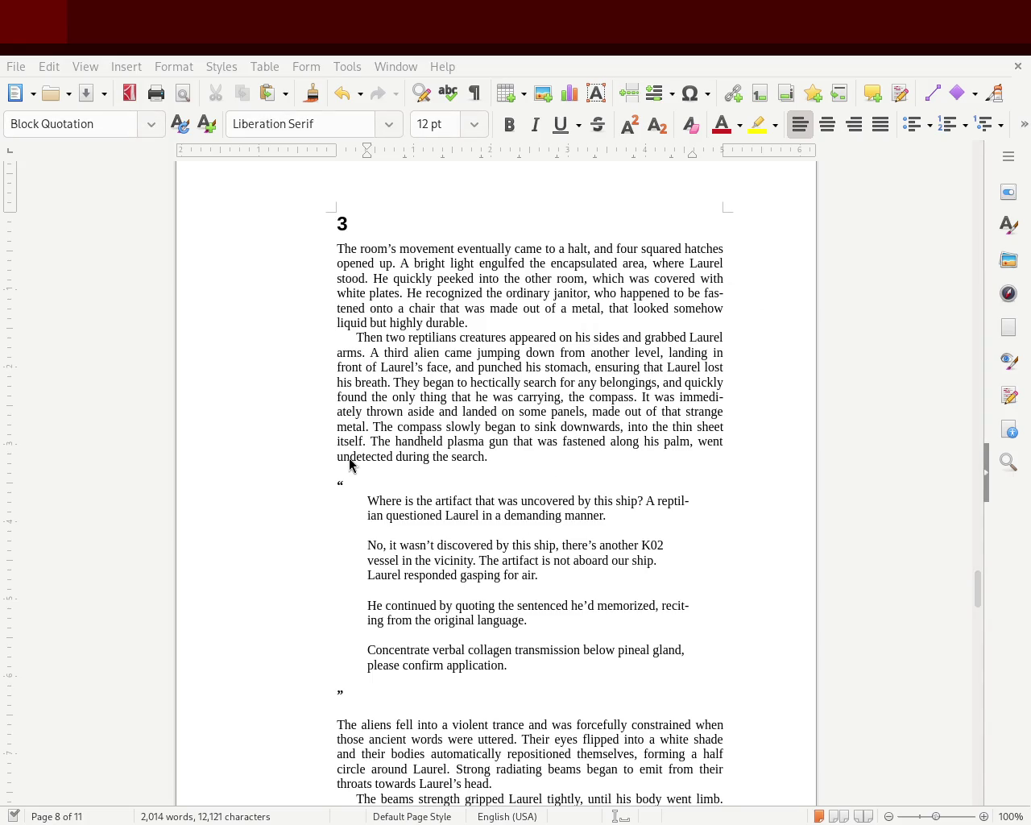
pyautogui.moveTo(977, 588)
pyautogui.mouseDown()
pyautogui.moveTo(975, 671)
pyautogui.moveTo(990, 606)
pyautogui.mouseUp()
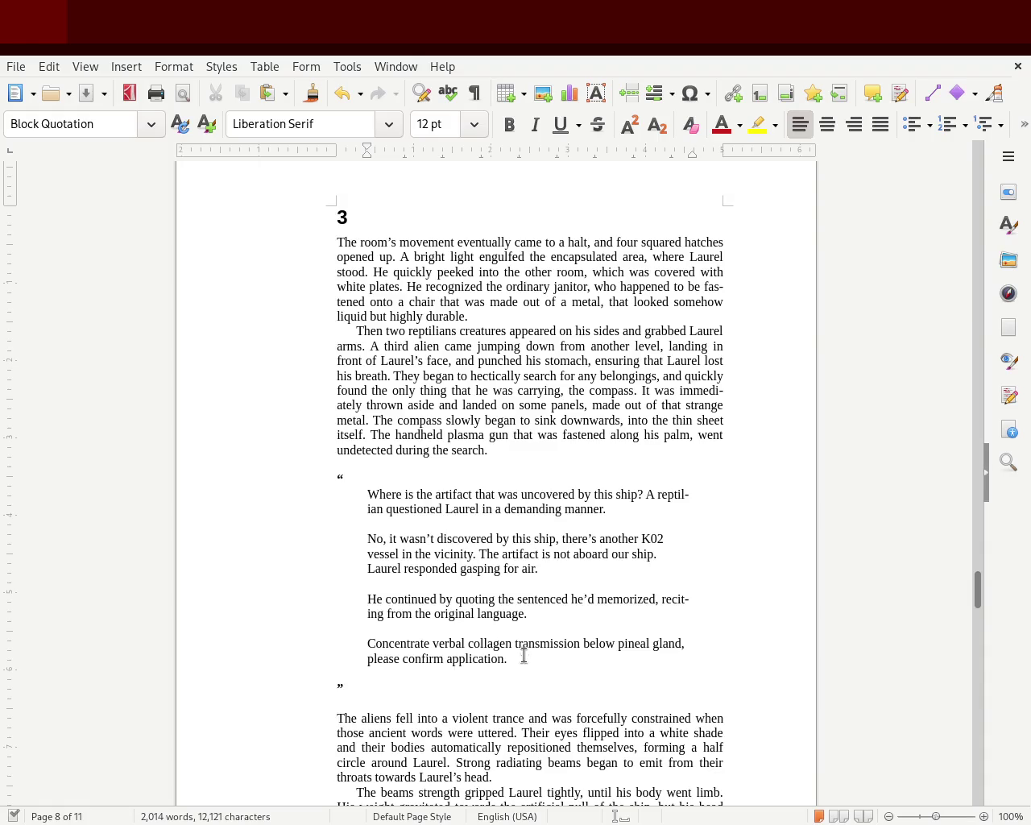
pyautogui.moveTo(972, 573)
pyautogui.mouseDown()
pyautogui.moveTo(973, 723)
pyautogui.moveTo(977, 600)
pyautogui.mouseUp()
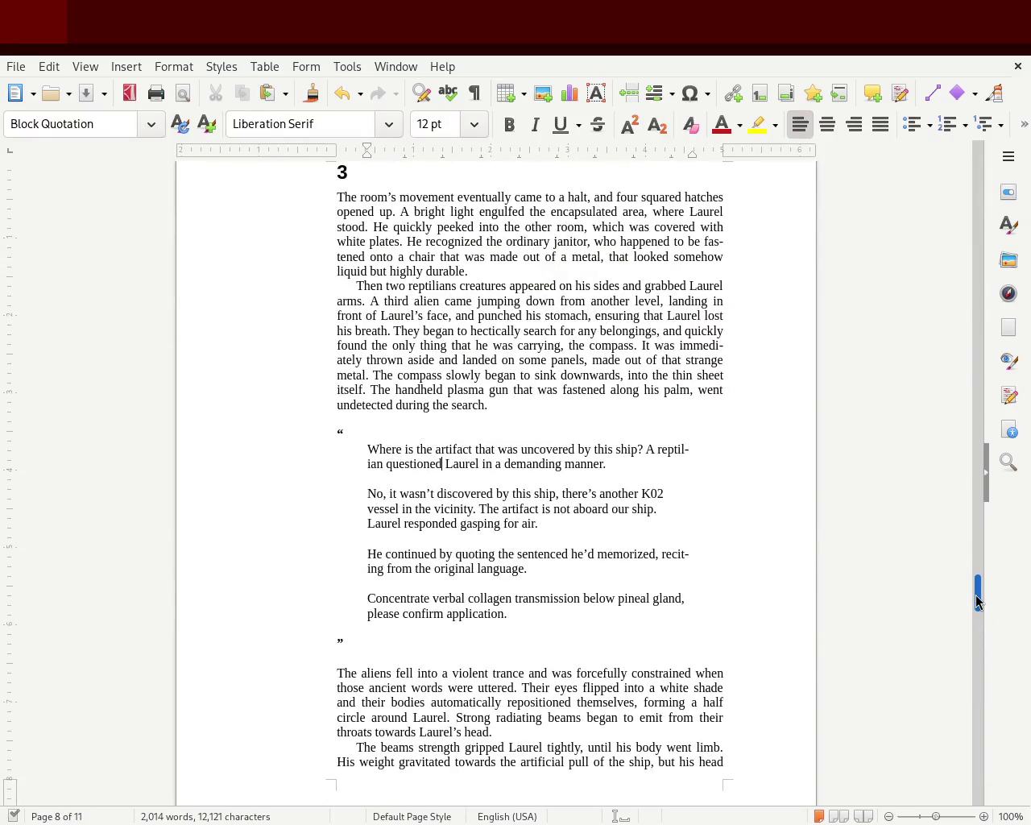
pyautogui.moveTo(977, 600)
pyautogui.mouseDown()
pyautogui.moveTo(975, 588)
pyautogui.moveTo(974, 606)
pyautogui.mouseUp()
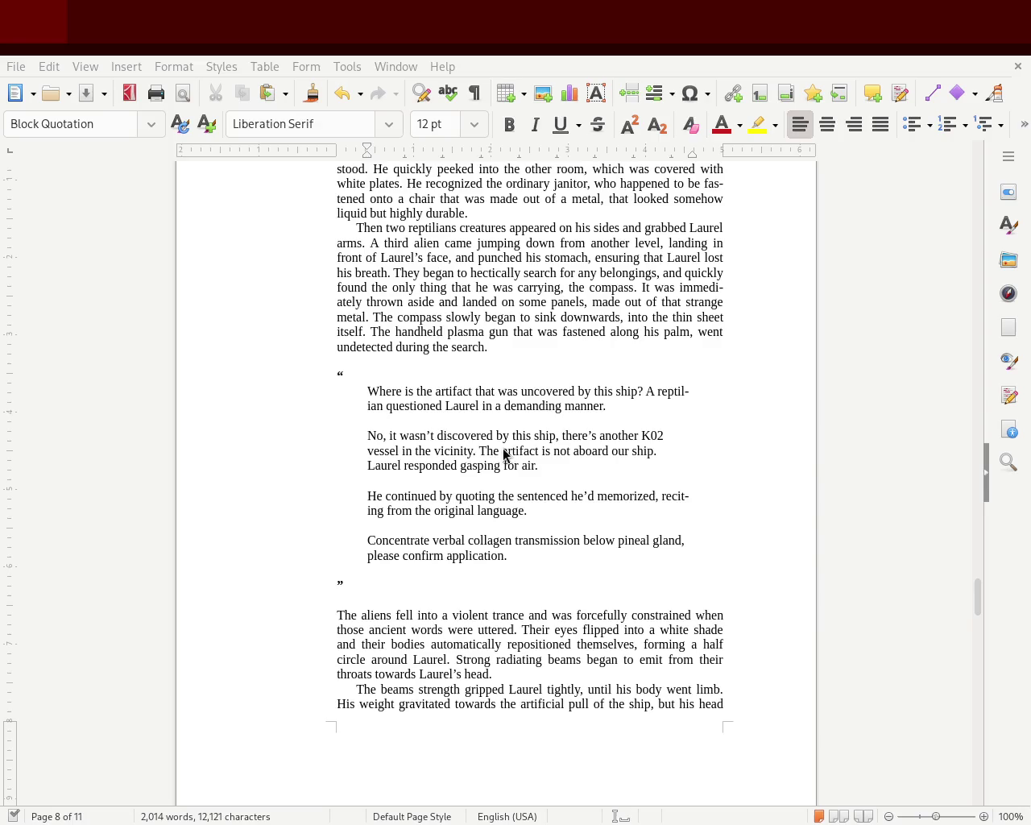
pyautogui.scroll(5, 977, 594)
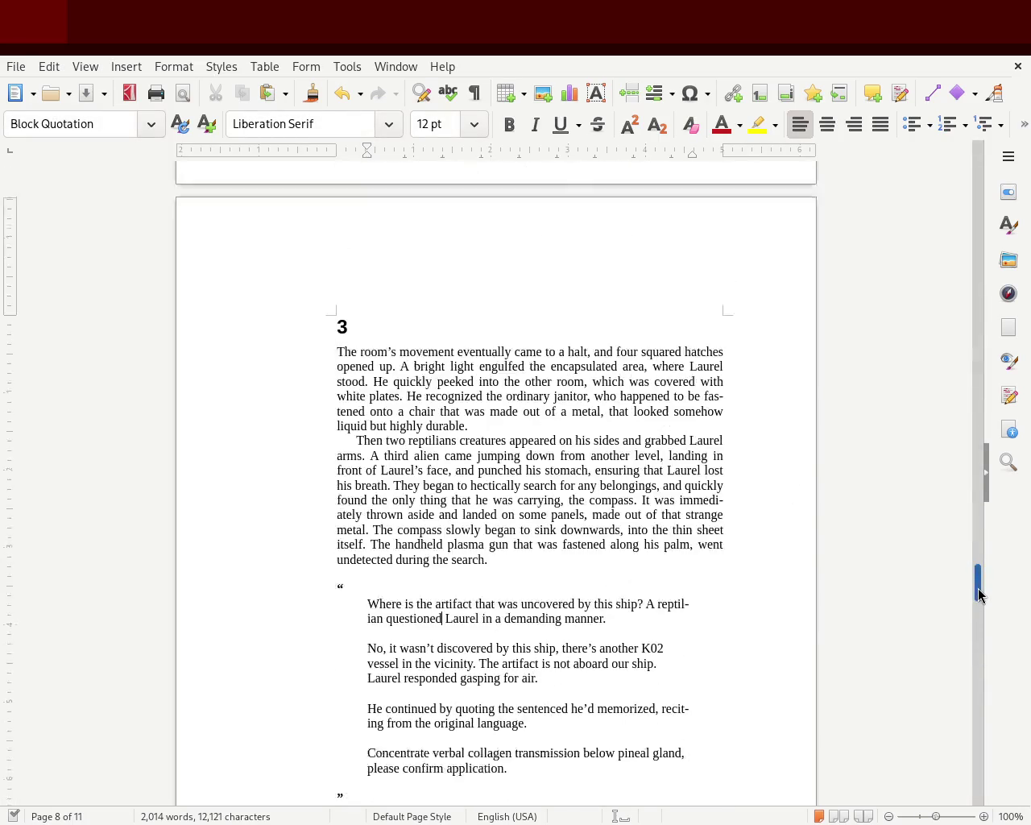
pyautogui.moveTo(977, 594); pyautogui.dragTo(976, 608)
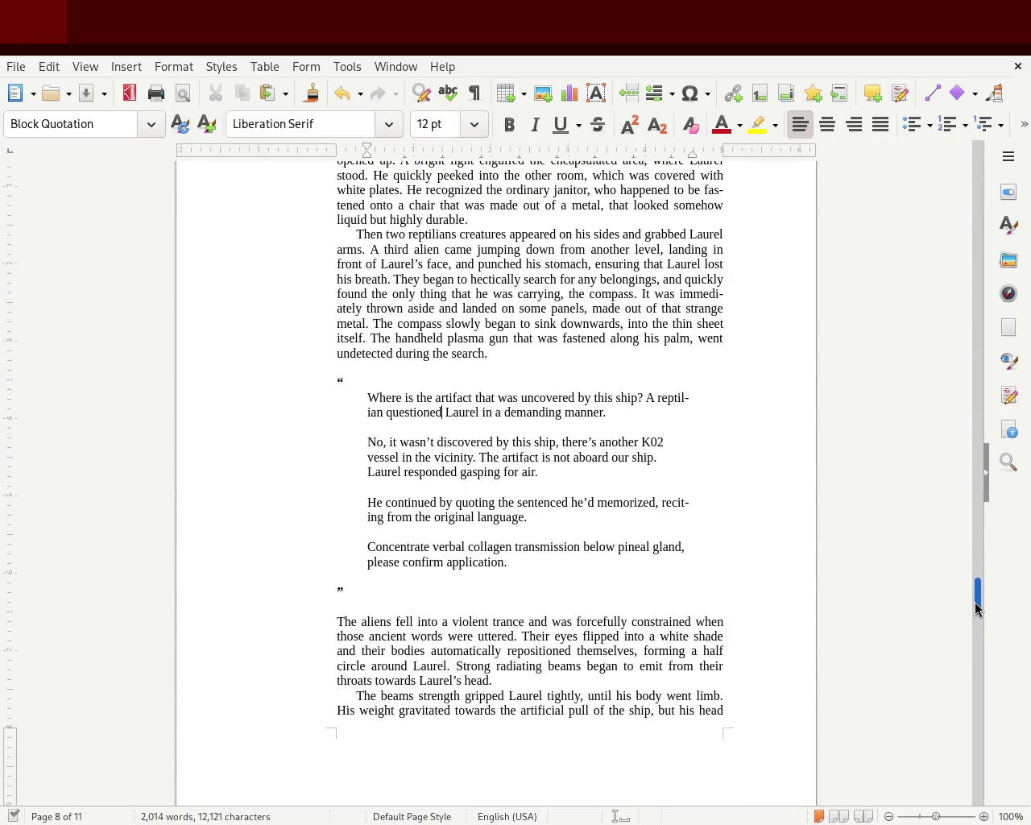
pyautogui.moveTo(359, 377); pyautogui.dragTo(275, 377)
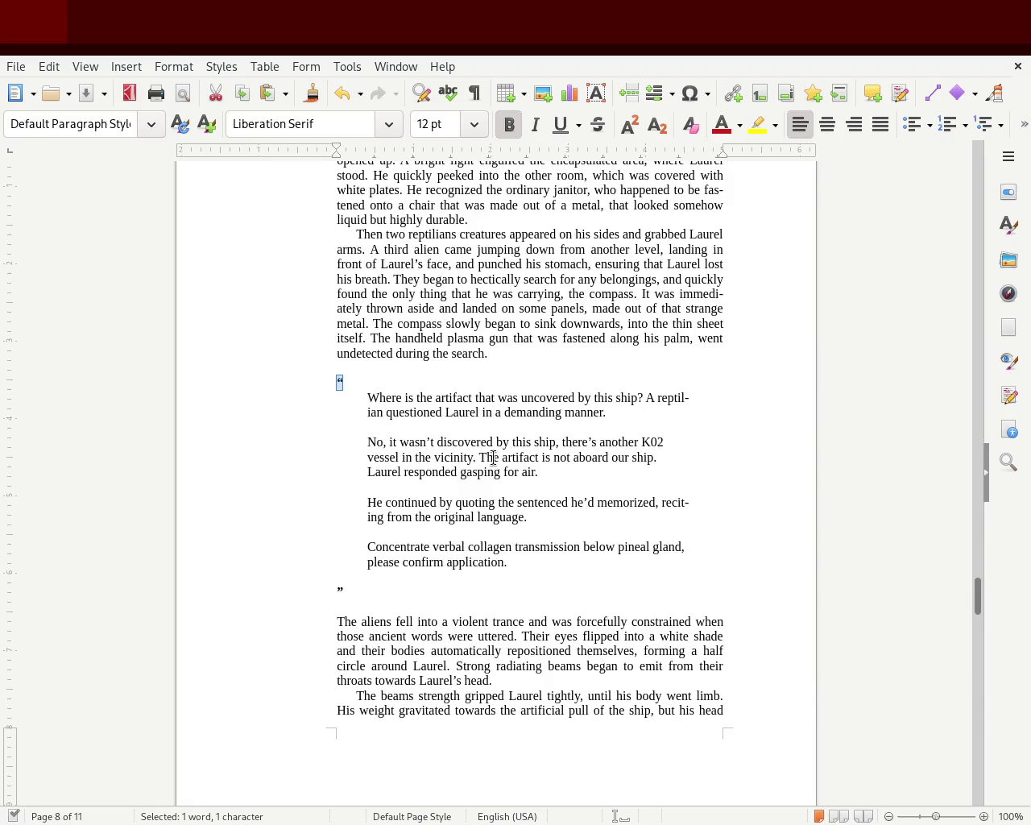
# Delete the opening “ quote-mark line above the dialogue.
pyautogui.click(496, 370)
pyautogui.moveTo(388, 378); pyautogui.dragTo(304, 380)
pyautogui.click(416, 362)
pyautogui.press('Delete')
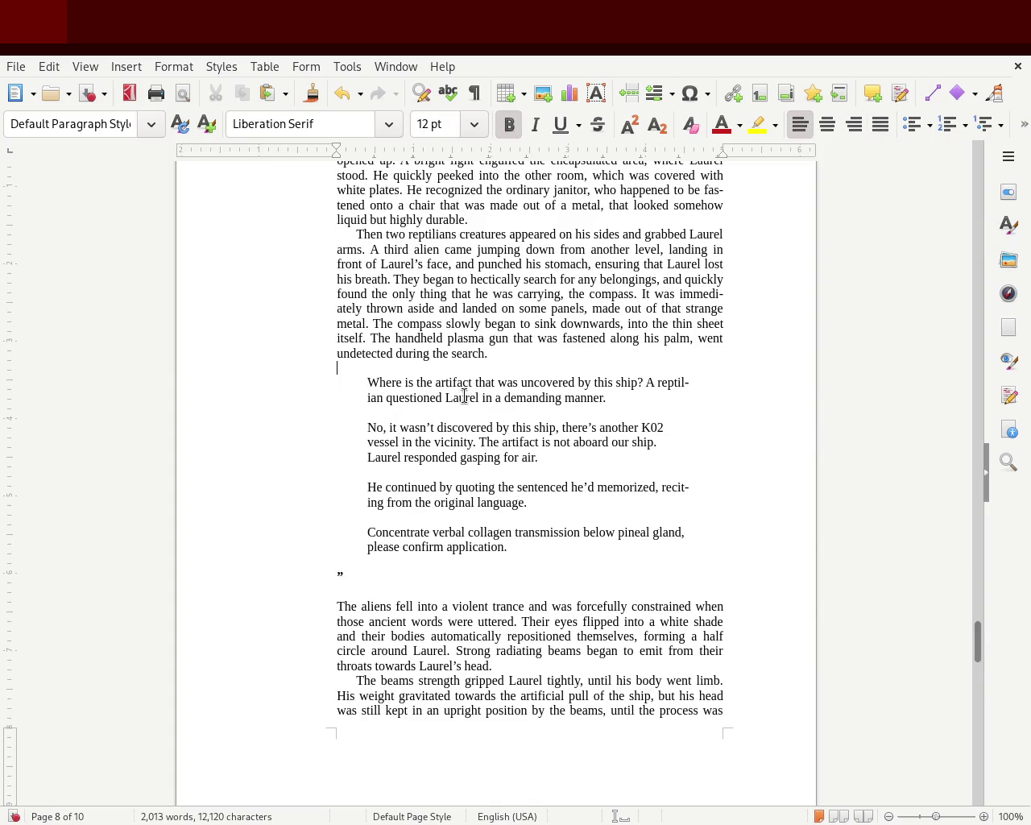
# Delete the closing ” line and the leftover blank line below the dialogue, then save.
pyautogui.click(373, 575)
pyautogui.press('BackSpace')
pyautogui.press('BackSpace')
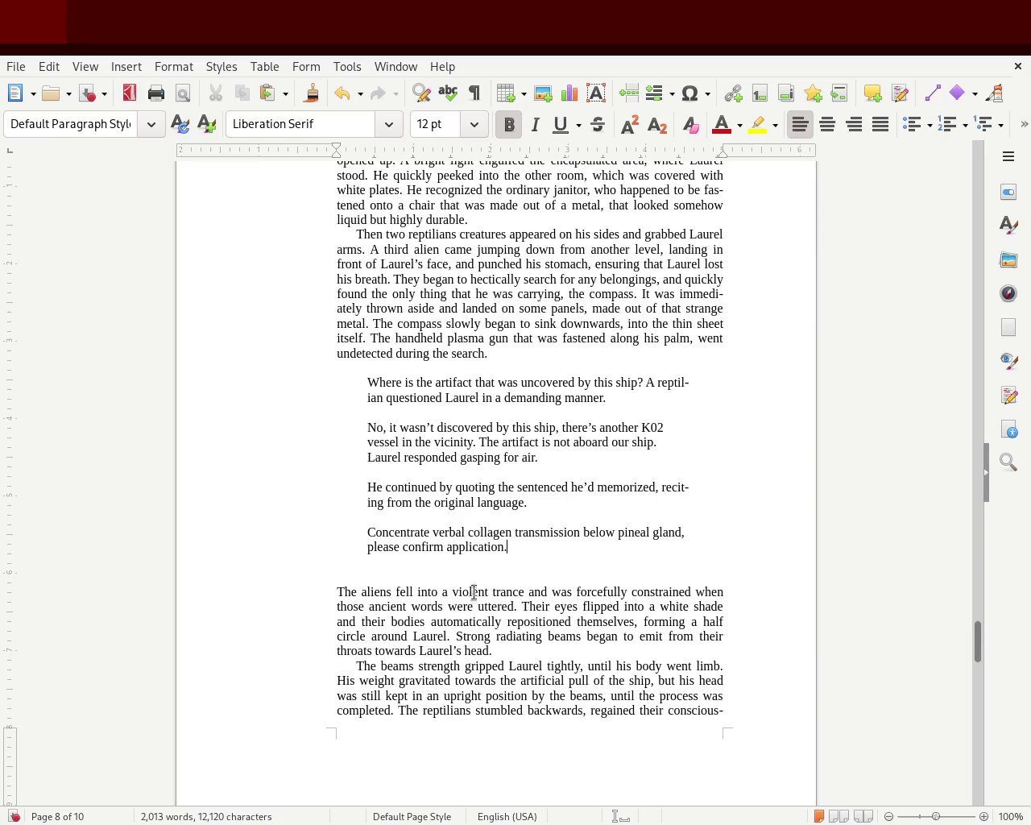
pyautogui.click(410, 571)
pyautogui.press('BackSpace')
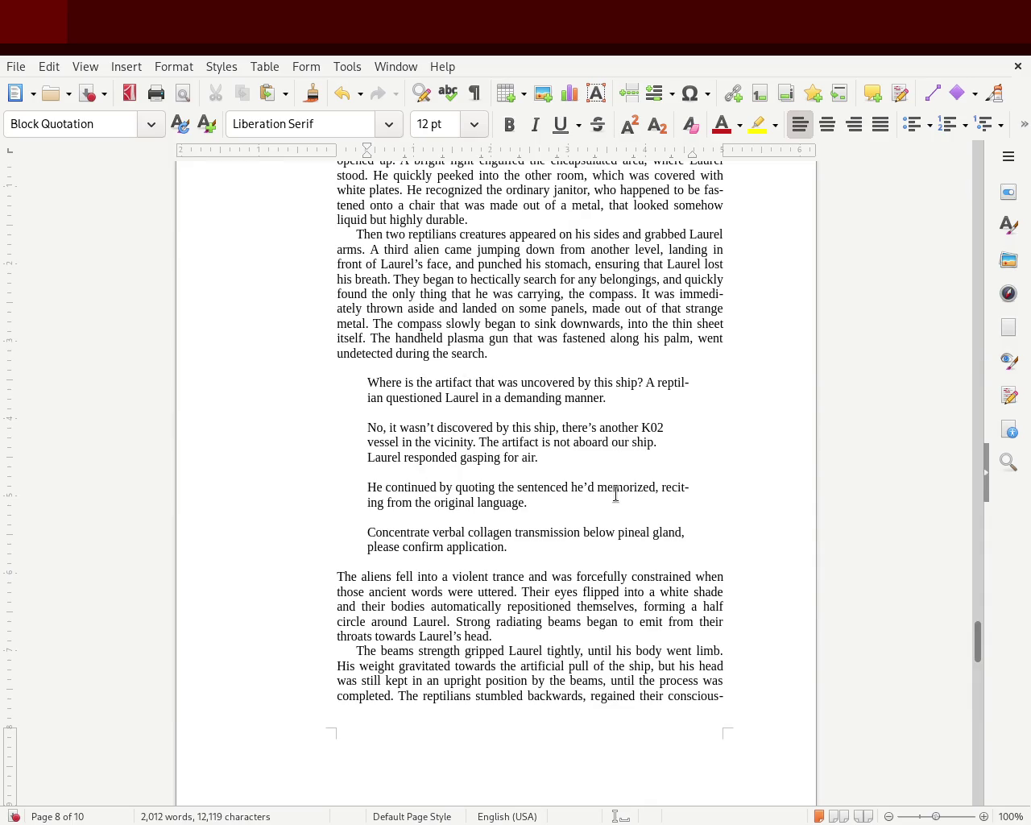
pyautogui.hotkey('ctrl', 's')
# Italicize the 'Concentrate verbal collagen transmission' paragraph and save the manuscript.
pyautogui.moveTo(518, 550); pyautogui.dragTo(362, 534)
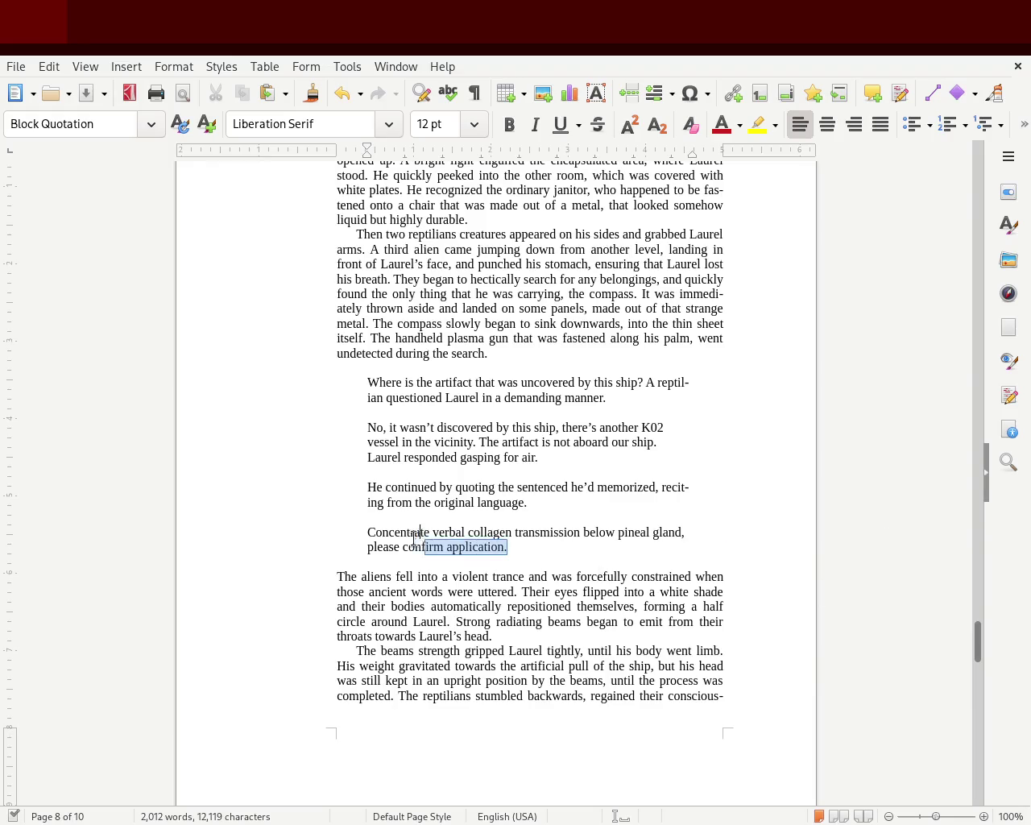
pyautogui.click(535, 124)
pyautogui.click(138, 449)
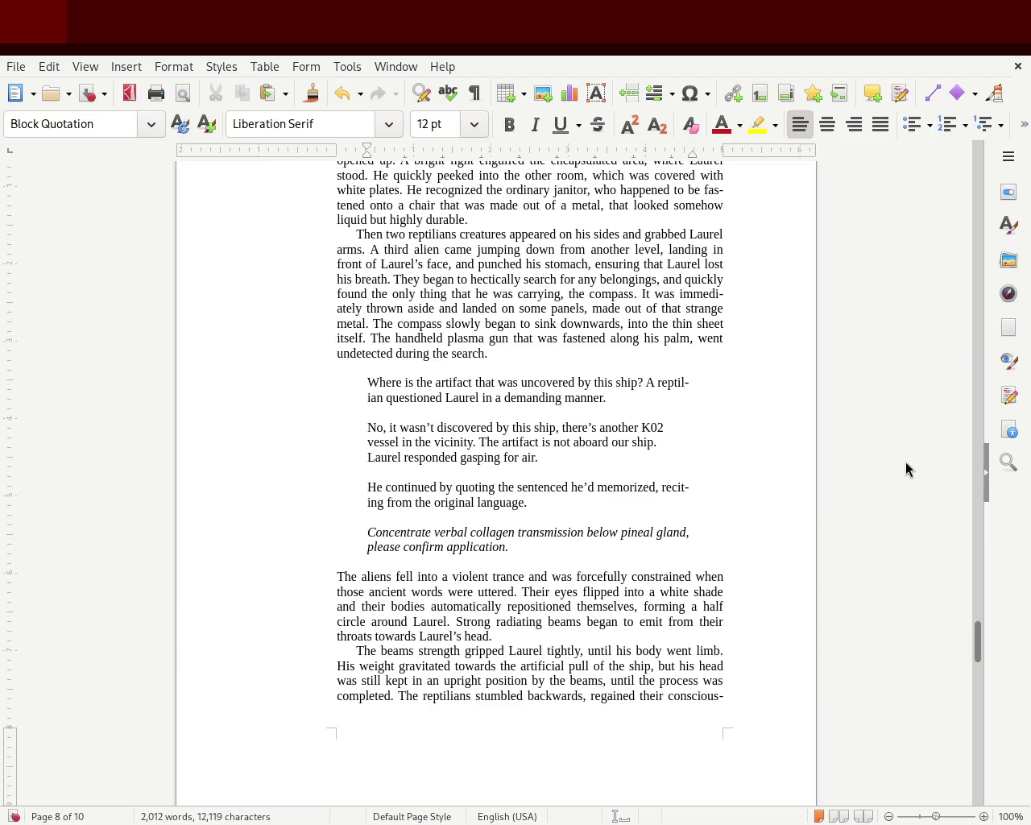
pyautogui.moveTo(981, 649); pyautogui.dragTo(977, 638)
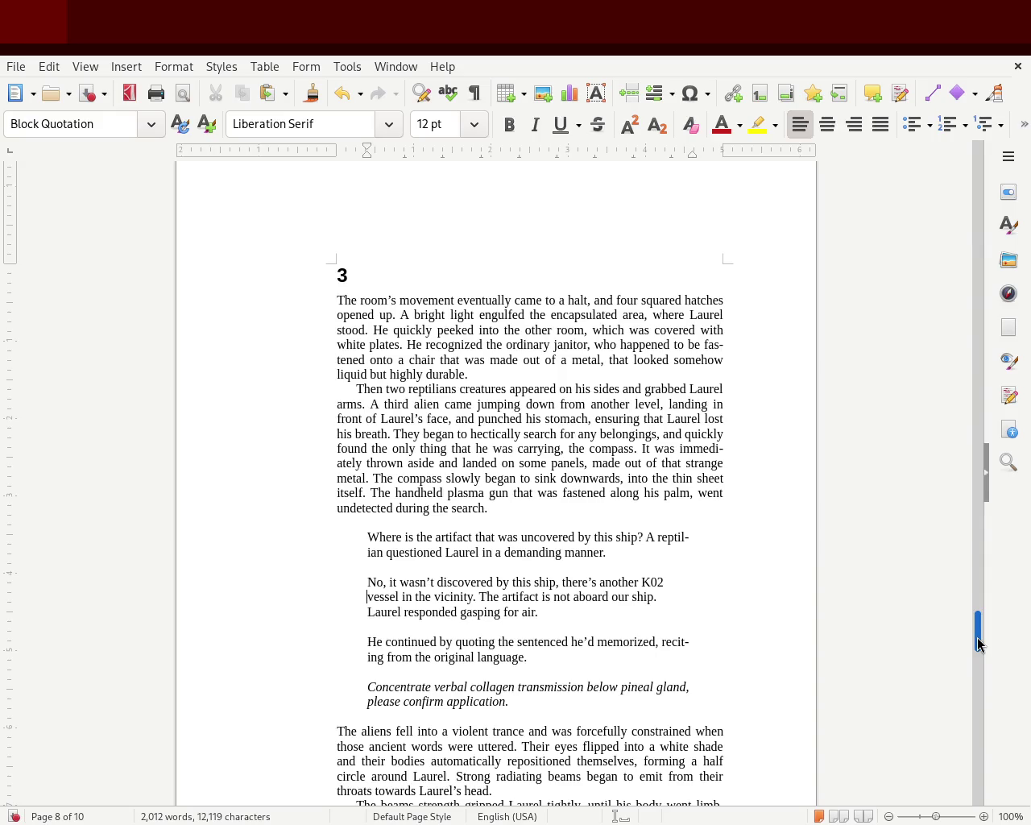
pyautogui.moveTo(978, 642); pyautogui.dragTo(975, 649)
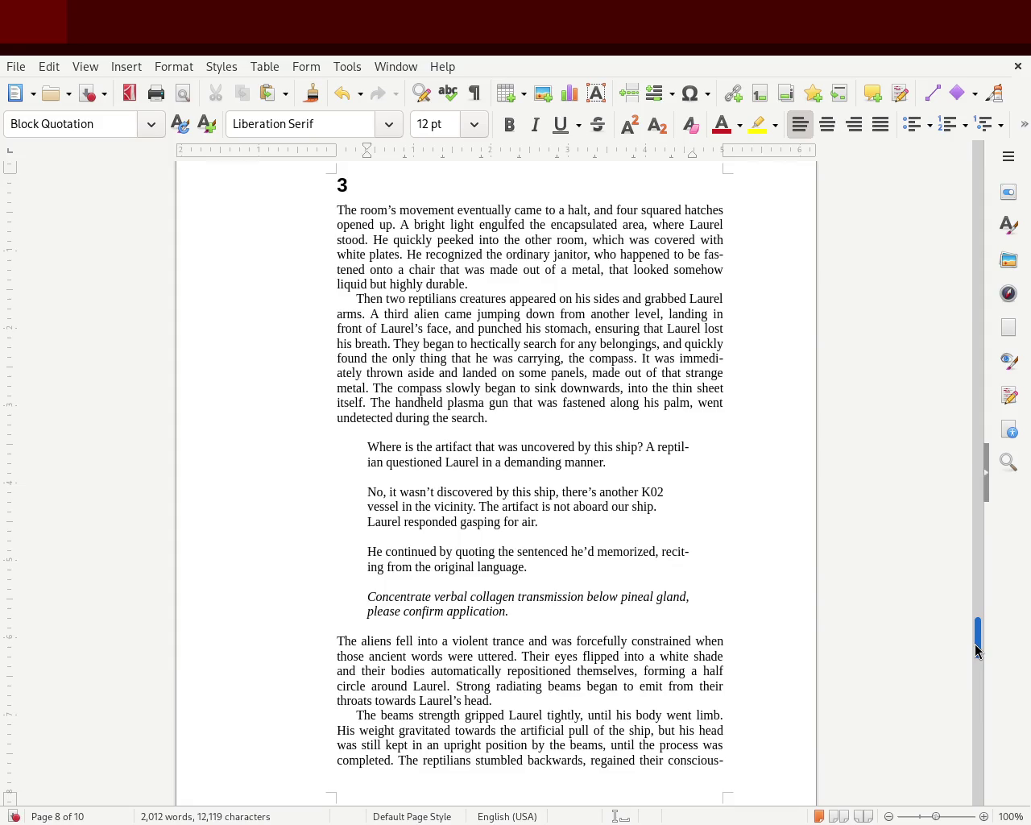
pyautogui.moveTo(974, 644); pyautogui.dragTo(975, 646)
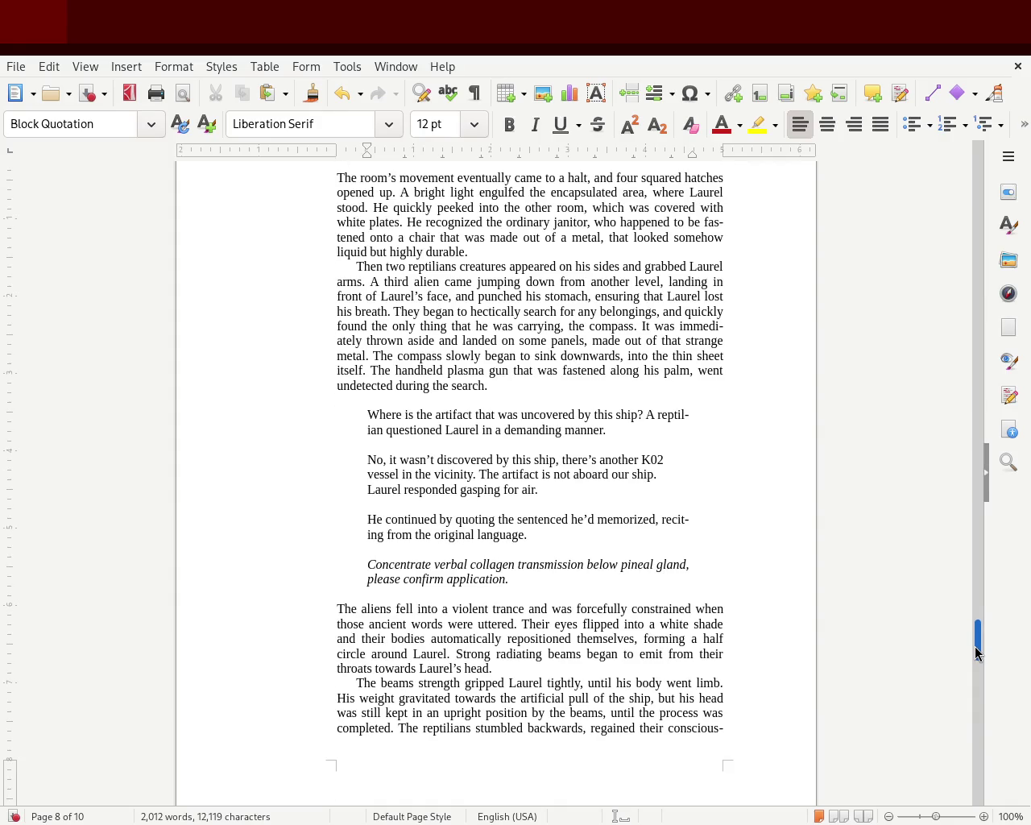
pyautogui.hotkey('ctrl', 's')
pyautogui.moveTo(520, 578); pyautogui.dragTo(264, 419)
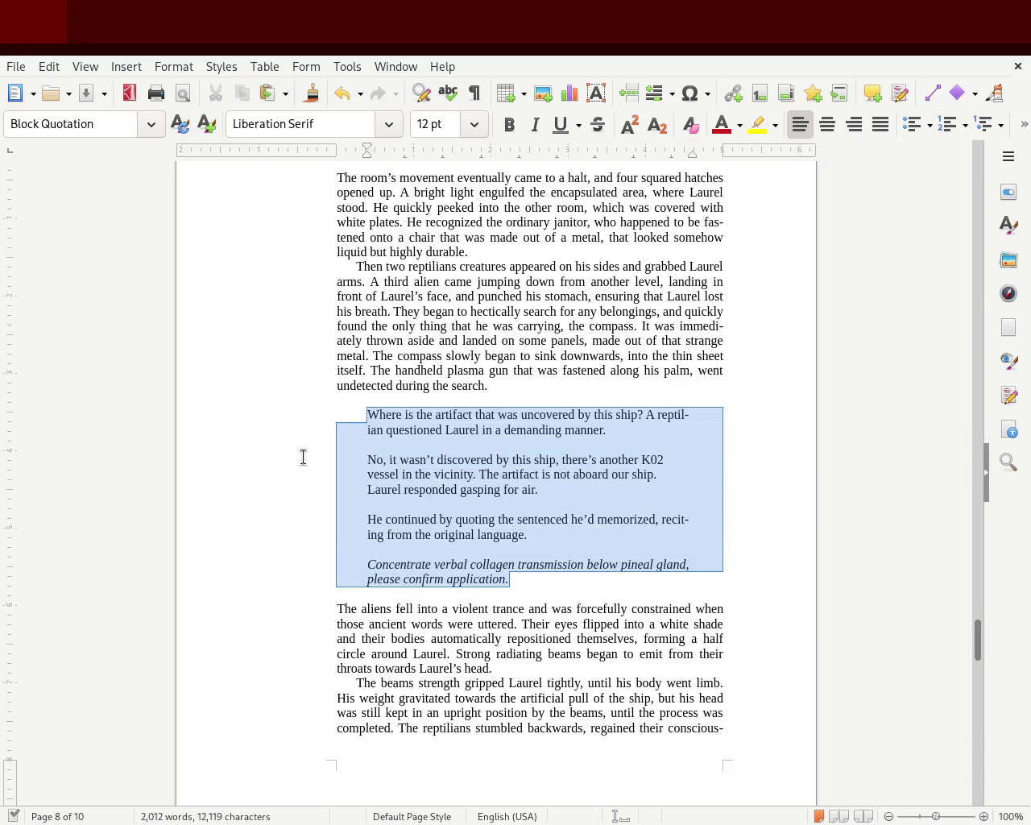
pyautogui.click(302, 457)
pyautogui.click(383, 518)
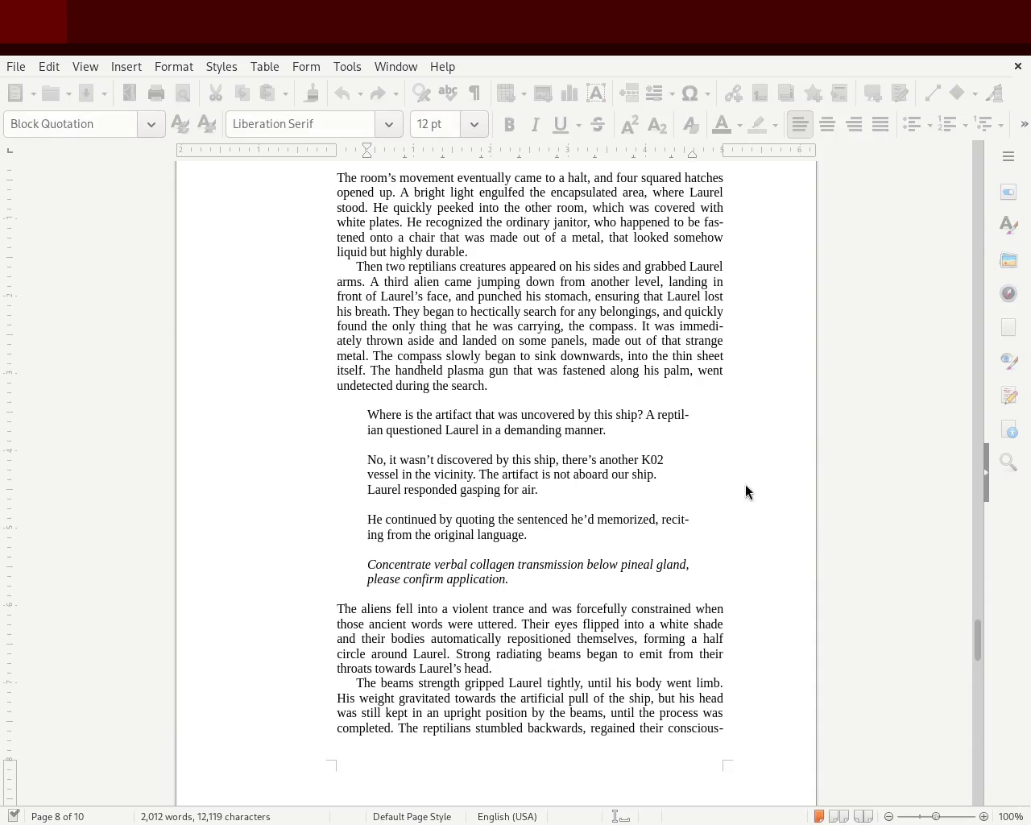
pyautogui.scroll(3, 981, 634)
pyautogui.moveTo(980, 634); pyautogui.dragTo(973, 641)
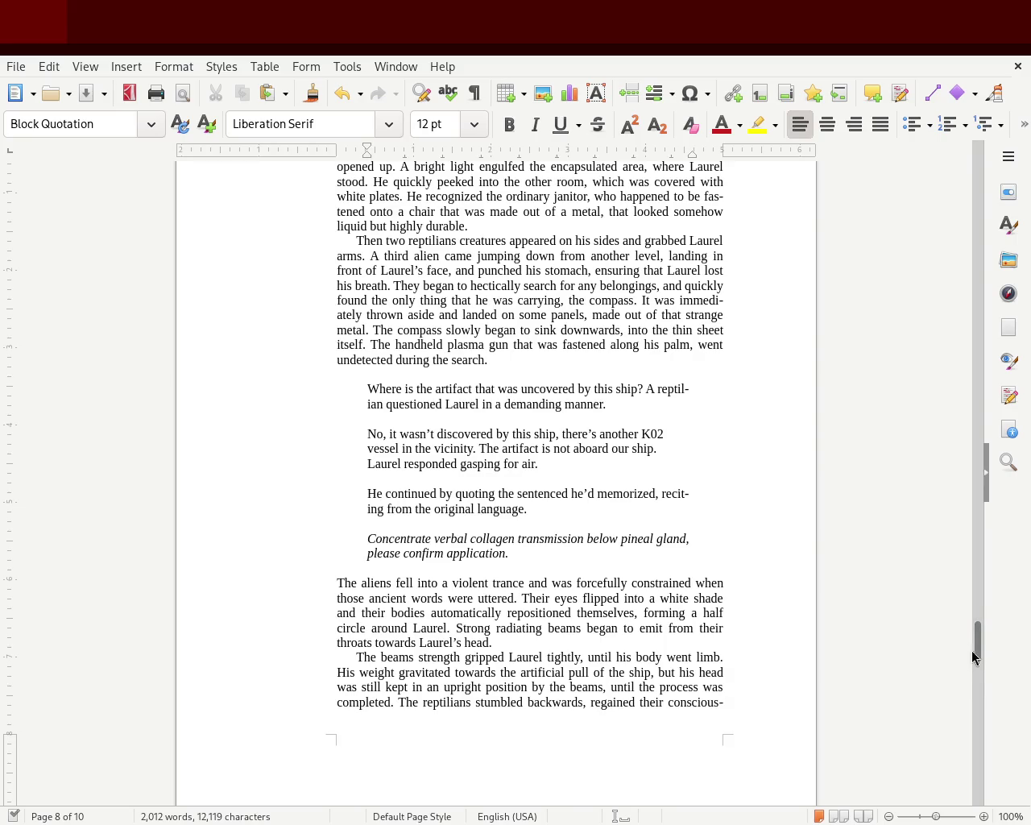
pyautogui.moveTo(981, 642)
pyautogui.mouseDown()
pyautogui.moveTo(995, 623)
pyautogui.moveTo(1002, 226)
pyautogui.moveTo(989, 314)
pyautogui.mouseUp()
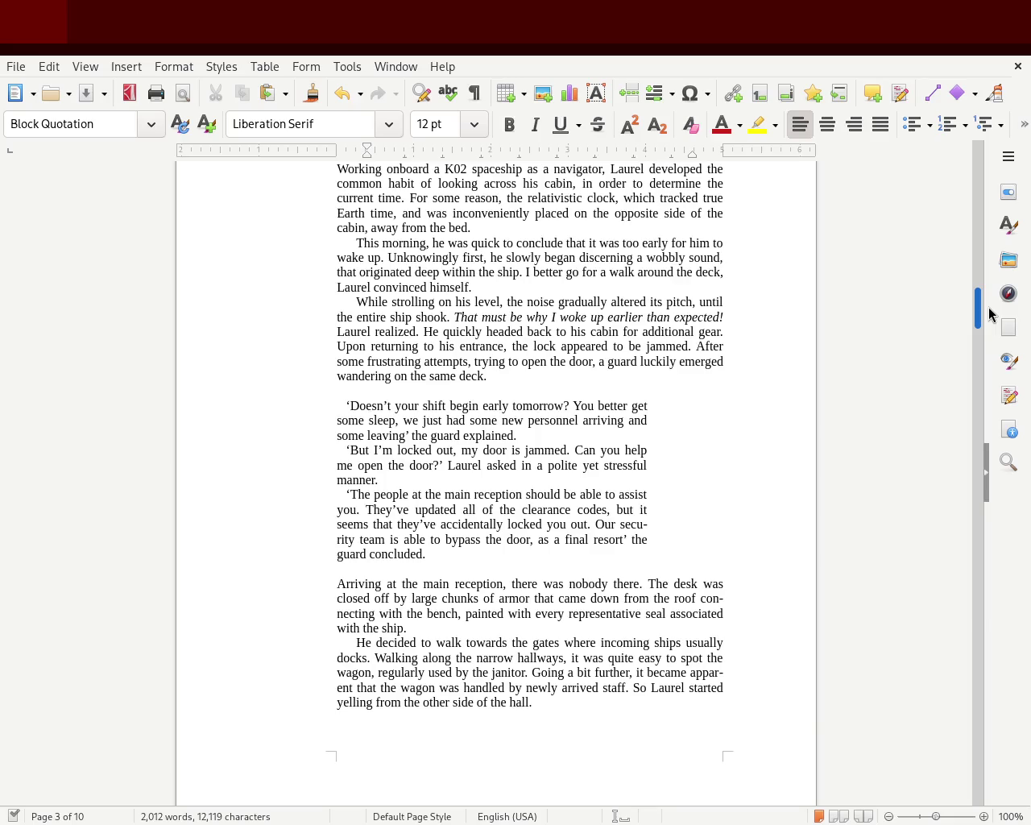
pyautogui.moveTo(989, 314)
pyautogui.mouseDown()
pyautogui.moveTo(996, 364)
pyautogui.moveTo(1005, 326)
pyautogui.moveTo(1017, 660)
pyautogui.moveTo(1021, 639)
pyautogui.mouseUp()
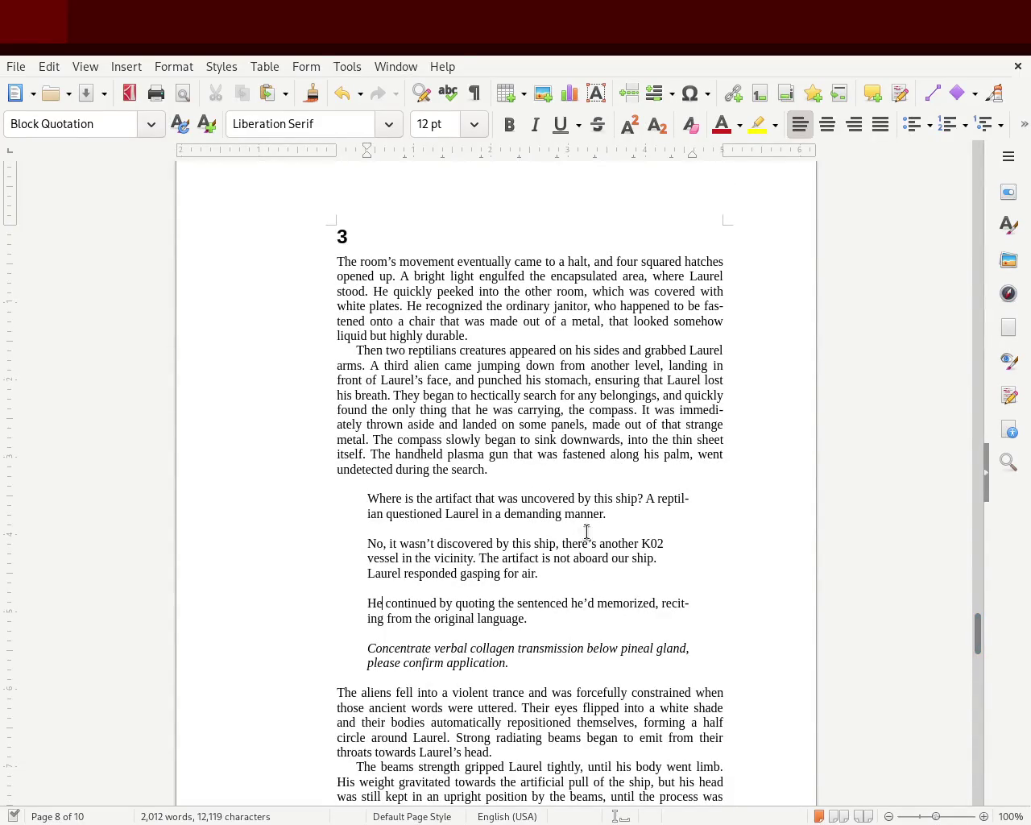
pyautogui.click(898, 682)
pyautogui.moveTo(977, 622)
pyautogui.mouseDown()
pyautogui.moveTo(982, 656)
pyautogui.moveTo(977, 480)
pyautogui.moveTo(971, 654)
pyautogui.mouseUp()
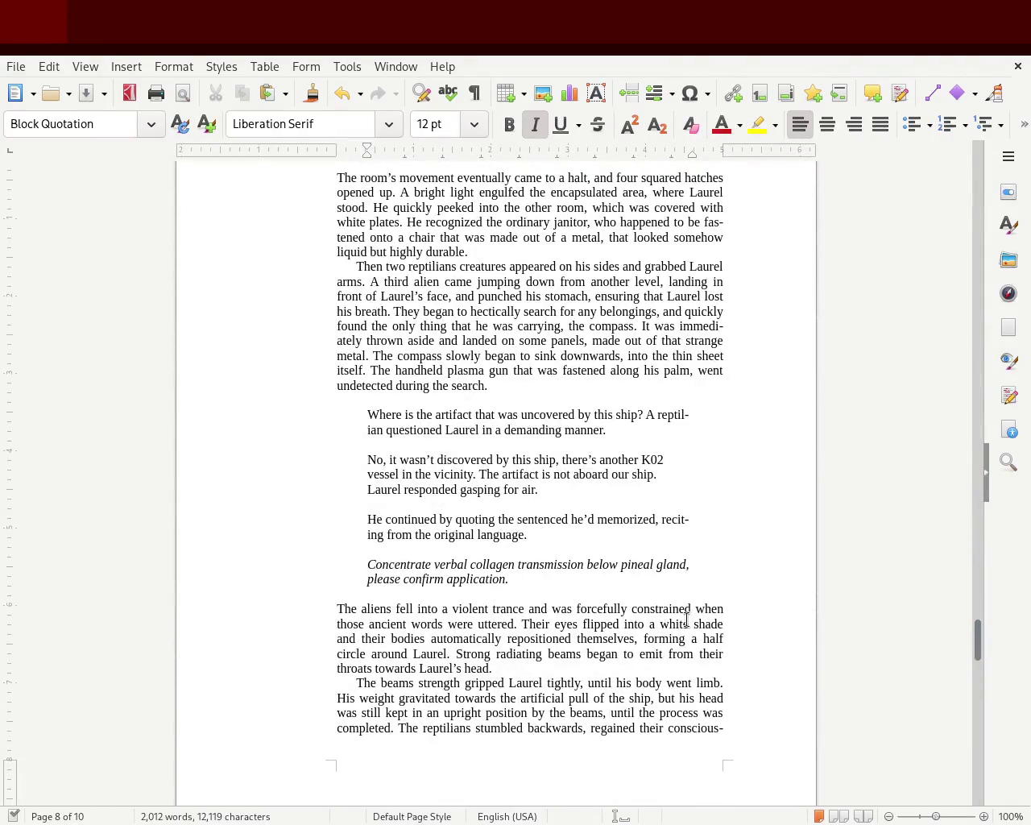
pyautogui.hotkey('ctrl', 'z')
pyautogui.hotkey('ctrl', 'z')
pyautogui.hotkey('ctrl', 'z')
pyautogui.hotkey('ctrl', 'z')
pyautogui.hotkey('ctrl', 'z')
pyautogui.hotkey('ctrl', 'z')
pyautogui.hotkey('ctrl', 'z')
pyautogui.hotkey('ctrl', 'z')
pyautogui.hotkey('ctrl', 'z')
pyautogui.hotkey('ctrl', 'z')
pyautogui.hotkey('ctrl', 'z')
pyautogui.hotkey('ctrl', 'z')
pyautogui.hotkey('ctrl', 'z')
pyautogui.hotkey('ctrl', 'z')
pyautogui.hotkey('ctrl', 'z')
pyautogui.hotkey('ctrl', 'z')
pyautogui.hotkey('ctrl', 'z')
pyautogui.hotkey('ctrl', 'z')
pyautogui.hotkey('ctrl', 'z')
pyautogui.hotkey('ctrl', 'z')
pyautogui.hotkey('ctrl', 'z')
pyautogui.hotkey('ctrl', 'z')
pyautogui.hotkey('ctrl', 'z')
# Undo with Ctrl+Z so the dialogue lines run together without blank lines.
pyautogui.hotkey('ctrl', 'z')
pyautogui.hotkey('ctrl', 'z')
pyautogui.hotkey('ctrl', 'z')
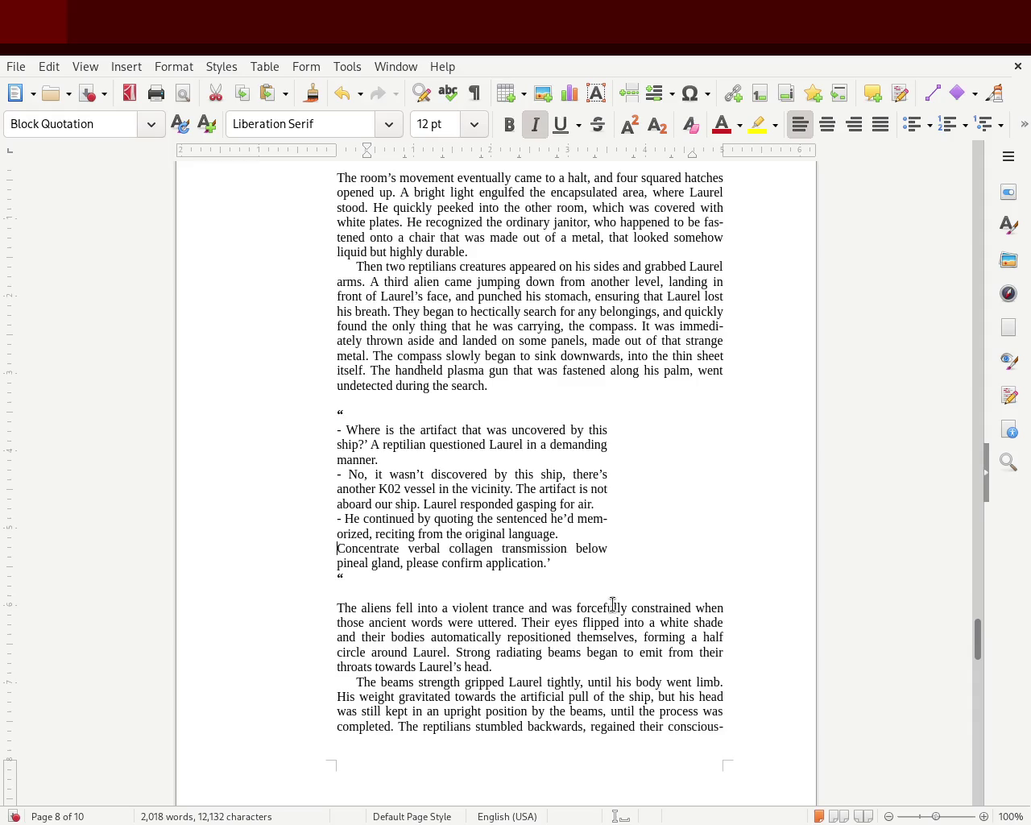
pyautogui.hotkey('ctrl', 'z')
pyautogui.hotkey('ctrl', 'z')
pyautogui.hotkey('ctrl', 'z')
pyautogui.hotkey('ctrl', 'z')
pyautogui.hotkey('ctrl', 'z')
pyautogui.hotkey('ctrl', 'z')
pyautogui.hotkey('ctrl', 'z')
pyautogui.hotkey('ctrl', 'z')
pyautogui.hotkey('ctrl', 'z')
pyautogui.hotkey('ctrl', 'z')
pyautogui.hotkey('ctrl', 'z')
pyautogui.hotkey('ctrl', 'z')
pyautogui.hotkey('ctrl', 'z')
pyautogui.hotkey('ctrl', 'z')
pyautogui.hotkey('ctrl', 'z')
pyautogui.hotkey('ctrl', 'z')
pyautogui.hotkey('ctrl', 'z')
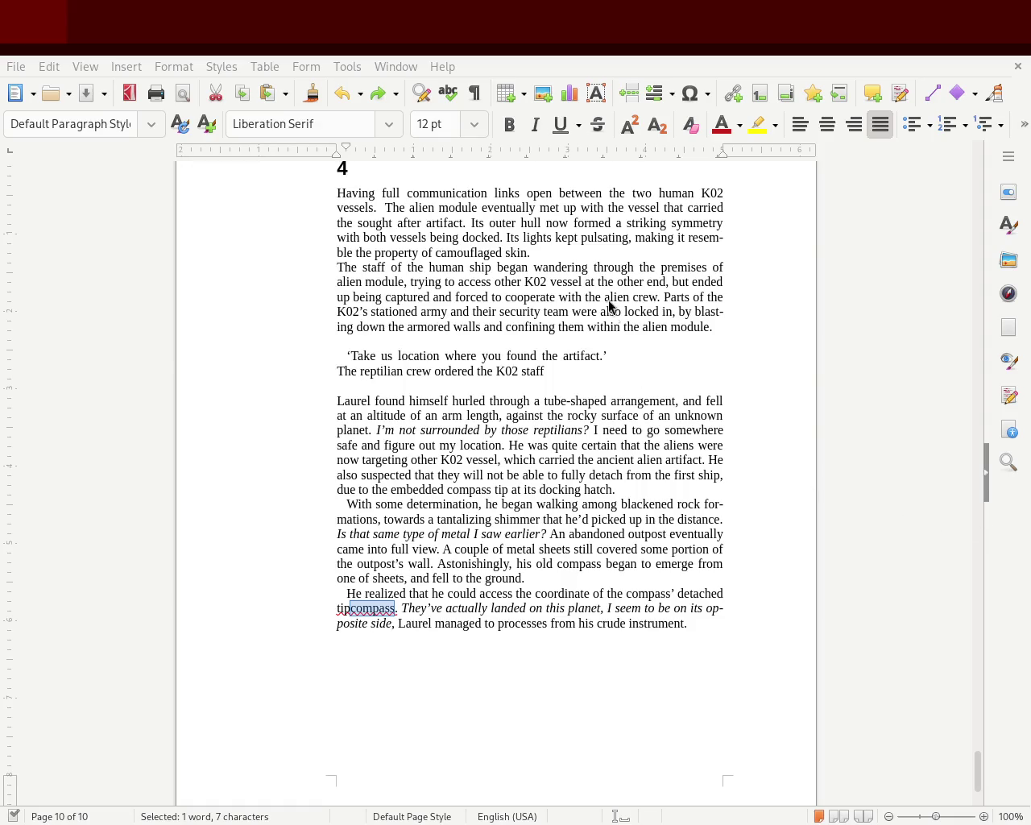
# Pull the chapter 3 dialogue's right indent inward on the ruler.
pyautogui.click(533, 386)
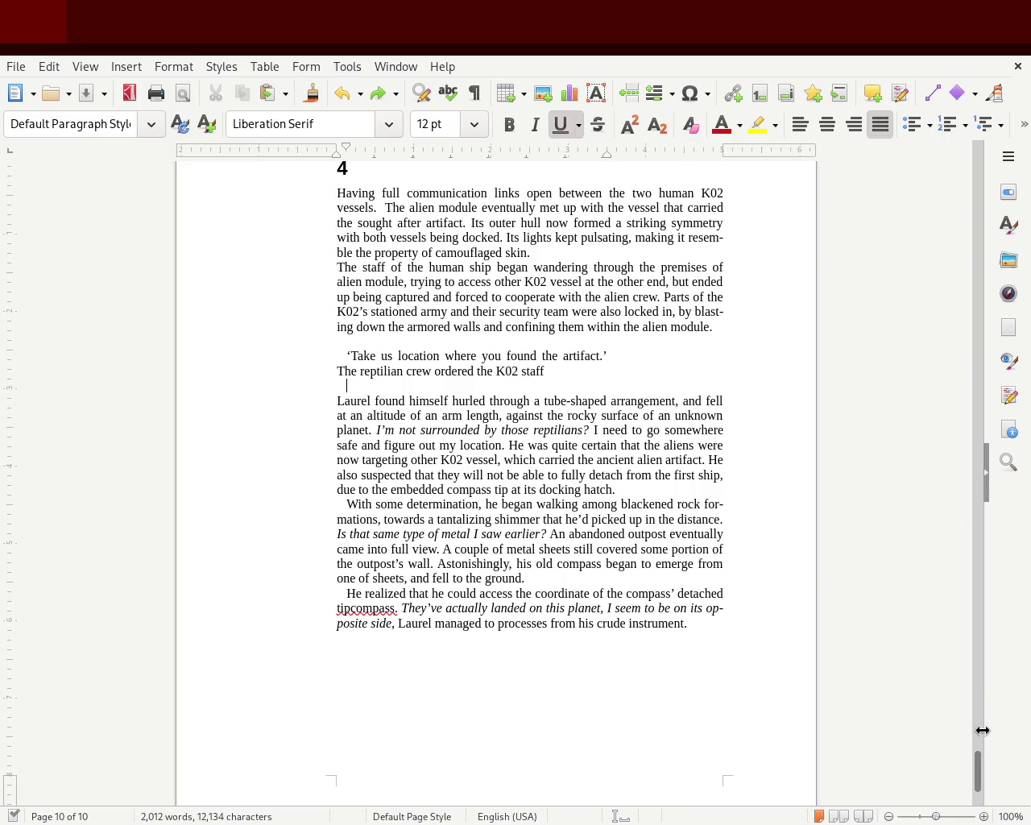
pyautogui.moveTo(981, 773); pyautogui.dragTo(981, 640)
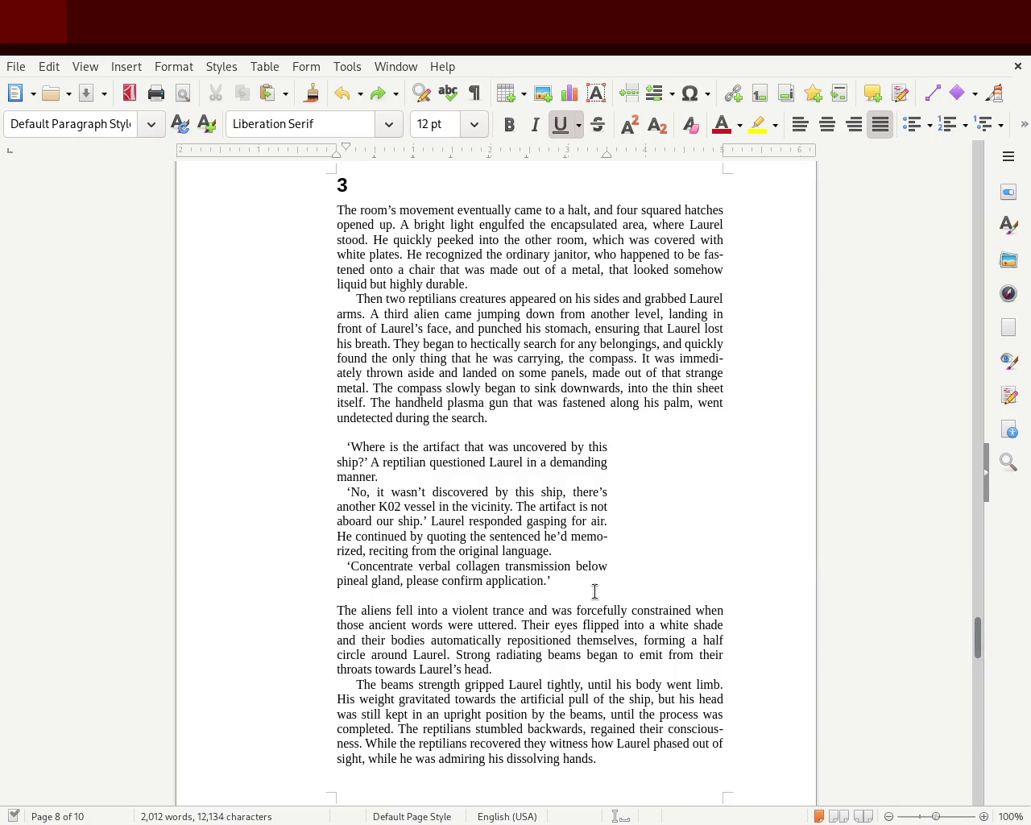
pyautogui.moveTo(566, 578); pyautogui.dragTo(285, 445)
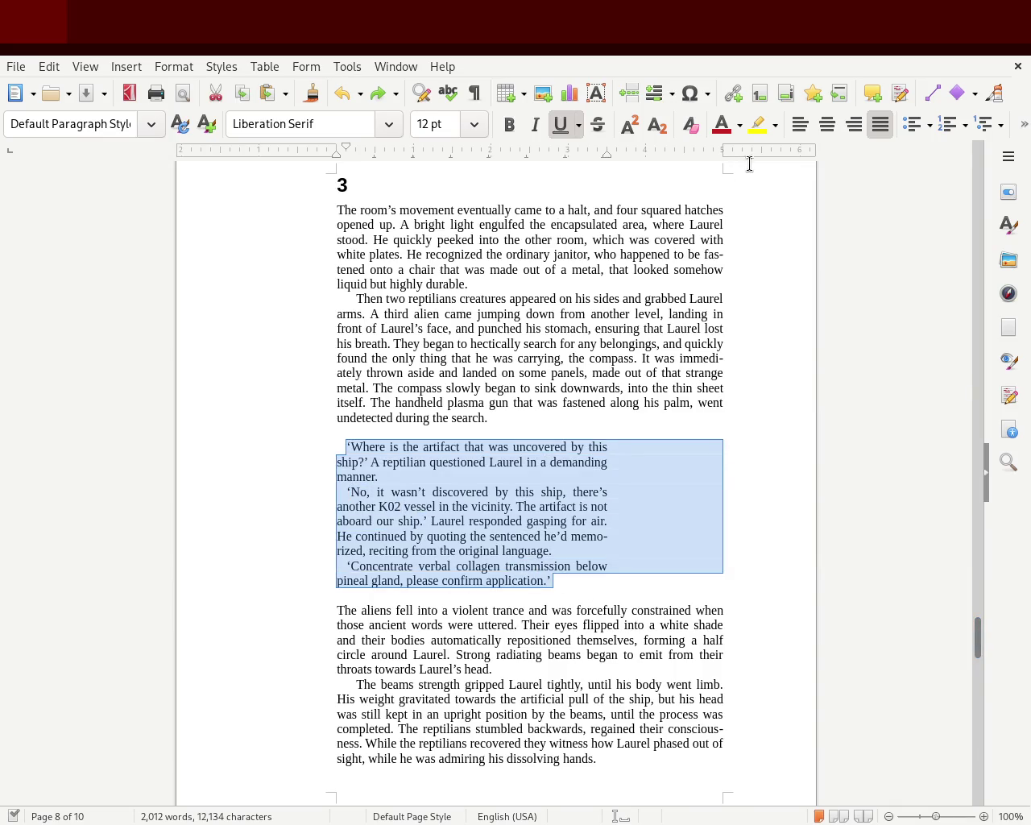
pyautogui.moveTo(606, 154); pyautogui.dragTo(568, 169)
pyautogui.click(292, 456)
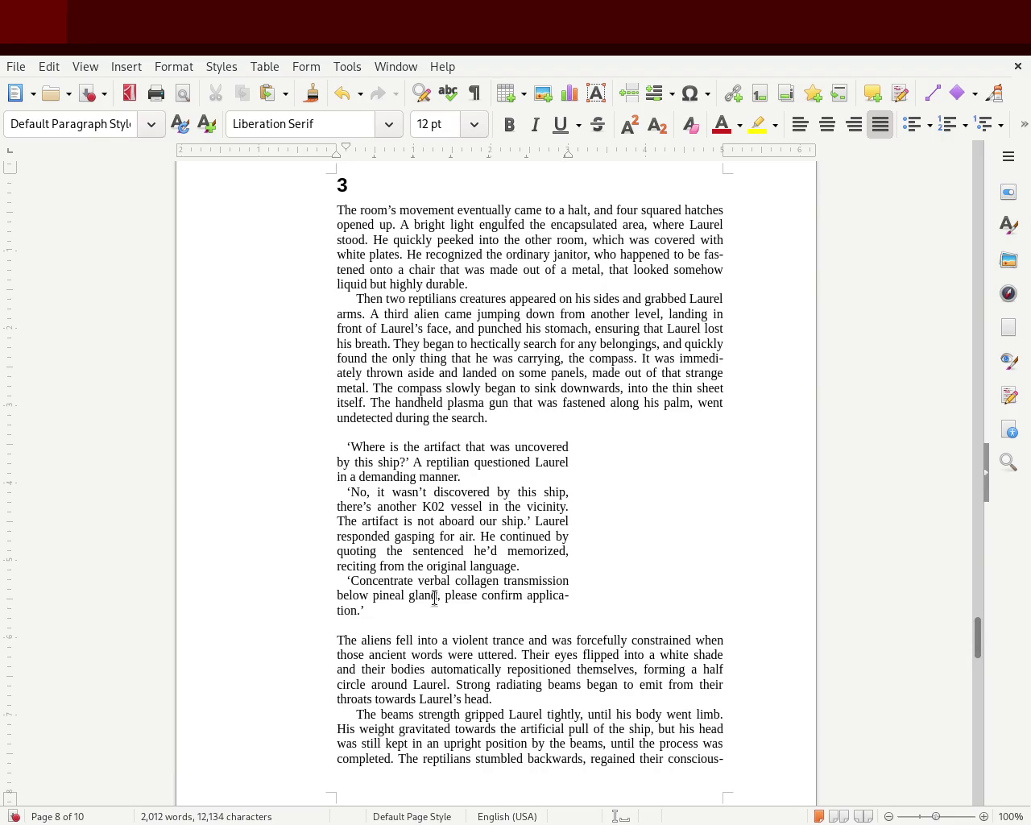
# Delete the blank lines around the dialogue and reselect it, undoing an accidental tab stop.
pyautogui.click(384, 623)
pyautogui.press('Delete')
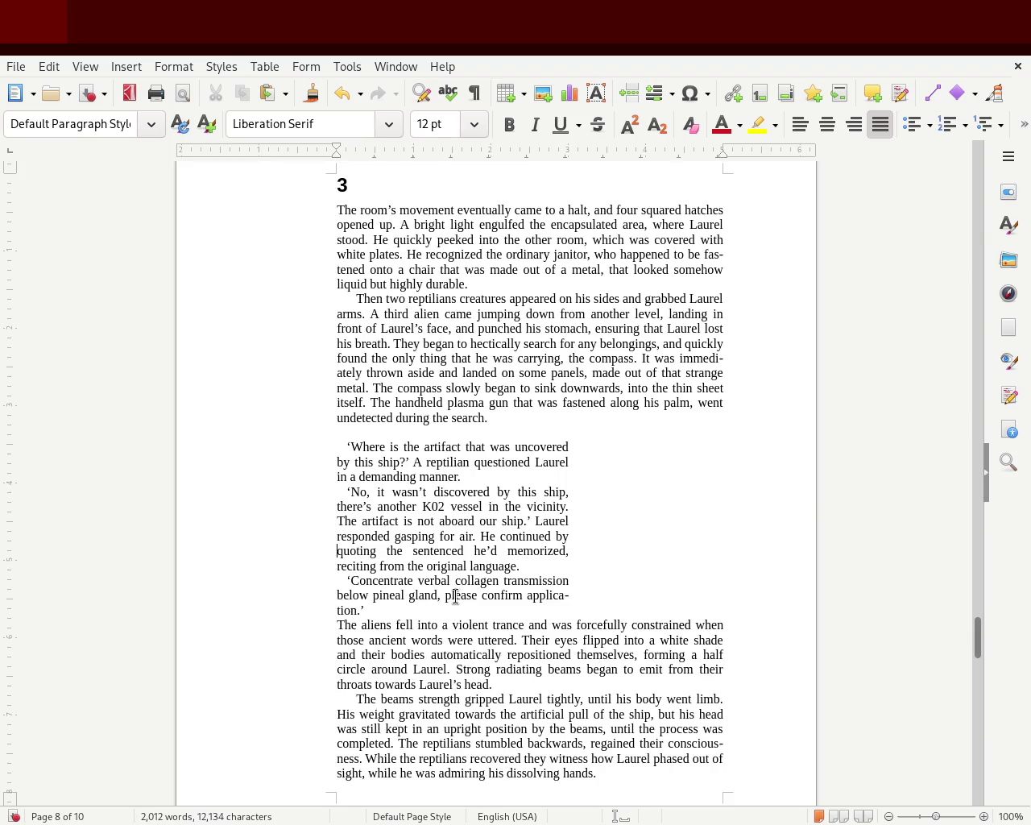
pyautogui.press('BackSpace')
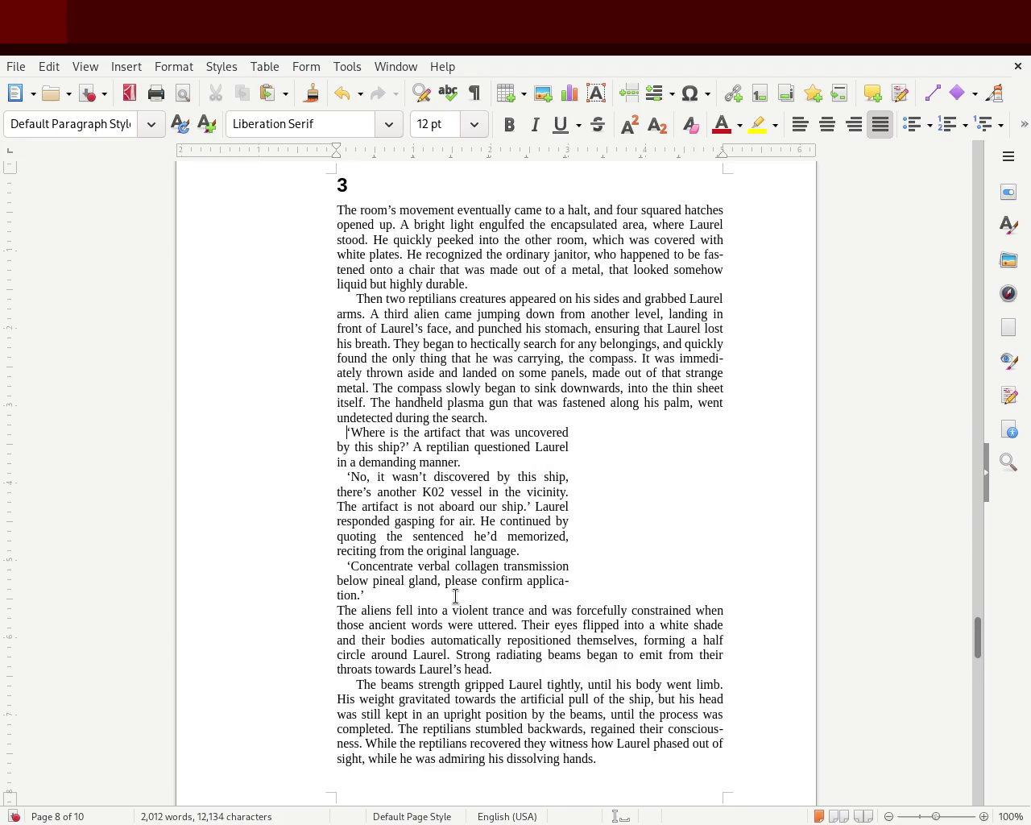
pyautogui.moveTo(387, 605); pyautogui.dragTo(288, 433)
pyautogui.click(529, 153)
pyautogui.hotkey('ctrl', 'x')
pyautogui.hotkey('ctrl', 'z')
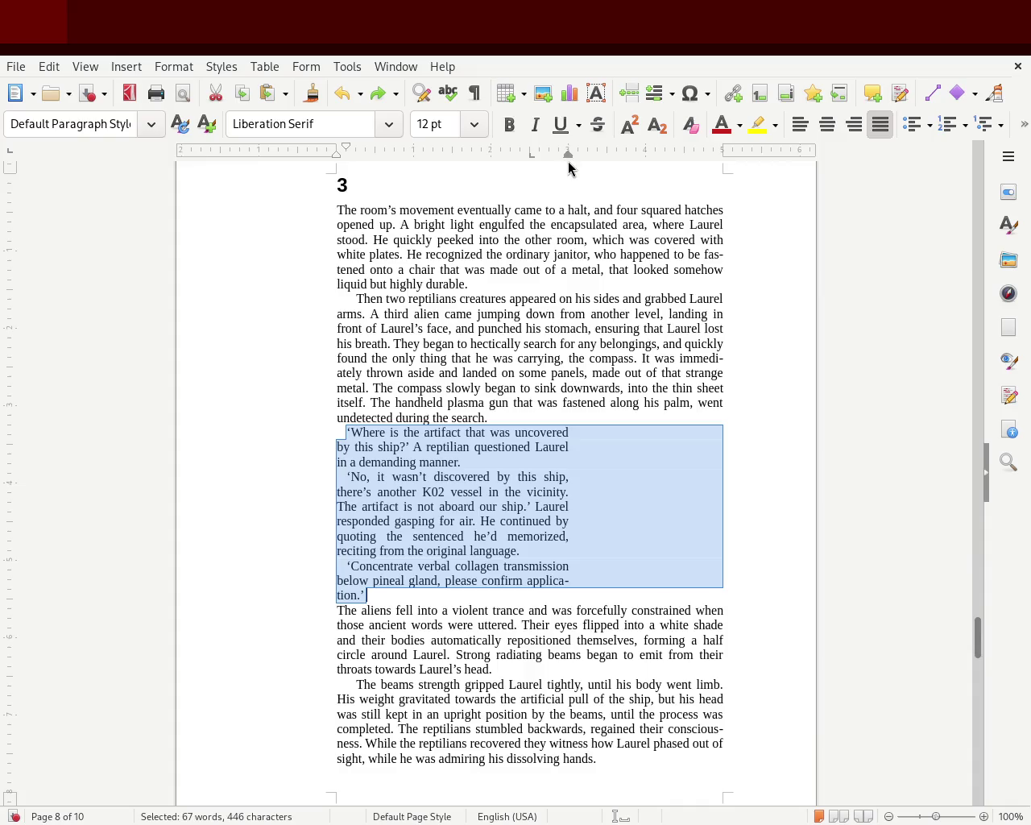
# Try narrowing the dialogue further, then undo that and restore the surrounding blank lines.
pyautogui.moveTo(568, 153); pyautogui.dragTo(530, 153)
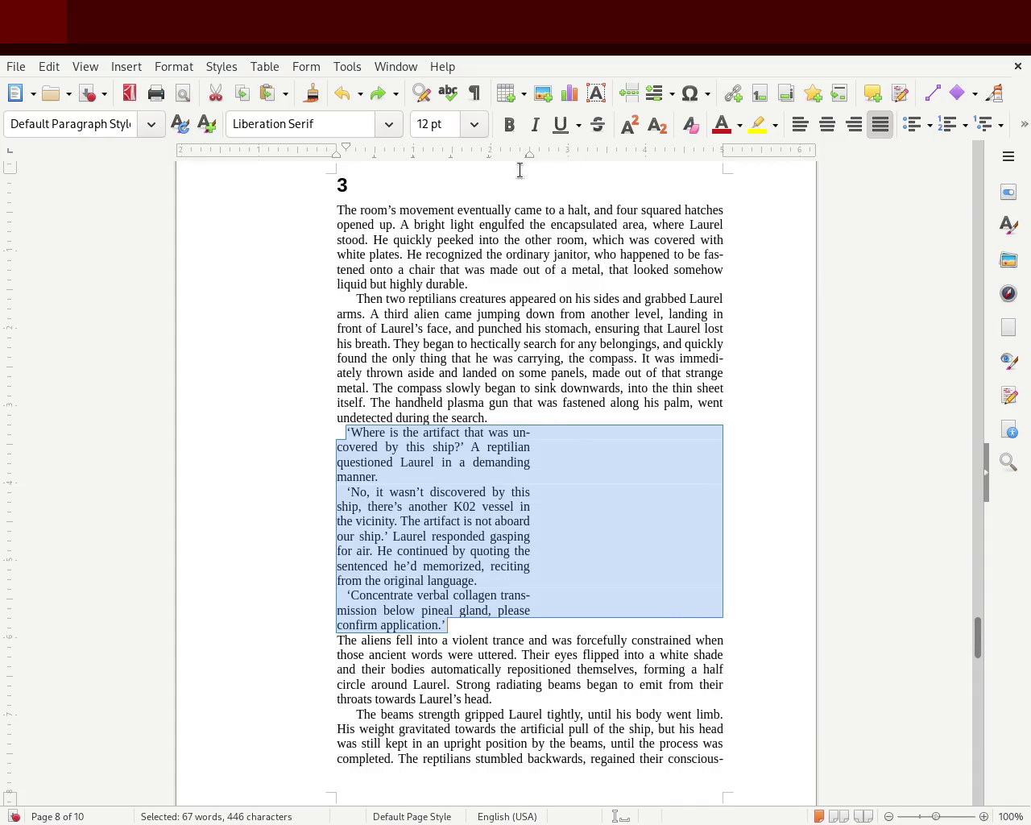
pyautogui.click(270, 324)
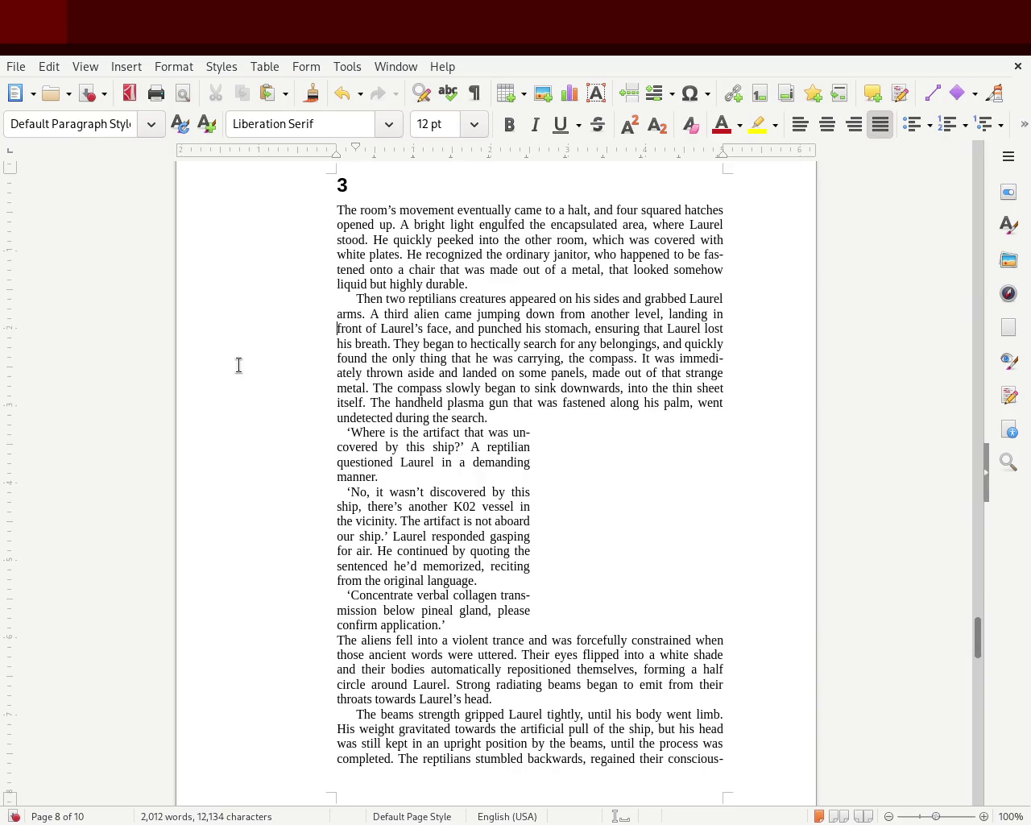
pyautogui.hotkey('ctrl', 'z')
pyautogui.hotkey('ctrl', 'z')
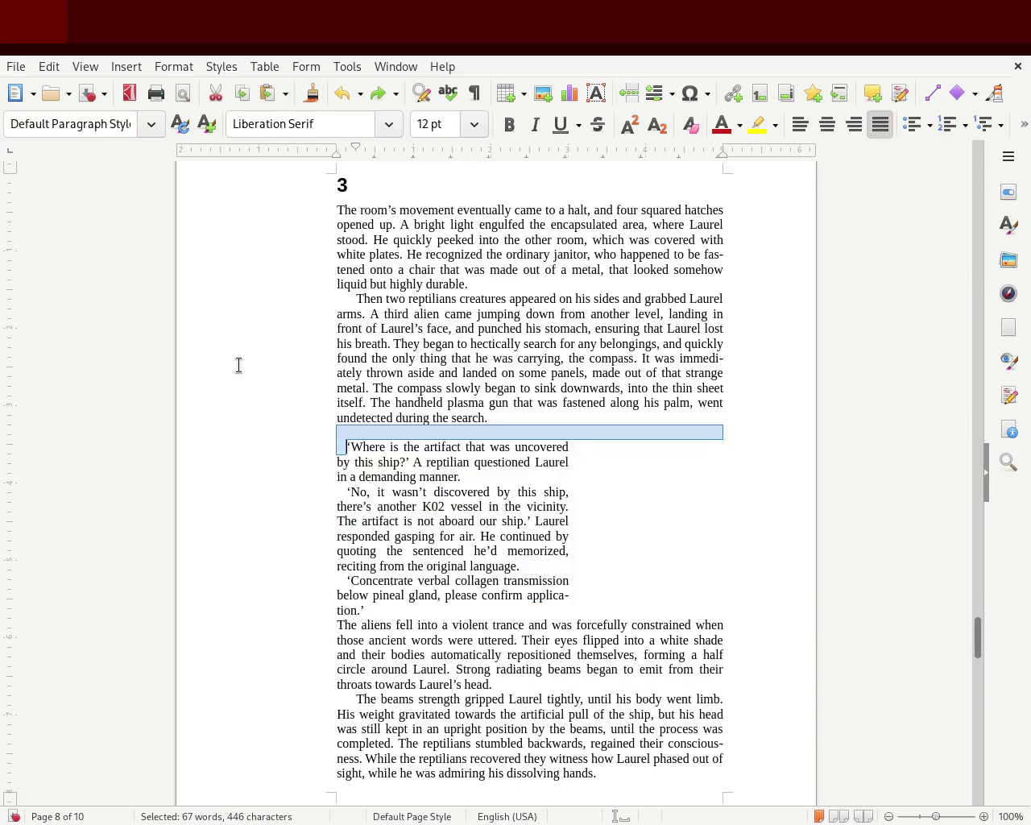
pyautogui.hotkey('ctrl', 'z')
pyautogui.click(365, 387)
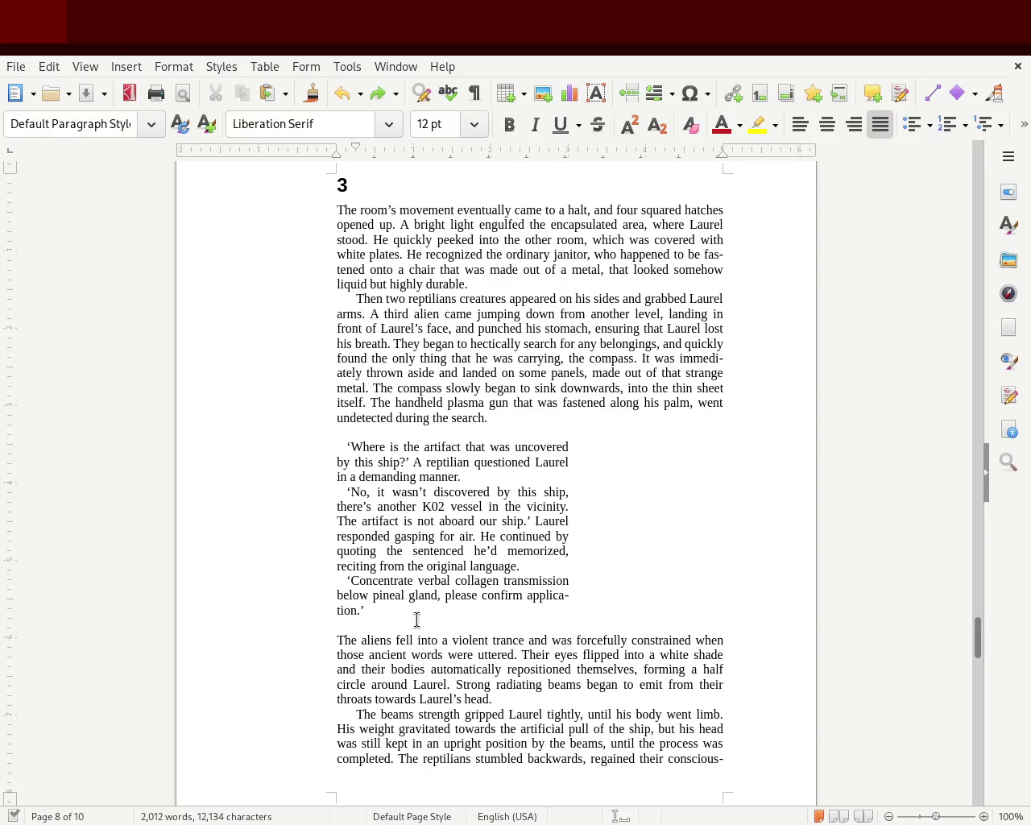
# Scroll up to page 3 and select the guard conversation's three dialogue paragraphs.
pyautogui.moveTo(977, 637)
pyautogui.mouseDown()
pyautogui.moveTo(962, 182)
pyautogui.moveTo(951, 320)
pyautogui.mouseUp()
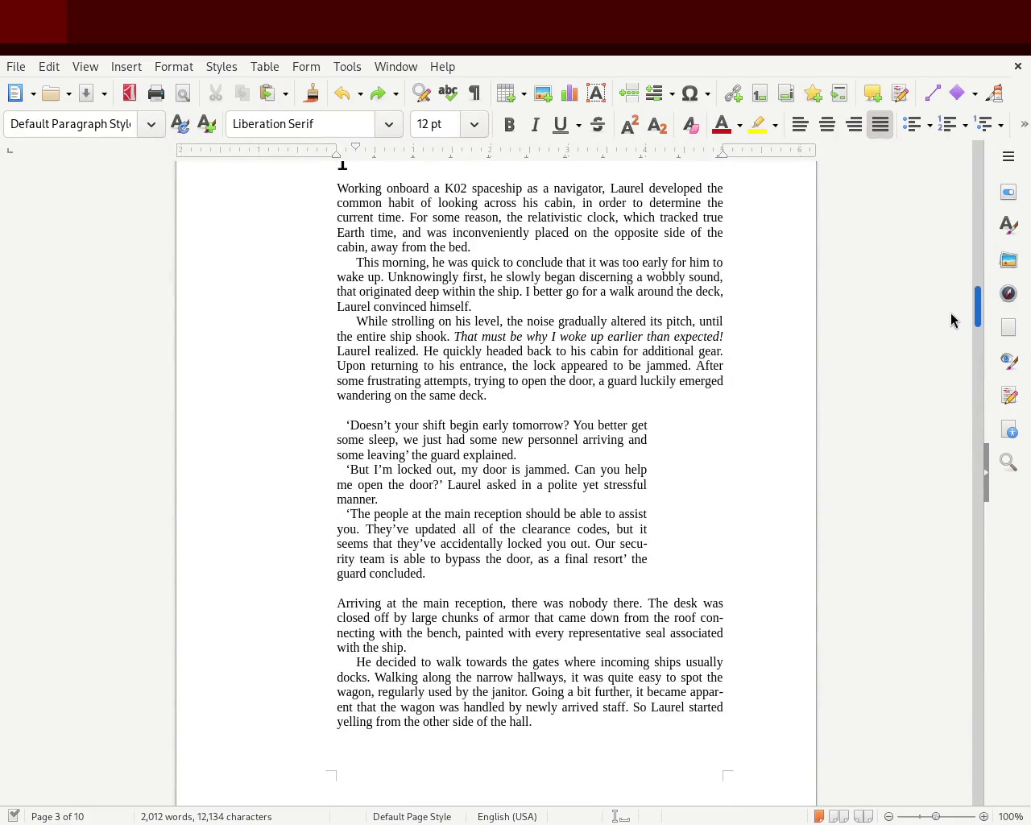
pyautogui.moveTo(439, 574); pyautogui.dragTo(294, 428)
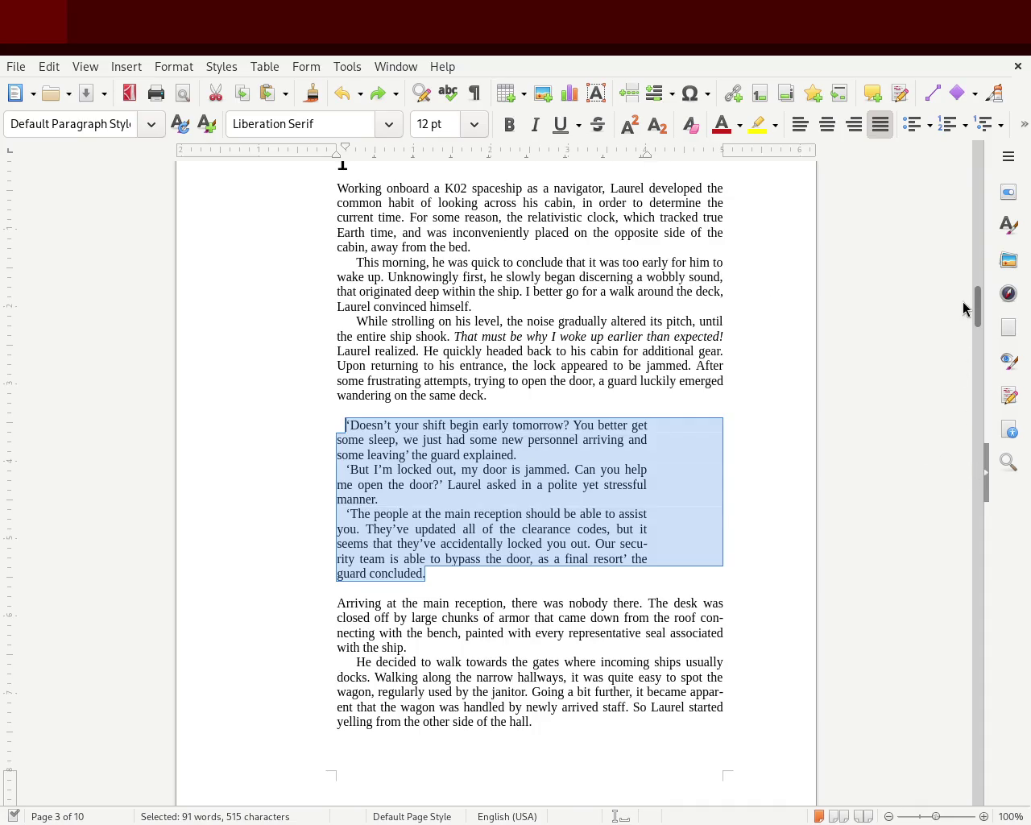
pyautogui.moveTo(977, 304); pyautogui.dragTo(977, 365)
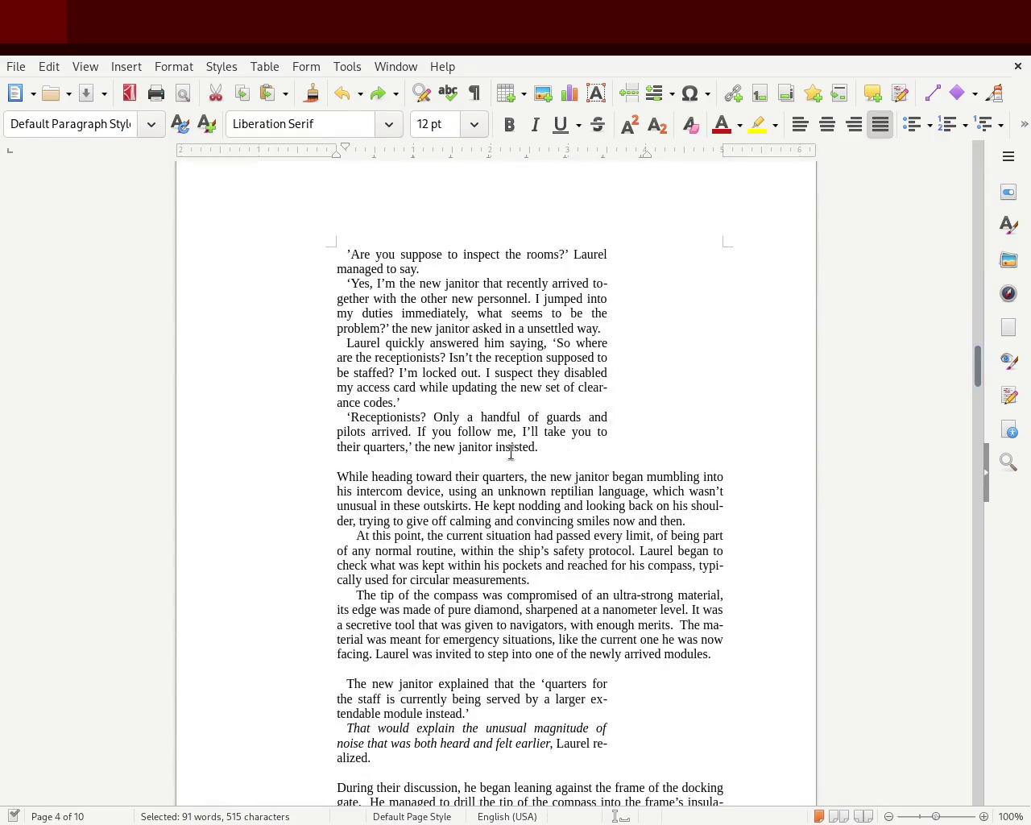
# Select the page 4 janitor dialogue and nudge its right indent, undoing an accidental first-line indent removal.
pyautogui.moveTo(538, 446)
pyautogui.mouseDown()
pyautogui.moveTo(317, 295)
pyautogui.moveTo(309, 257)
pyautogui.mouseUp()
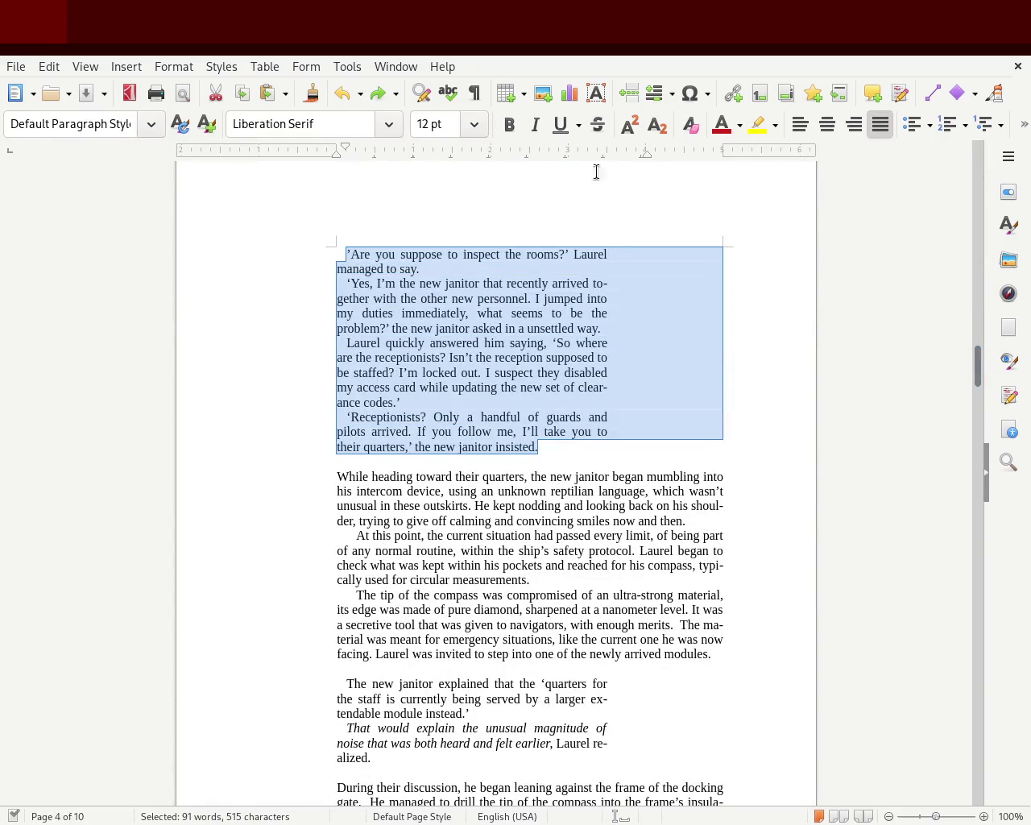
pyautogui.moveTo(646, 153)
pyautogui.mouseDown()
pyautogui.moveTo(605, 158)
pyautogui.moveTo(645, 165)
pyautogui.mouseUp()
pyautogui.click(645, 360)
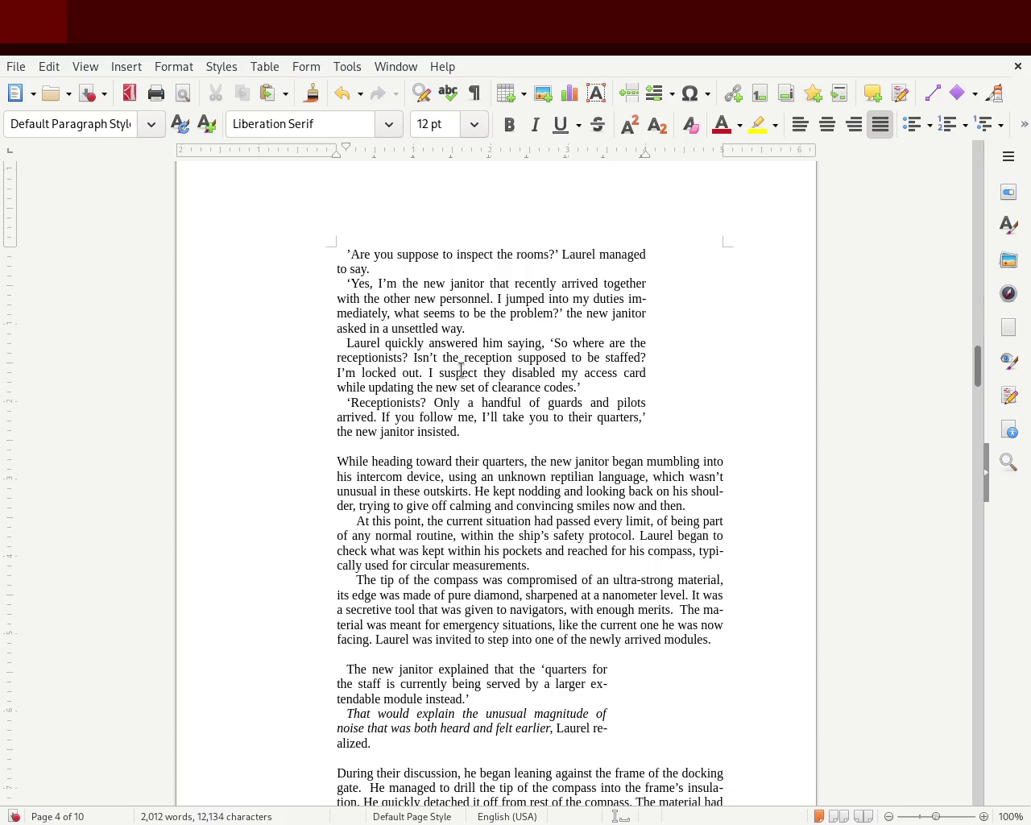
pyautogui.moveTo(471, 435)
pyautogui.mouseDown()
pyautogui.moveTo(249, 291)
pyautogui.moveTo(344, 153)
pyautogui.moveTo(335, 146)
pyautogui.mouseUp()
pyautogui.click(292, 231)
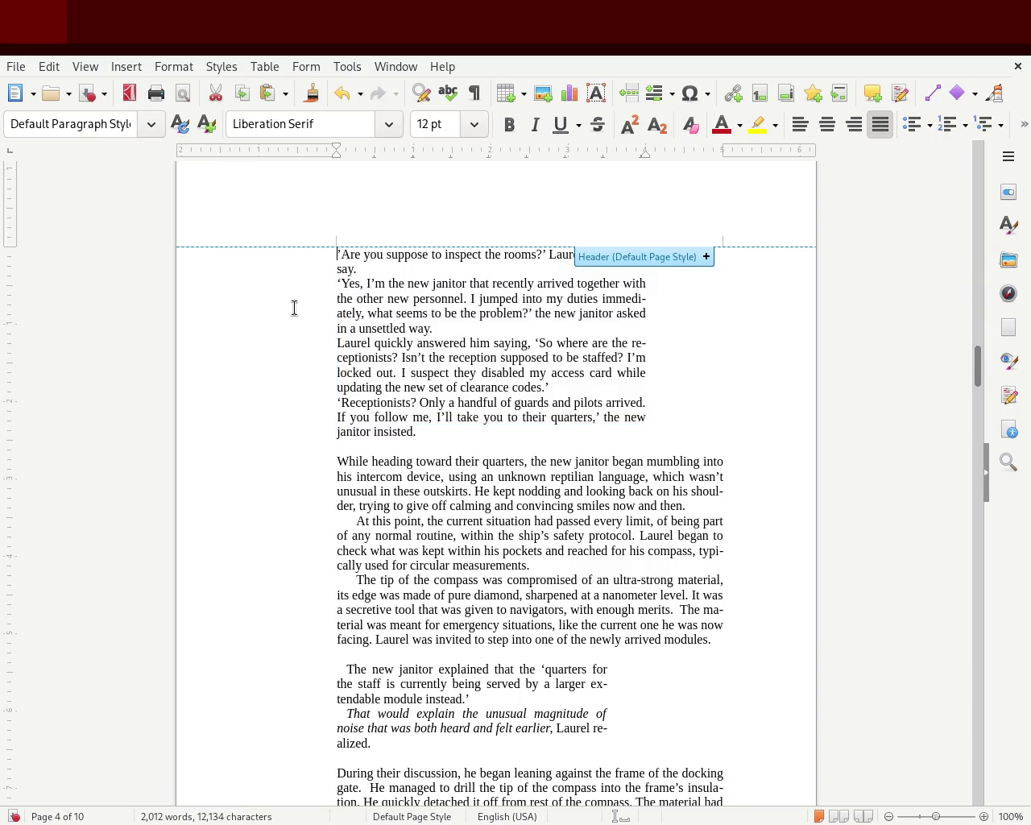
pyautogui.hotkey('ctrl', 'z')
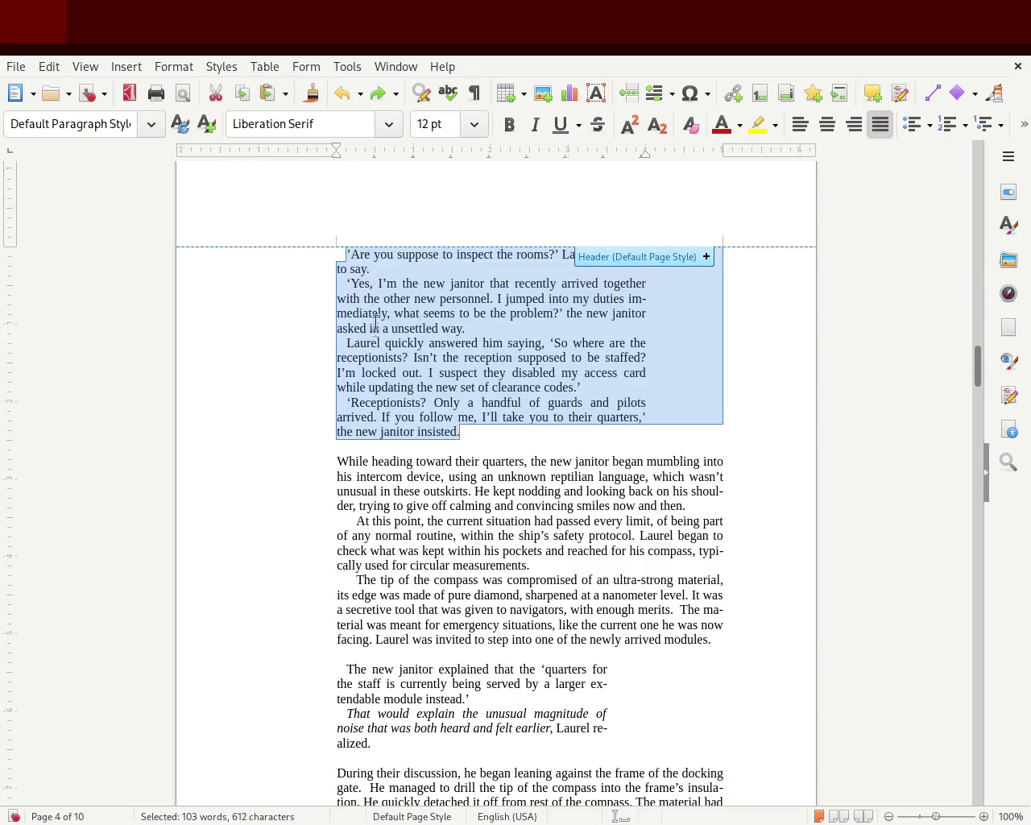
pyautogui.click(379, 327)
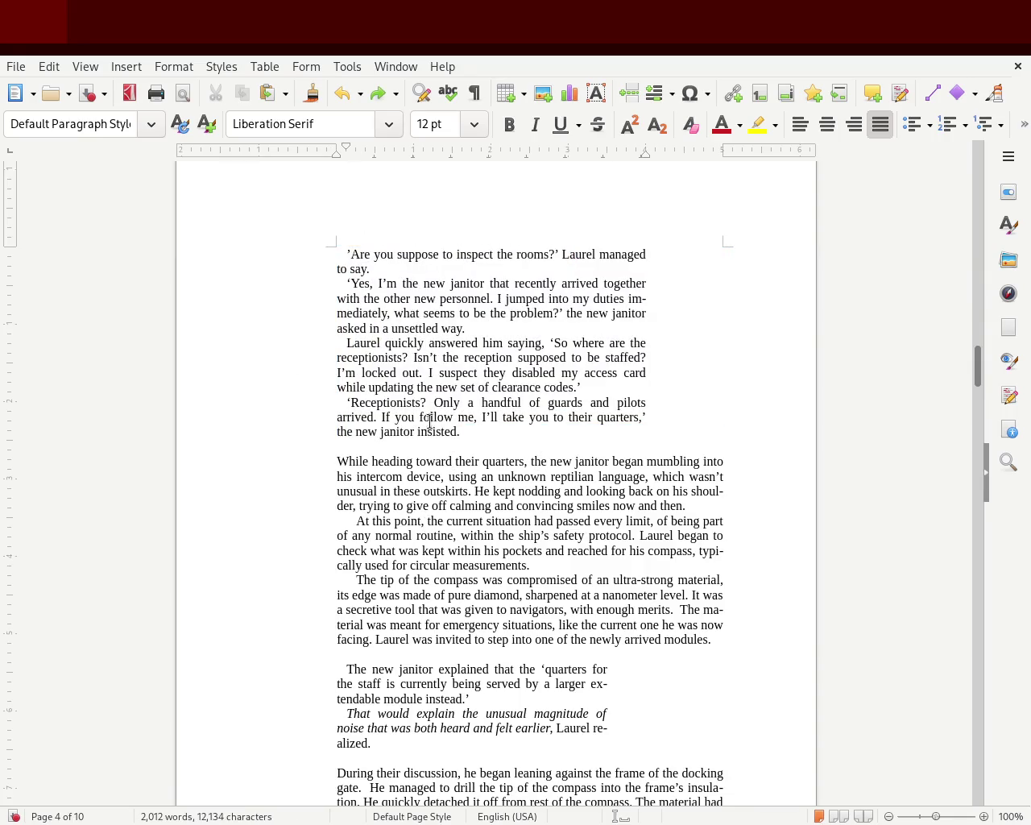
# Deepen the four dialogue paragraphs' first-line indent and pull their right edge inward, then undo the last change.
pyautogui.moveTo(460, 432); pyautogui.dragTo(302, 184)
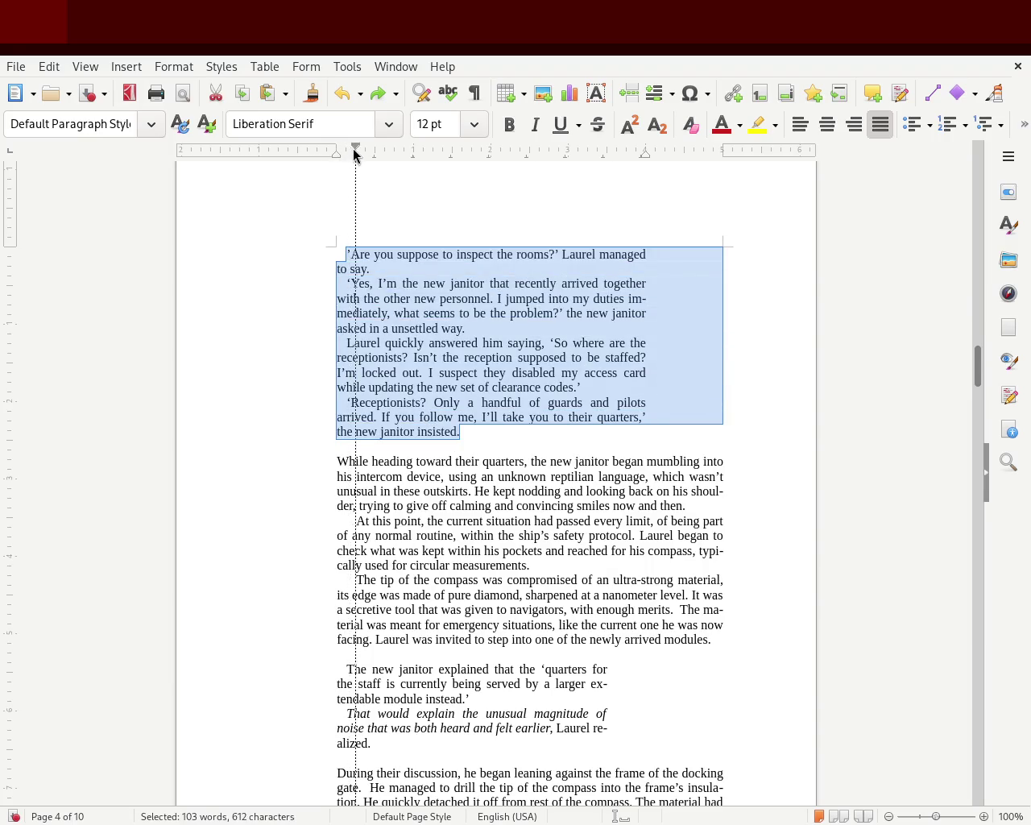
pyautogui.moveTo(359, 155); pyautogui.dragTo(355, 149)
pyautogui.click(290, 326)
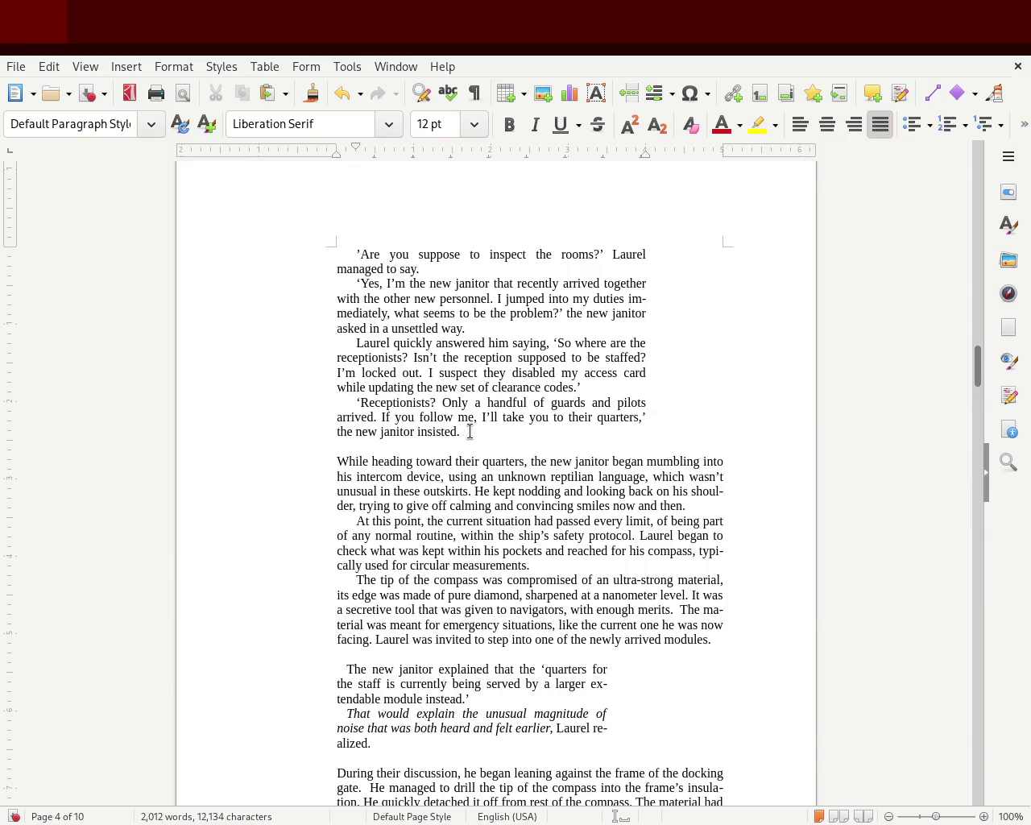
pyautogui.moveTo(460, 433); pyautogui.dragTo(303, 252)
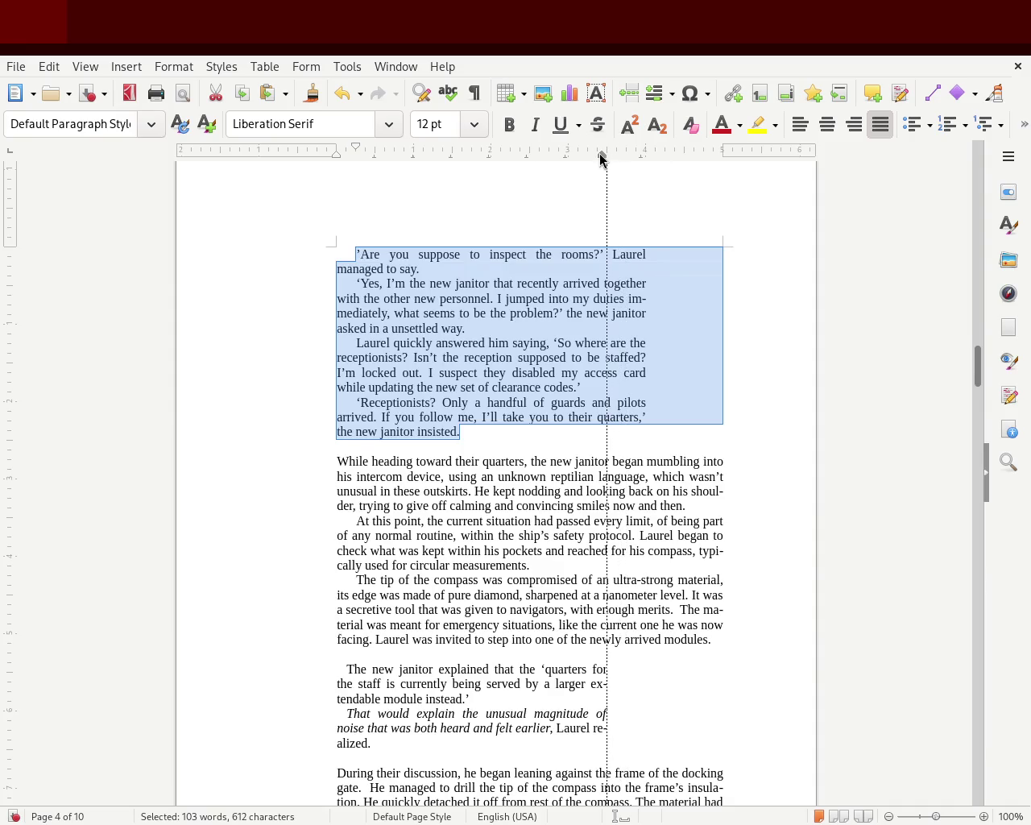
pyautogui.moveTo(606, 159); pyautogui.dragTo(606, 158)
pyautogui.click(274, 414)
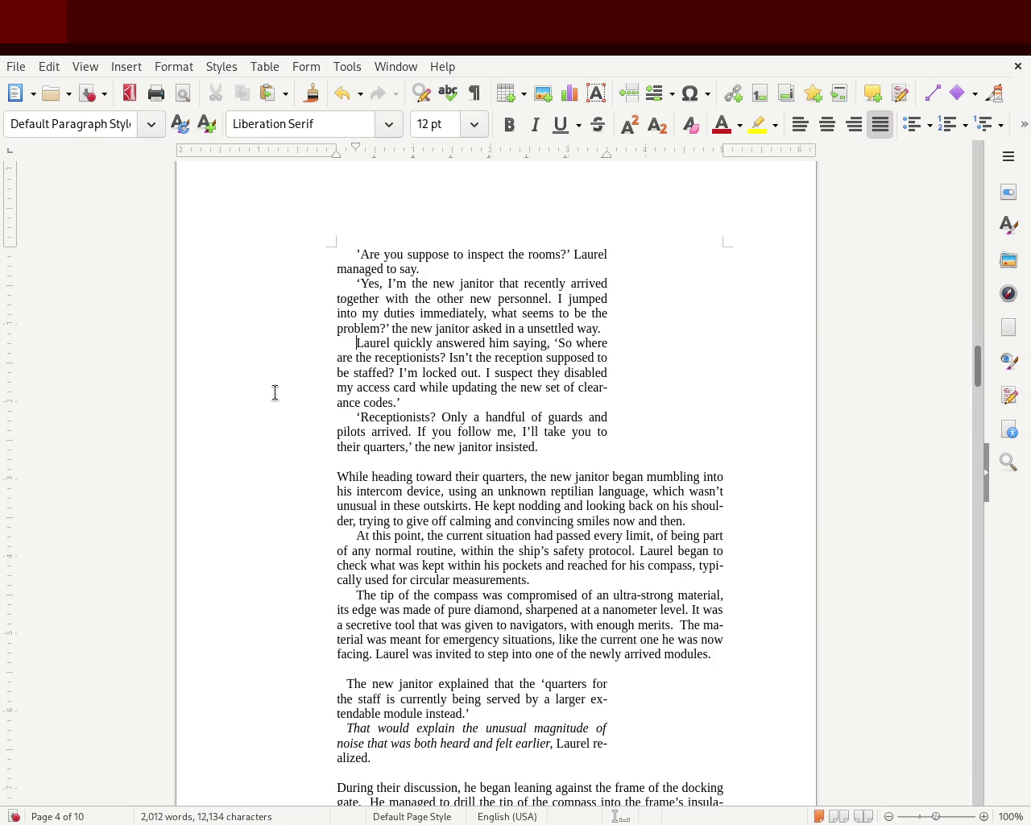
pyautogui.hotkey('ctrl', 'z')
pyautogui.hotkey('ctrl', 'z')
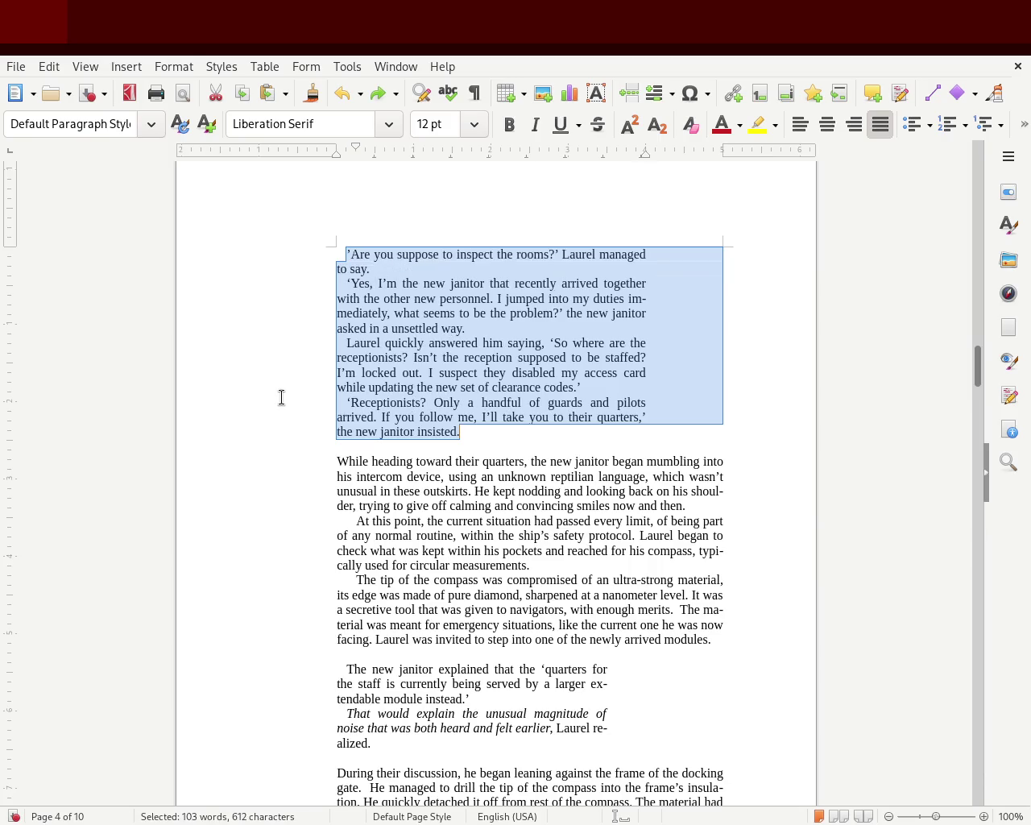
# Check the last two indented dialogue paragraphs, then save the manuscript with Ctrl+S.
pyautogui.click(281, 397)
pyautogui.click(488, 461)
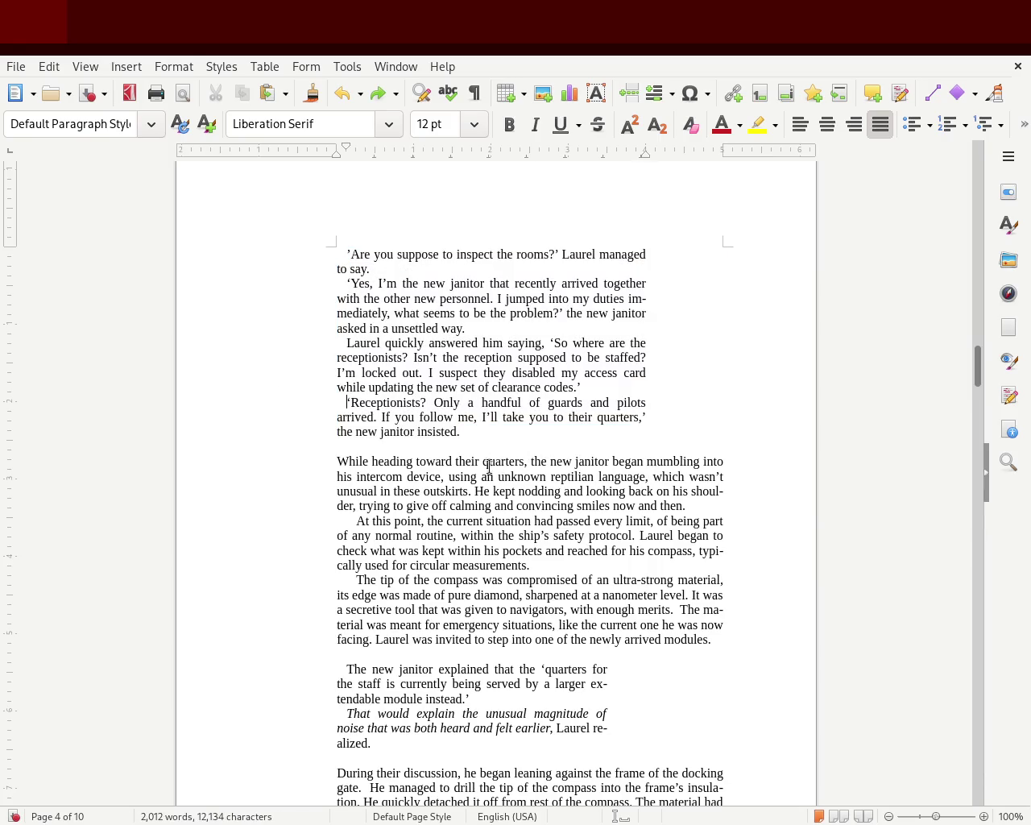
pyautogui.moveTo(484, 446); pyautogui.dragTo(377, 357)
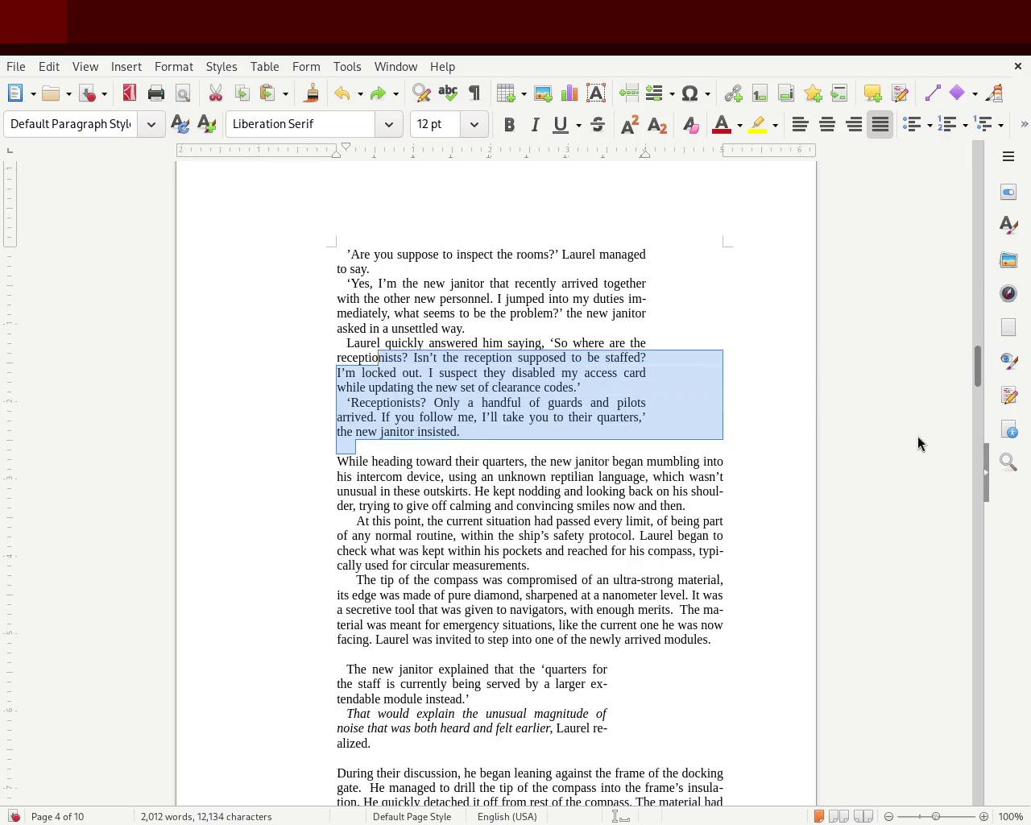
pyautogui.moveTo(981, 355)
pyautogui.mouseDown()
pyautogui.moveTo(967, 166)
pyautogui.moveTo(958, 359)
pyautogui.moveTo(956, 308)
pyautogui.moveTo(947, 352)
pyautogui.moveTo(943, 327)
pyautogui.moveTo(948, 293)
pyautogui.moveTo(945, 306)
pyautogui.moveTo(976, 302)
pyautogui.moveTo(975, 290)
pyautogui.moveTo(970, 390)
pyautogui.mouseUp()
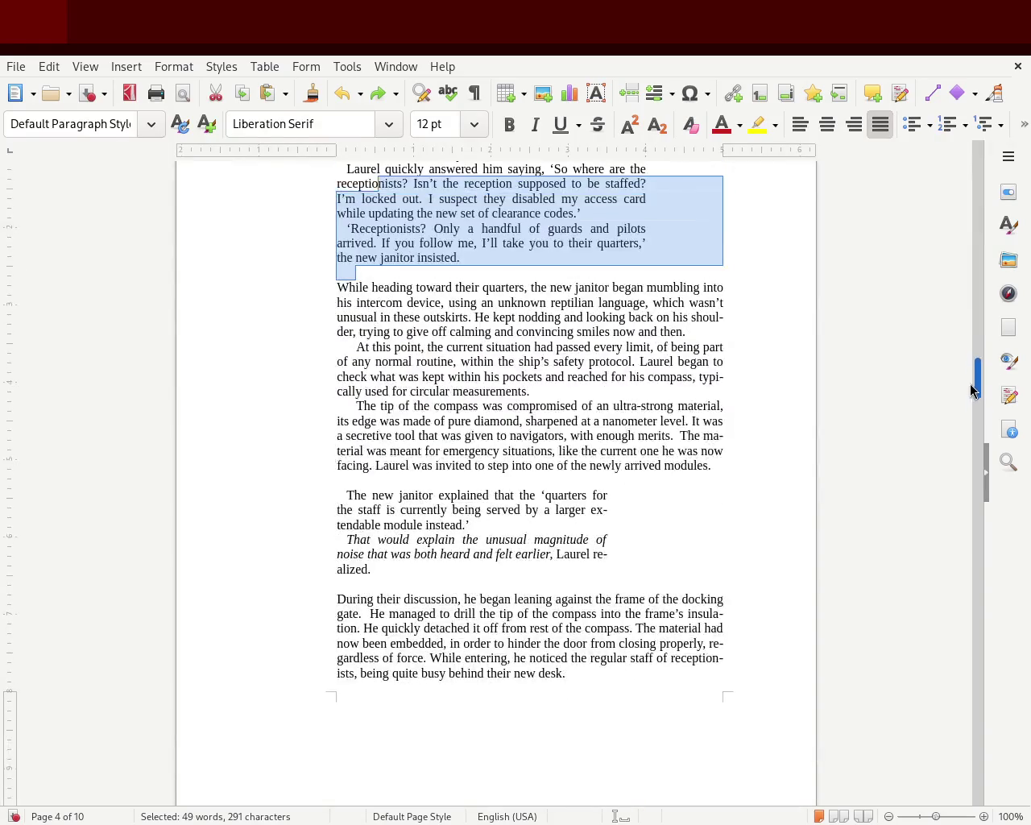
pyautogui.click(739, 453)
pyautogui.hotkey('ctrl', 's')
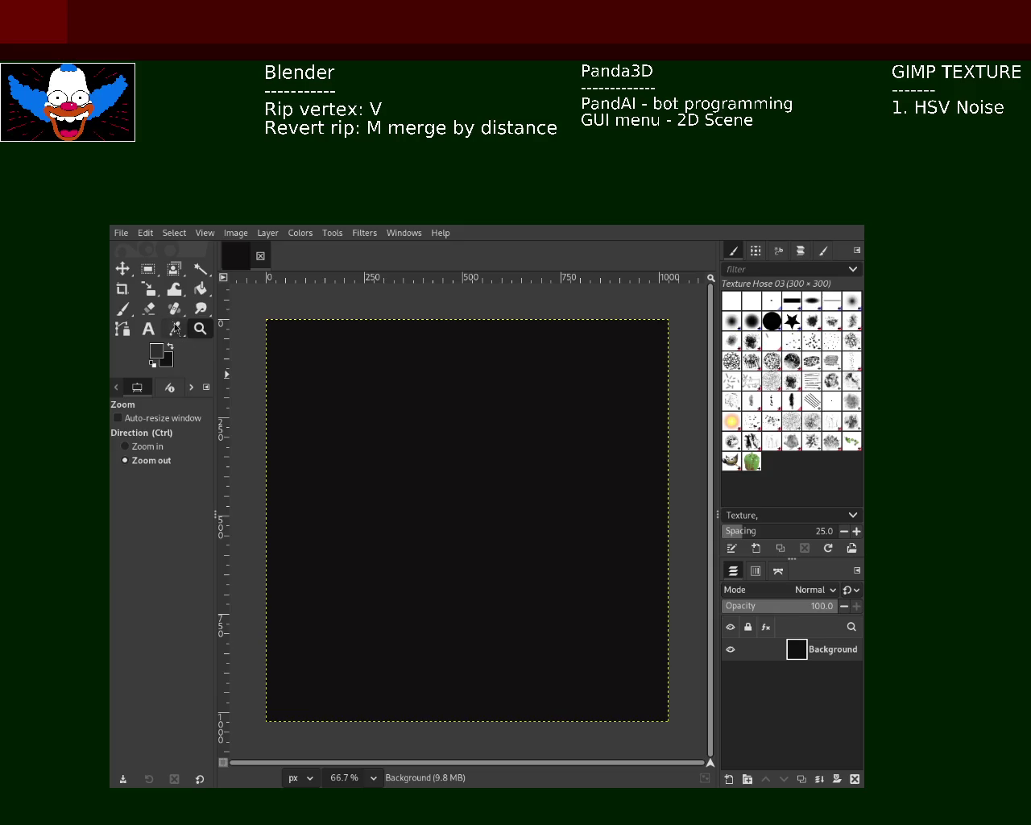
# Select the Paintbrush tool for painting on the dark canvas.
pyautogui.click(122, 309)
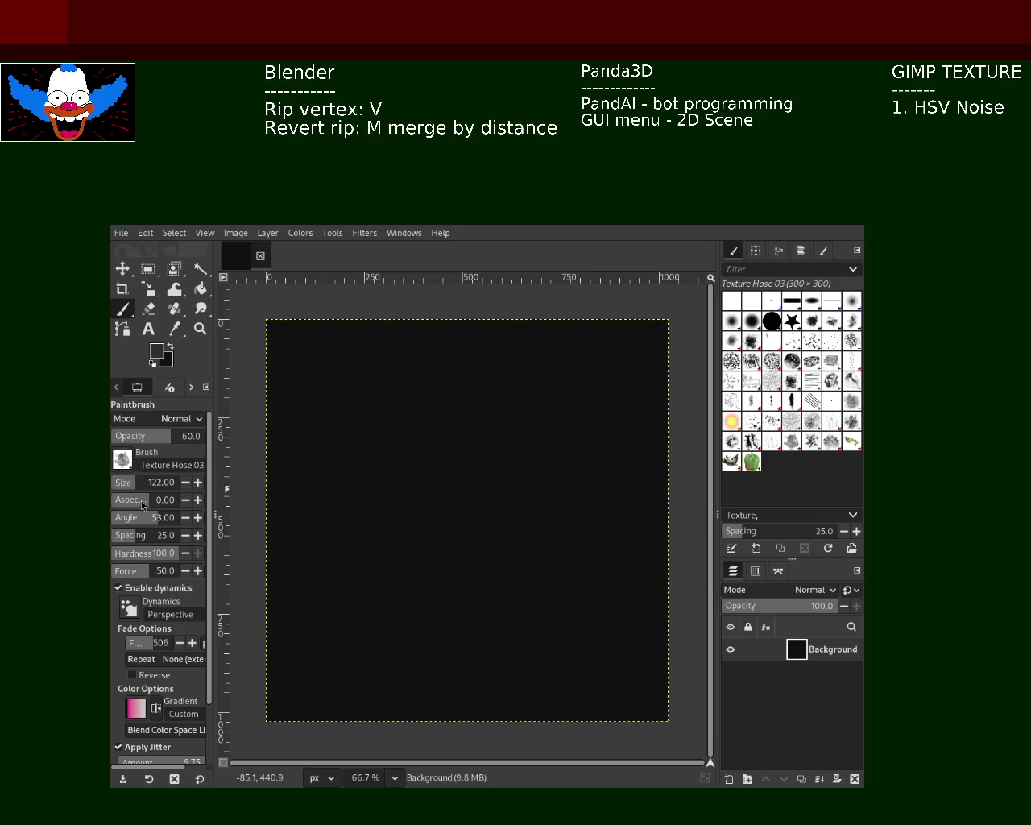
# Adjust the Star brush aspect ratio and test strokes with dynamics and jitter off, then re-enable dynamics.
pyautogui.moveTo(162, 499); pyautogui.dragTo(174, 499)
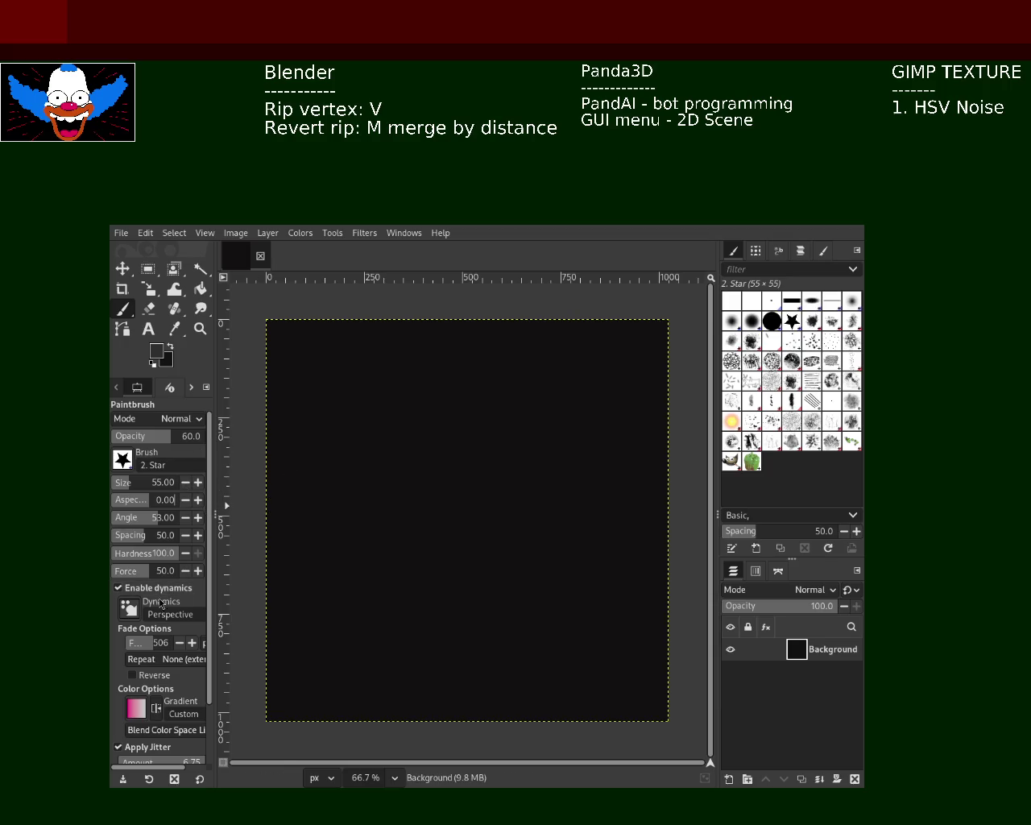
pyautogui.click(139, 589)
pyautogui.moveTo(475, 416); pyautogui.dragTo(464, 499)
pyautogui.hotkey('ctrl', 'z')
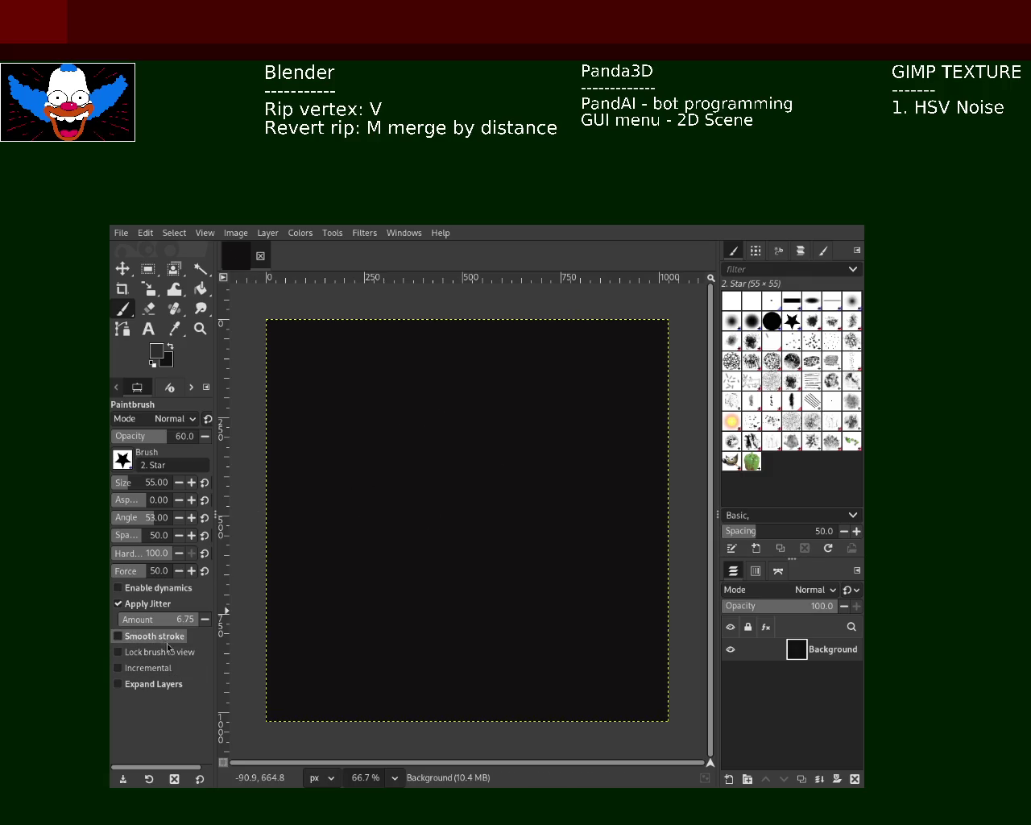
pyautogui.click(154, 604)
pyautogui.moveTo(464, 479); pyautogui.dragTo(477, 538)
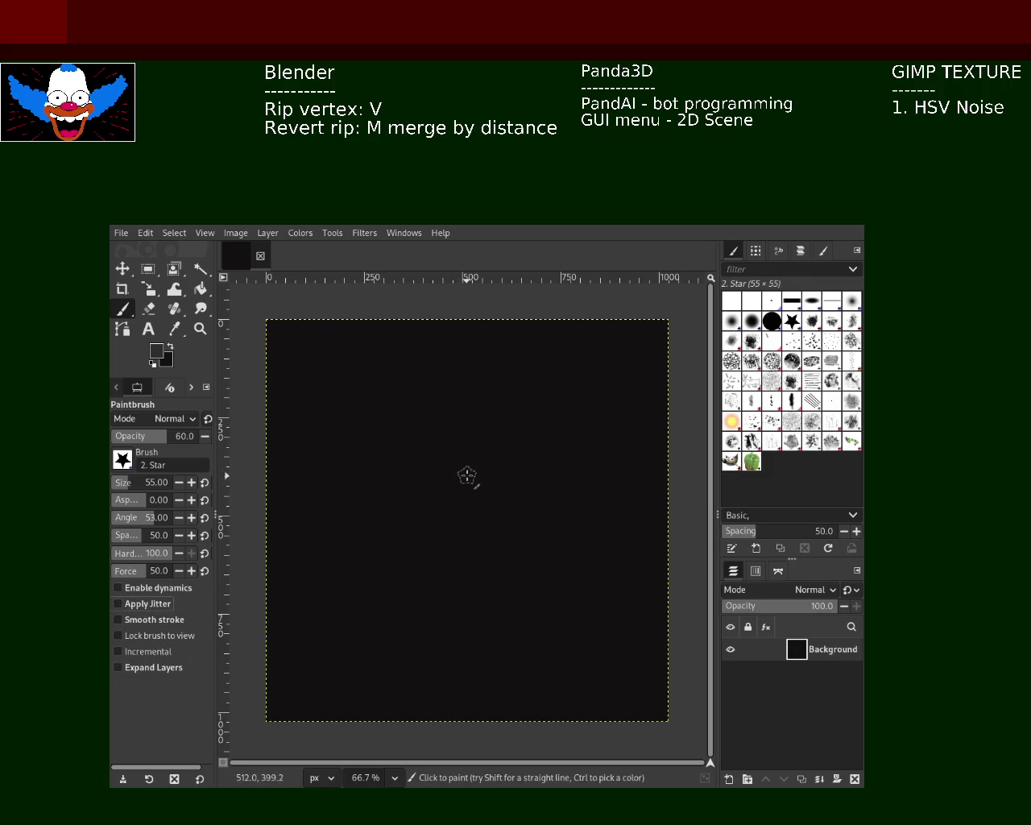
pyautogui.hotkey('ctrl', 'z')
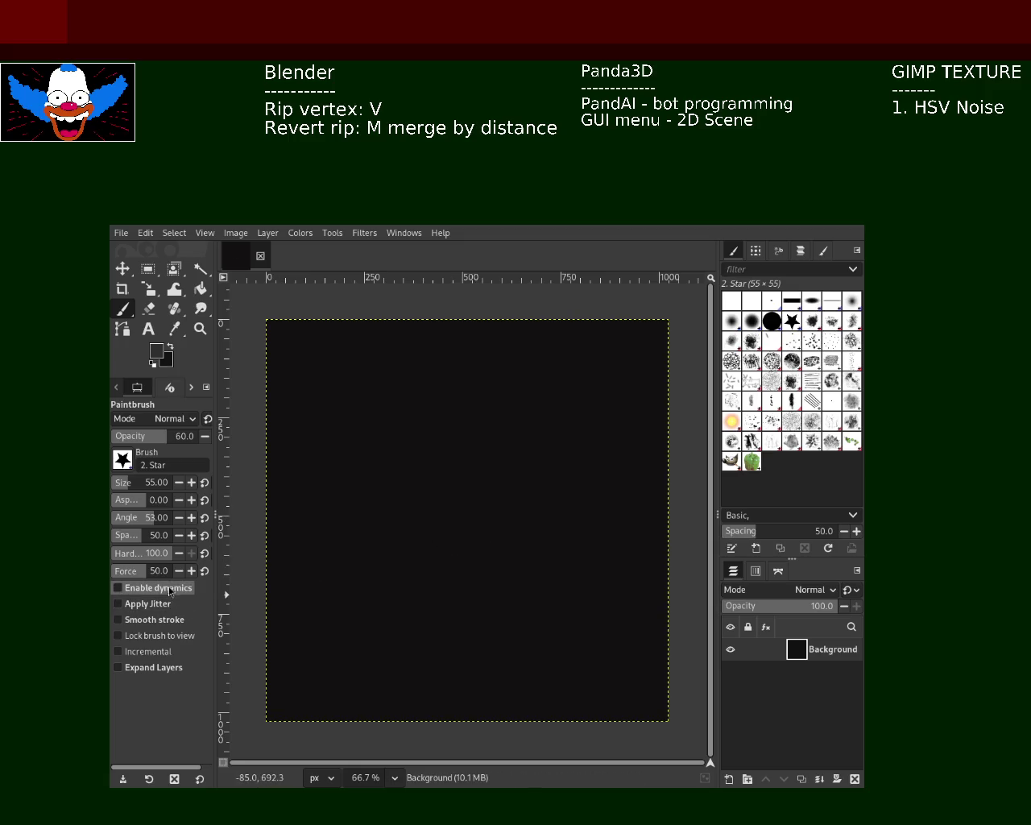
pyautogui.click(155, 588)
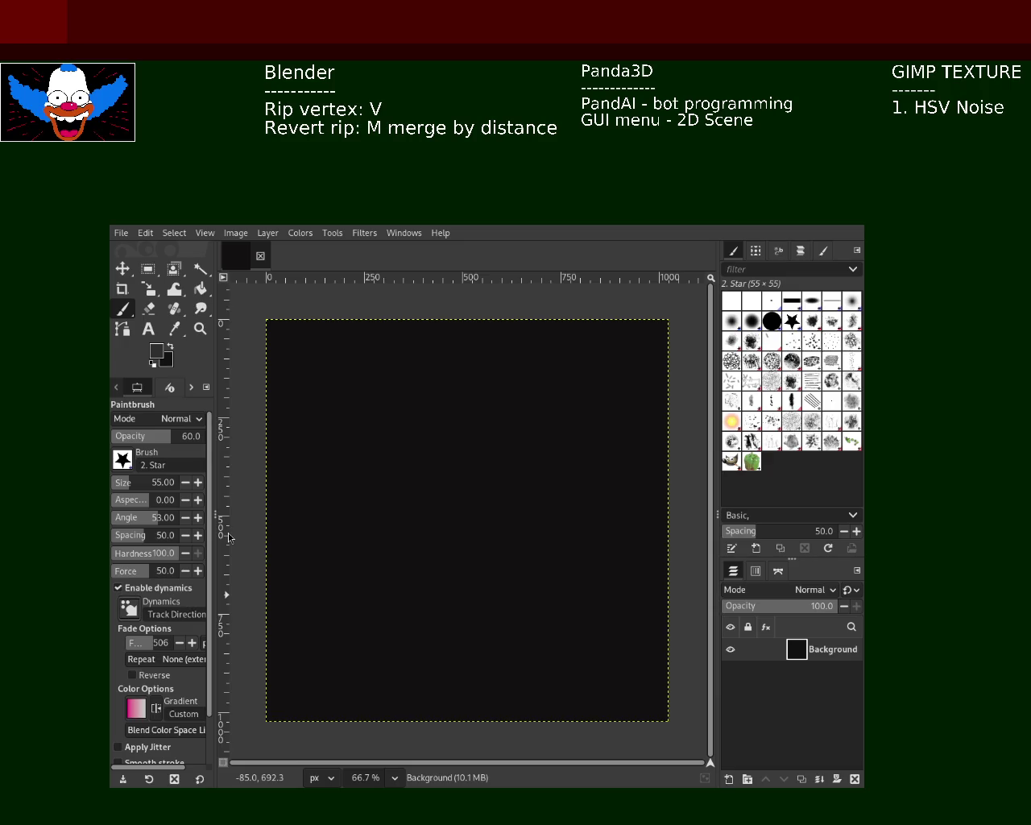
pyautogui.moveTo(459, 425); pyautogui.dragTo(487, 486)
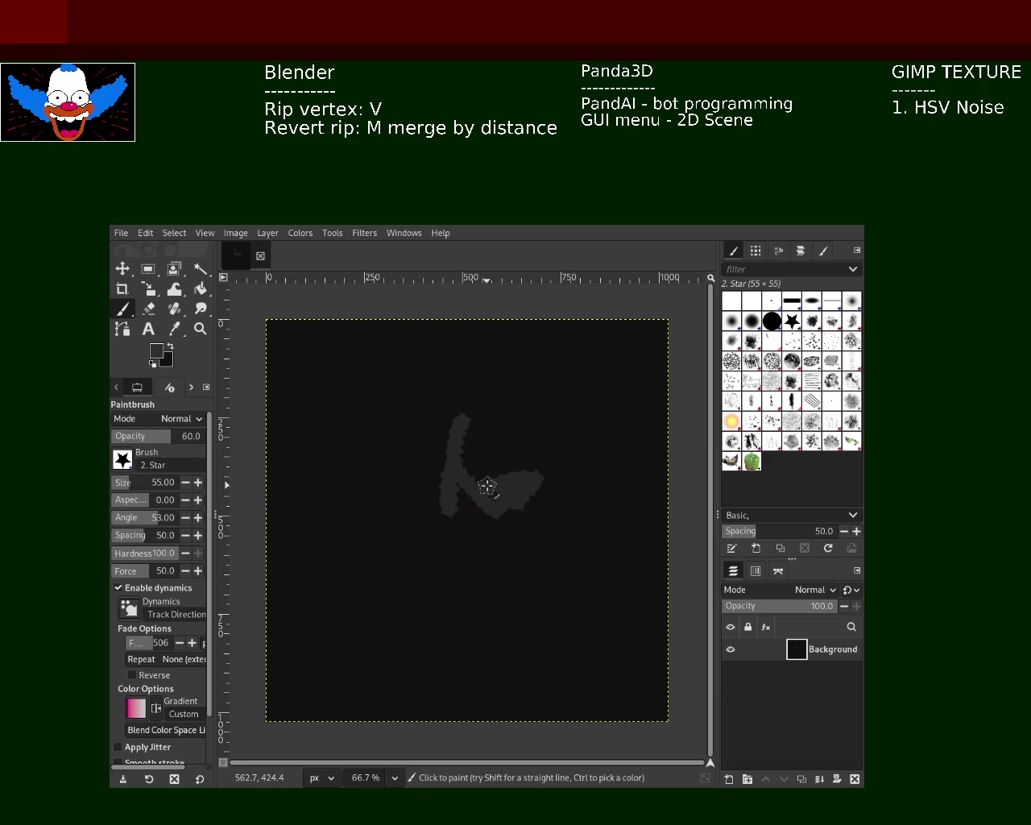
# Lower the brush Force to 14 and undo a faint test stroke.
pyautogui.hotkey('ctrl', 'z')
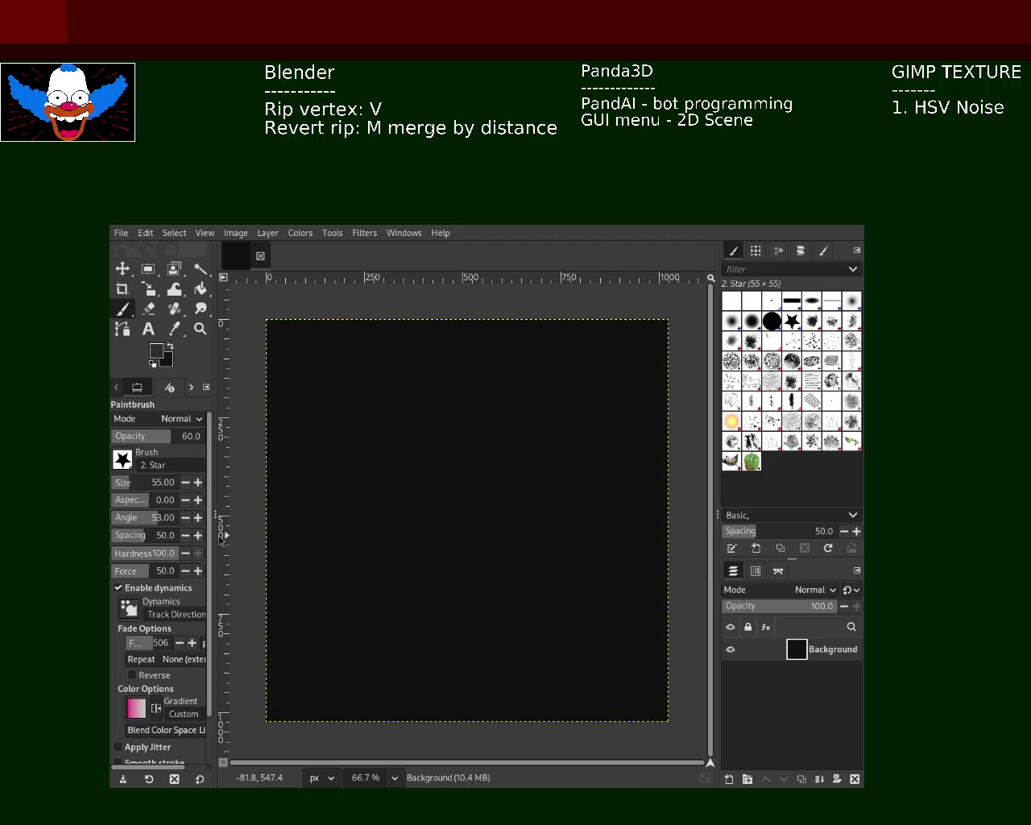
pyautogui.moveTo(147, 573); pyautogui.dragTo(108, 569)
pyautogui.write('14')
pyautogui.press('Return')
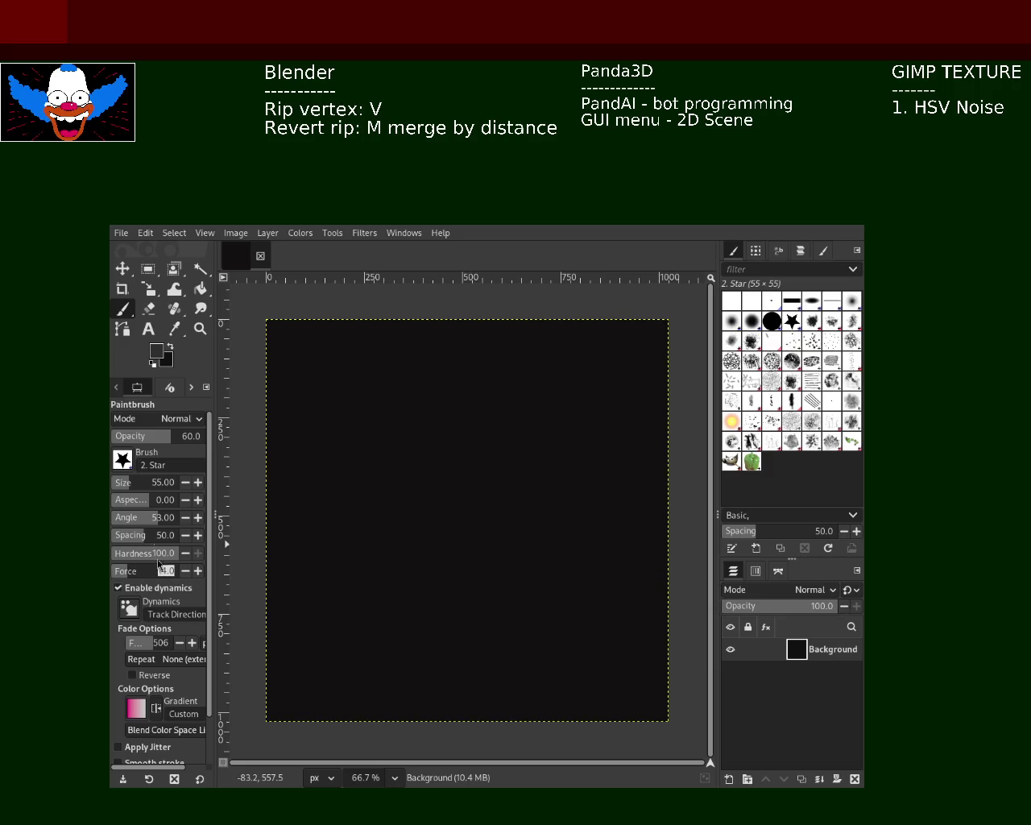
pyautogui.moveTo(413, 495); pyautogui.dragTo(435, 575)
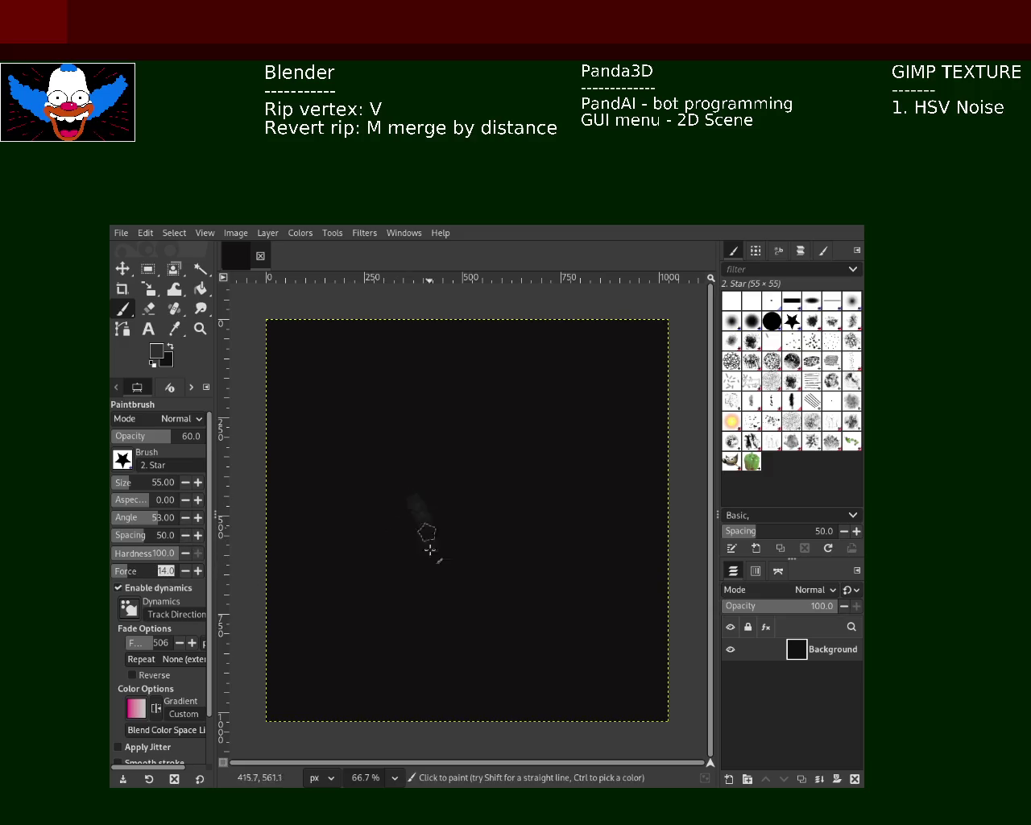
pyautogui.hotkey('ctrl', 'z')
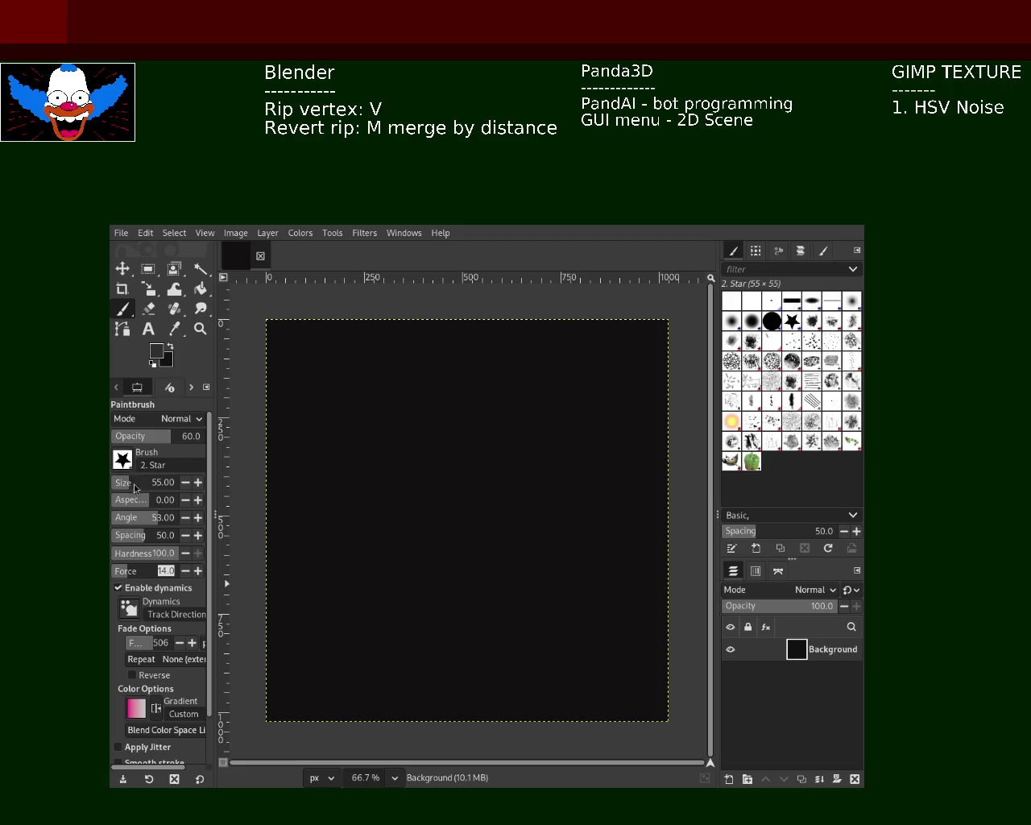
# Reset the brush Aspect Ratio to 0 and reduce Spacing to 1.
pyautogui.scroll(1, 127, 463)
pyautogui.scroll(-1, 125, 463)
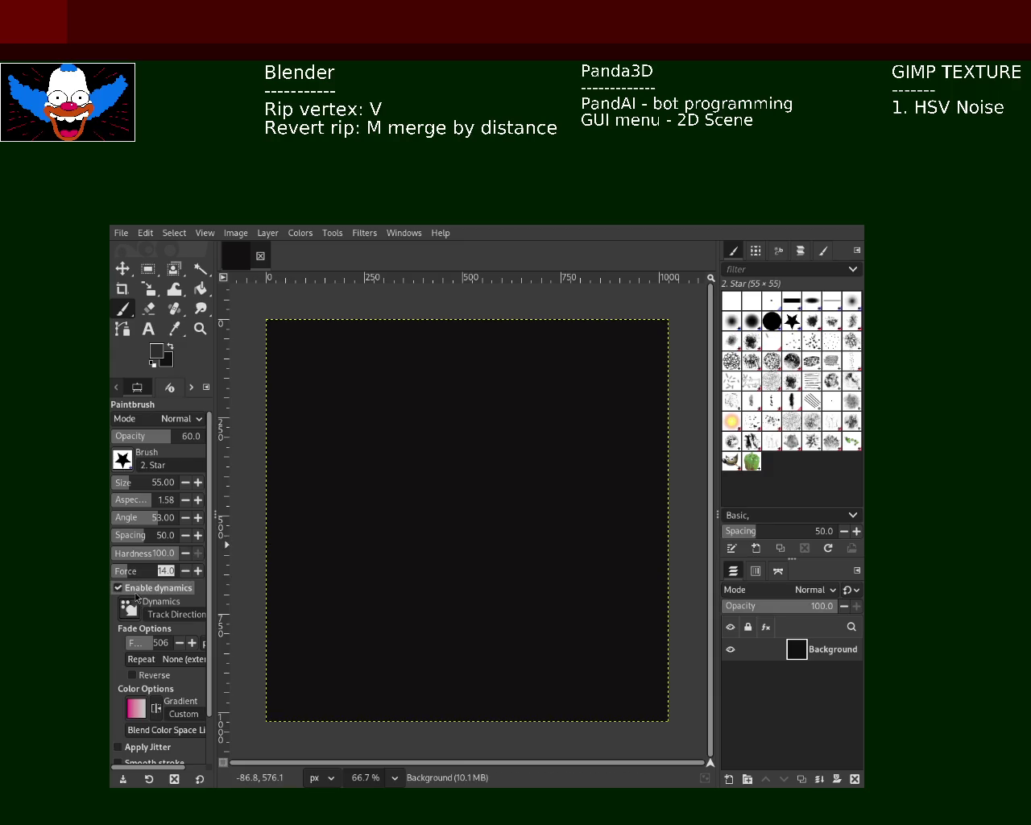
pyautogui.click(157, 504)
pyautogui.write('0')
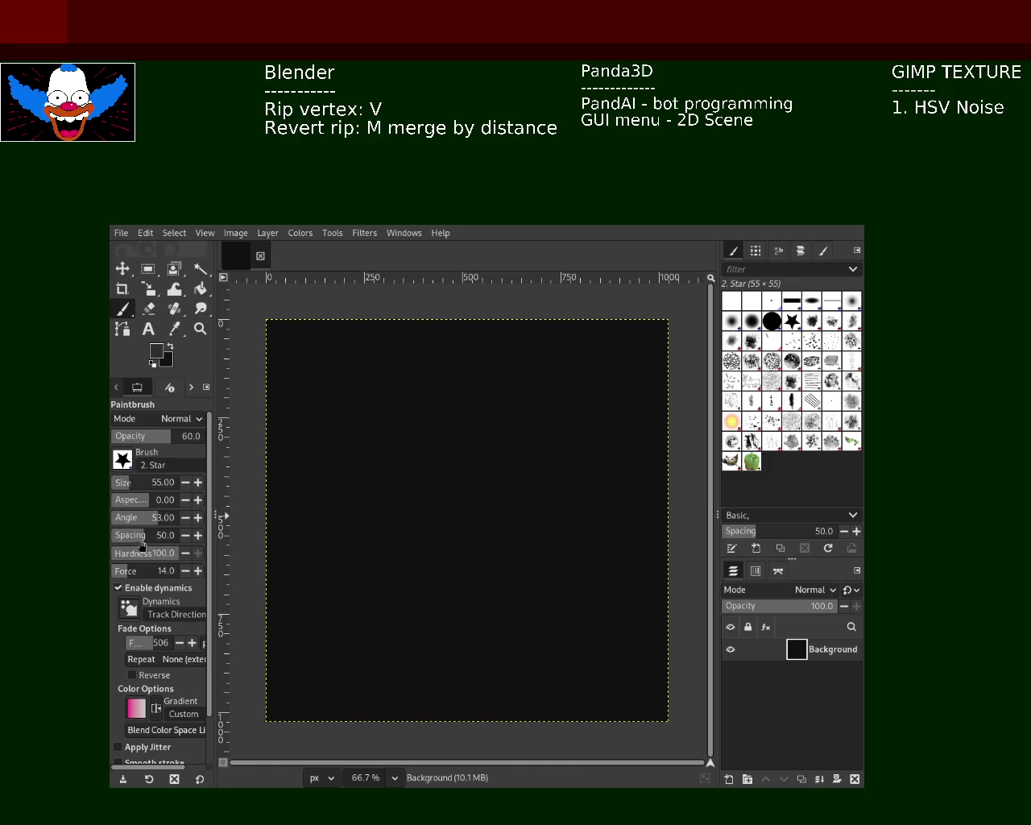
pyautogui.moveTo(150, 538); pyautogui.dragTo(112, 536)
# Scribble dim grey Star strokes across the centre, raise Opacity to 100, and add a light-grey V stroke.
pyautogui.moveTo(358, 427)
pyautogui.mouseDown()
pyautogui.moveTo(460, 520)
pyautogui.moveTo(419, 531)
pyautogui.moveTo(460, 418)
pyautogui.moveTo(524, 414)
pyautogui.moveTo(454, 566)
pyautogui.moveTo(393, 580)
pyautogui.moveTo(472, 608)
pyautogui.moveTo(507, 598)
pyautogui.moveTo(492, 609)
pyautogui.moveTo(558, 576)
pyautogui.moveTo(463, 510)
pyautogui.moveTo(428, 467)
pyautogui.moveTo(363, 494)
pyautogui.moveTo(389, 479)
pyautogui.moveTo(472, 505)
pyautogui.moveTo(414, 584)
pyautogui.moveTo(368, 607)
pyautogui.moveTo(493, 578)
pyautogui.moveTo(510, 504)
pyautogui.moveTo(524, 541)
pyautogui.moveTo(568, 548)
pyautogui.moveTo(593, 488)
pyautogui.moveTo(555, 505)
pyautogui.mouseUp()
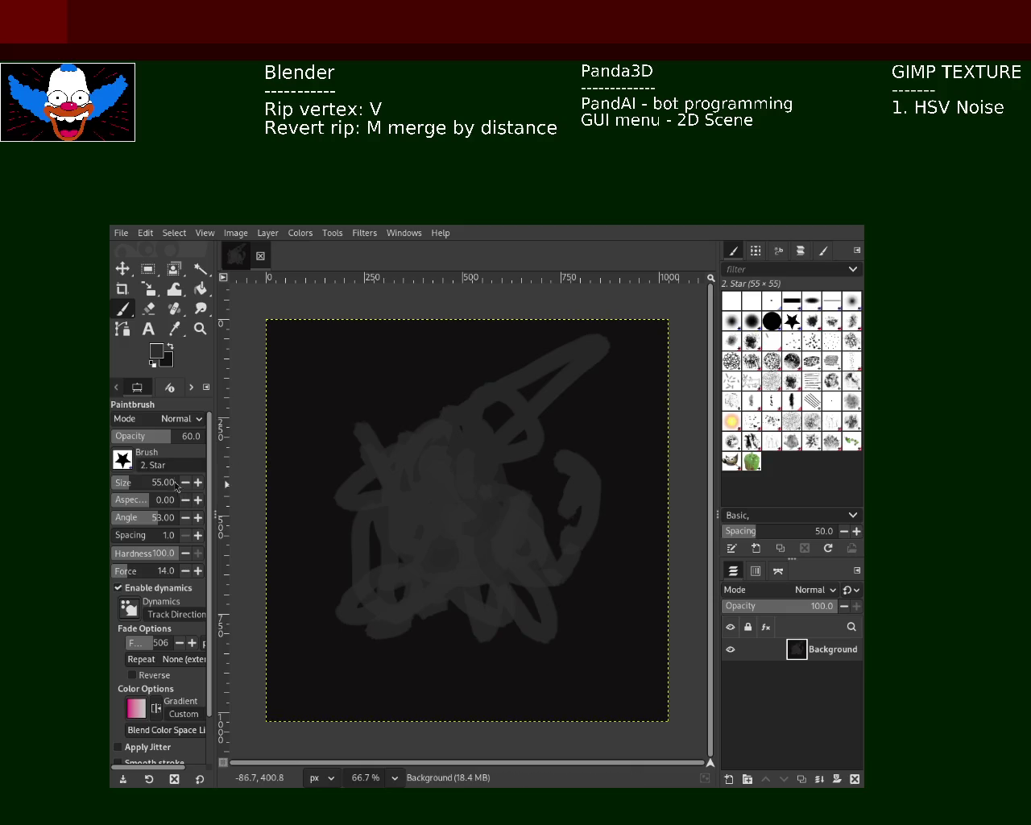
pyautogui.moveTo(167, 435); pyautogui.dragTo(225, 442)
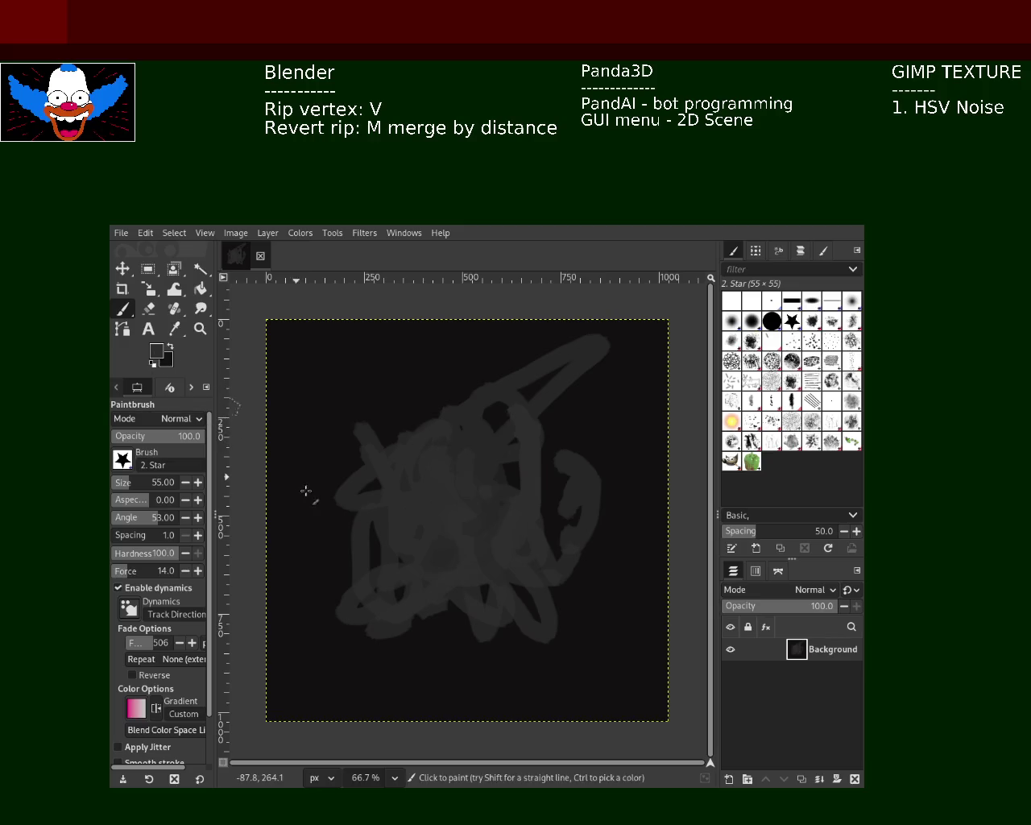
pyautogui.moveTo(564, 448)
pyautogui.mouseDown()
pyautogui.moveTo(507, 550)
pyautogui.moveTo(478, 462)
pyautogui.mouseUp()
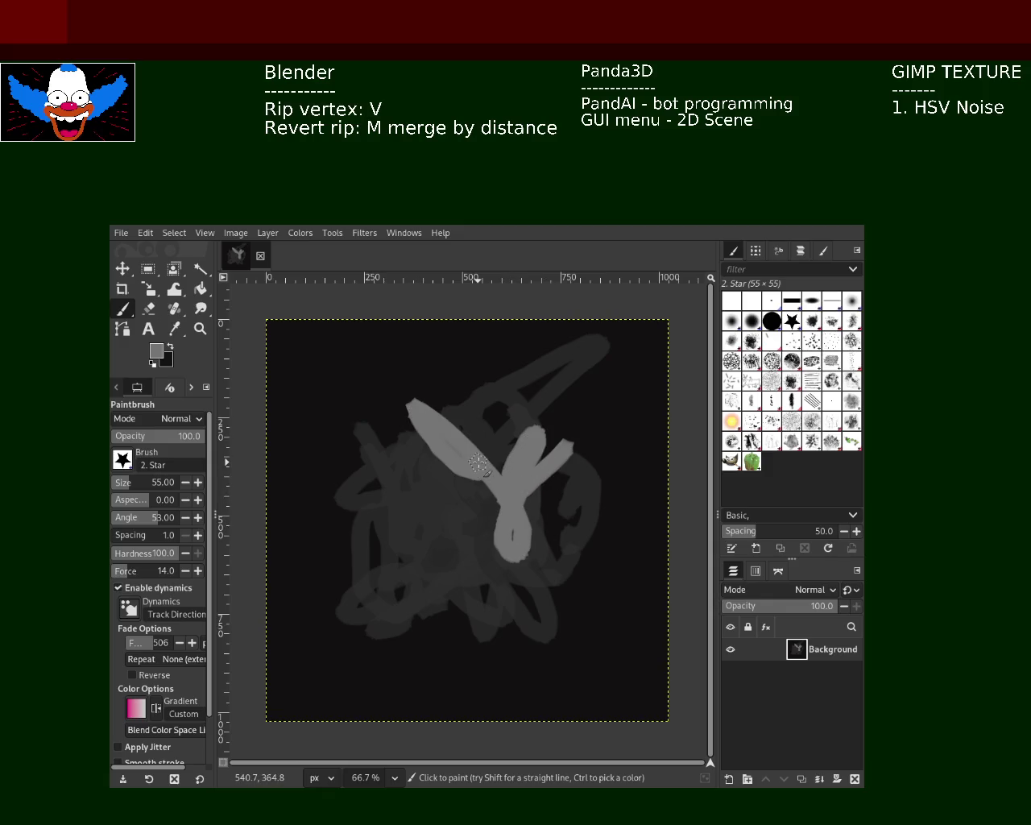
# Layer light-grey, black and dark-grey Star strokes over the centre, adding dark Pencil strokes mid-canvas.
pyautogui.moveTo(472, 590)
pyautogui.mouseDown()
pyautogui.moveTo(465, 550)
pyautogui.moveTo(472, 622)
pyautogui.moveTo(438, 554)
pyautogui.mouseUp()
pyautogui.keyDown('ctrl'); pyautogui.click(445, 636); pyautogui.keyUp('ctrl')
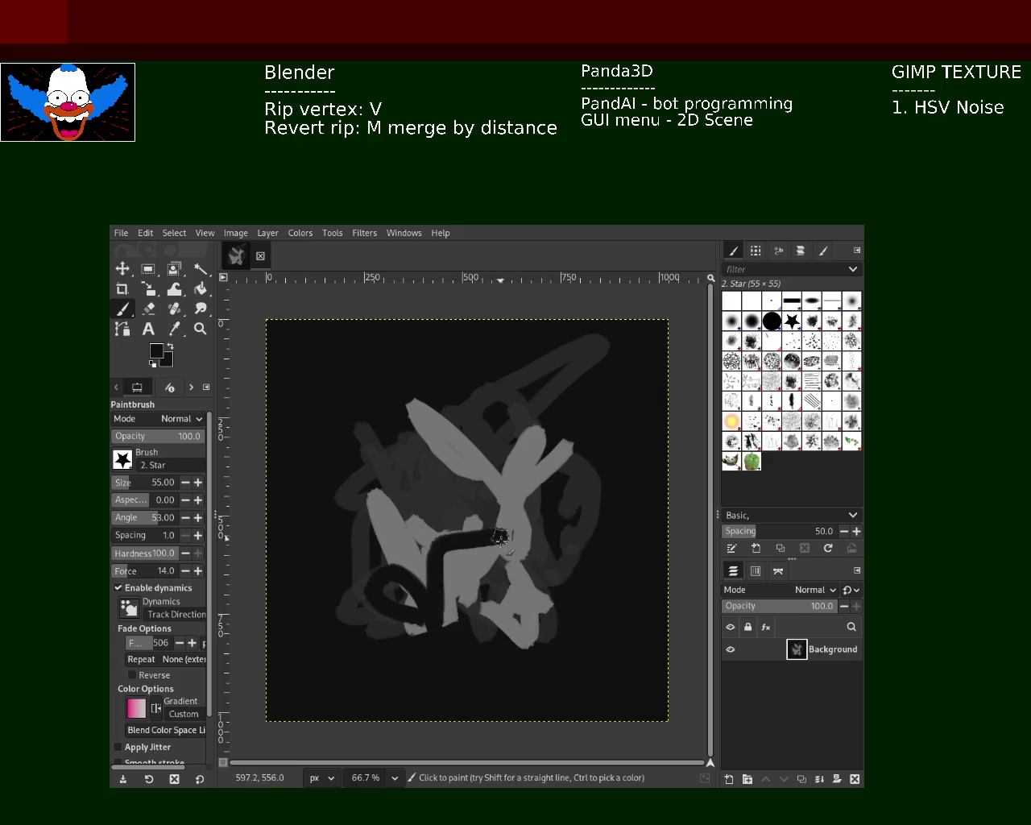
pyautogui.hotkey('ctrl', 'z')
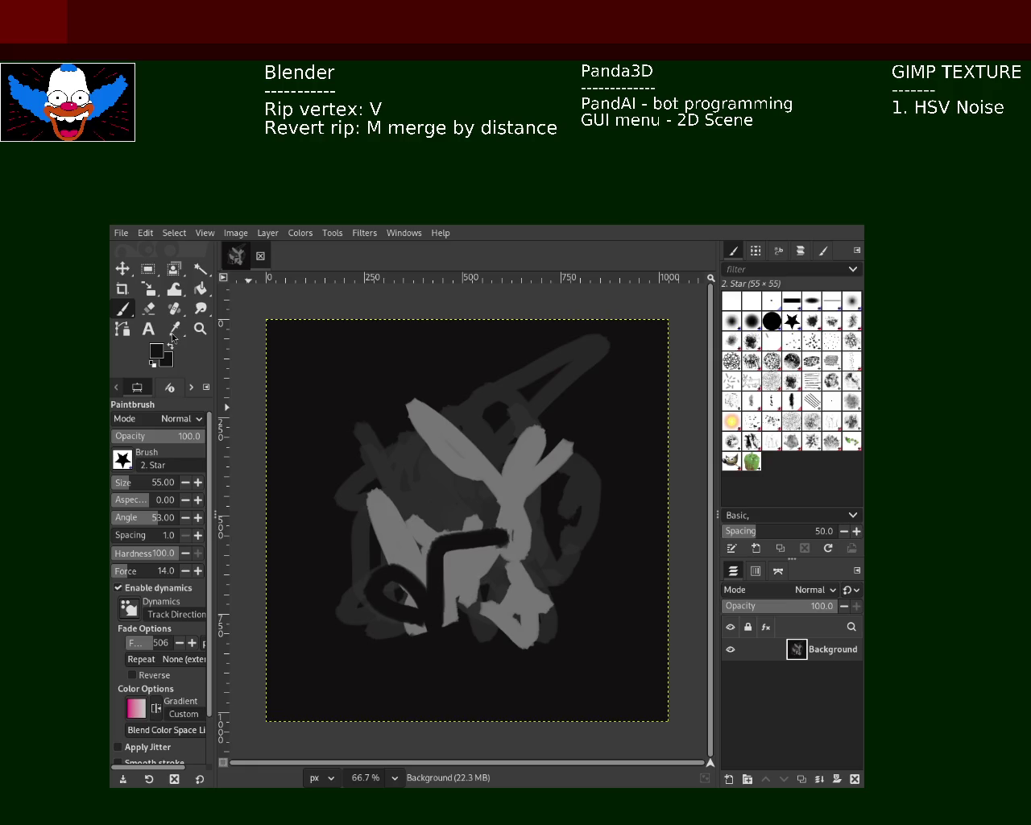
pyautogui.moveTo(495, 437)
pyautogui.mouseDown()
pyautogui.moveTo(477, 542)
pyautogui.moveTo(431, 538)
pyautogui.moveTo(503, 538)
pyautogui.mouseUp()
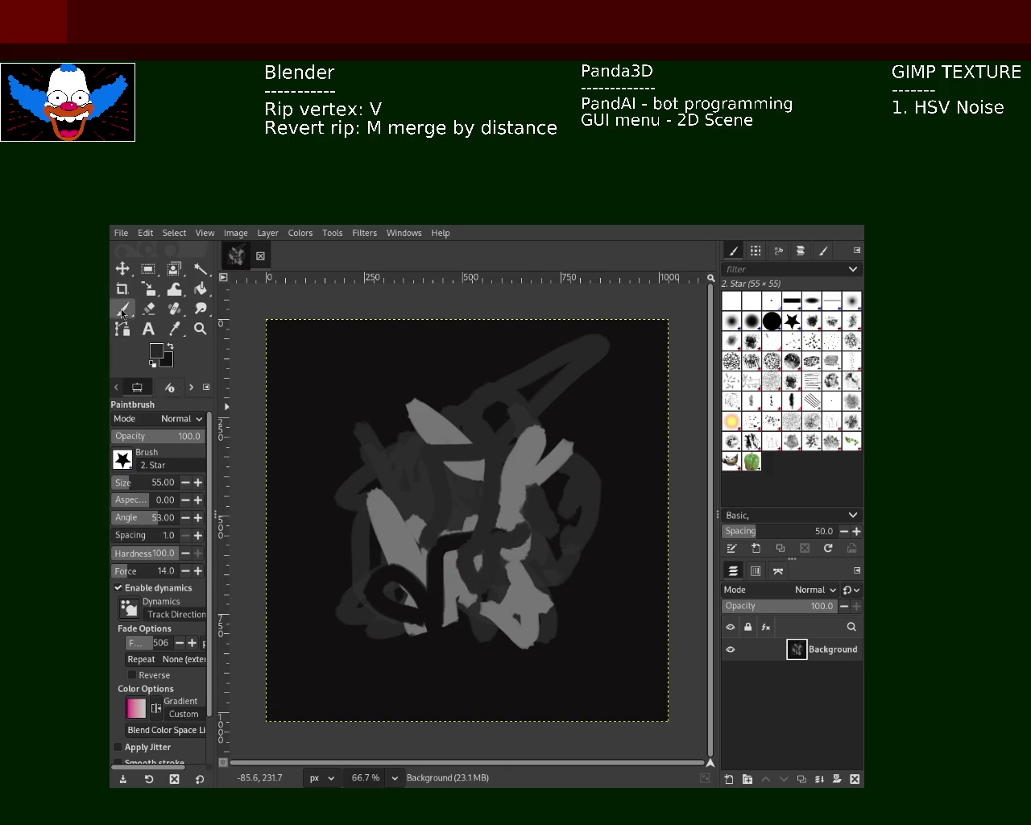
pyautogui.press('n')
pyautogui.moveTo(519, 435)
pyautogui.mouseDown()
pyautogui.moveTo(476, 527)
pyautogui.moveTo(534, 467)
pyautogui.moveTo(472, 504)
pyautogui.mouseUp()
pyautogui.keyDown('ctrl'); pyautogui.click(534, 467); pyautogui.keyUp('ctrl')
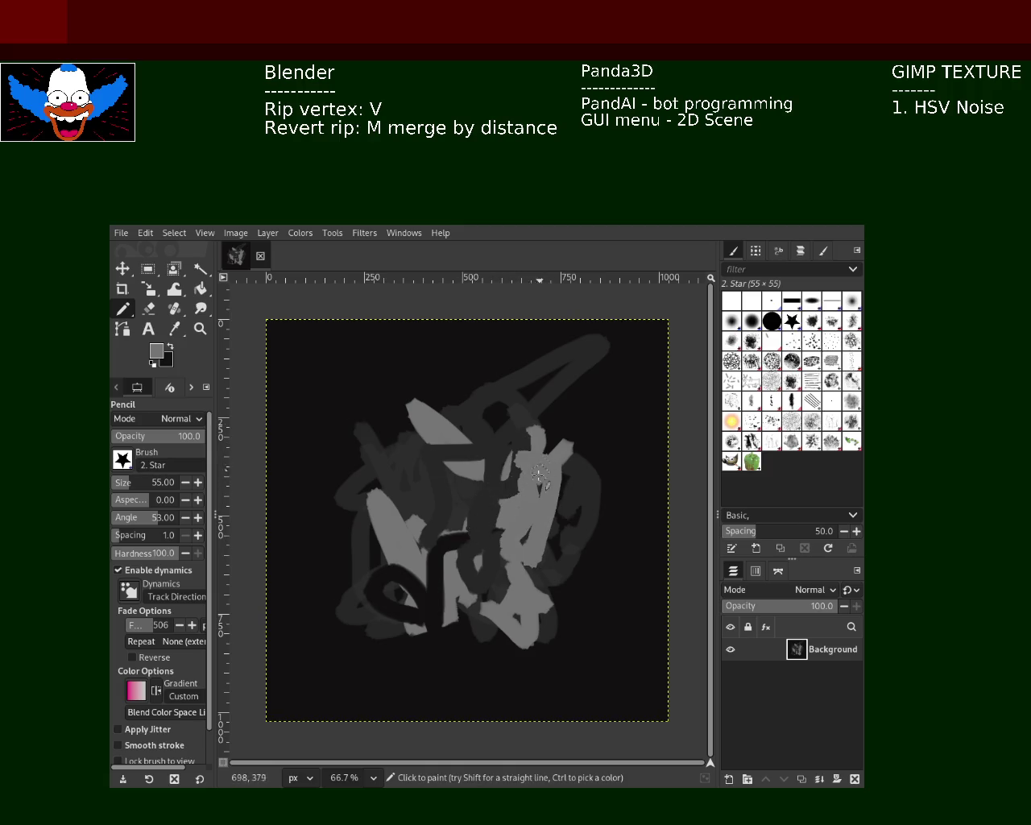
# Return to the Paintbrush, set the view to 100%, and paint light-grey strokes in the lower middle and upper right.
pyautogui.hotkey('ctrl', 'z')
pyautogui.hotkey('ctrl', 'z')
pyautogui.hotkey('ctrl', 'z')
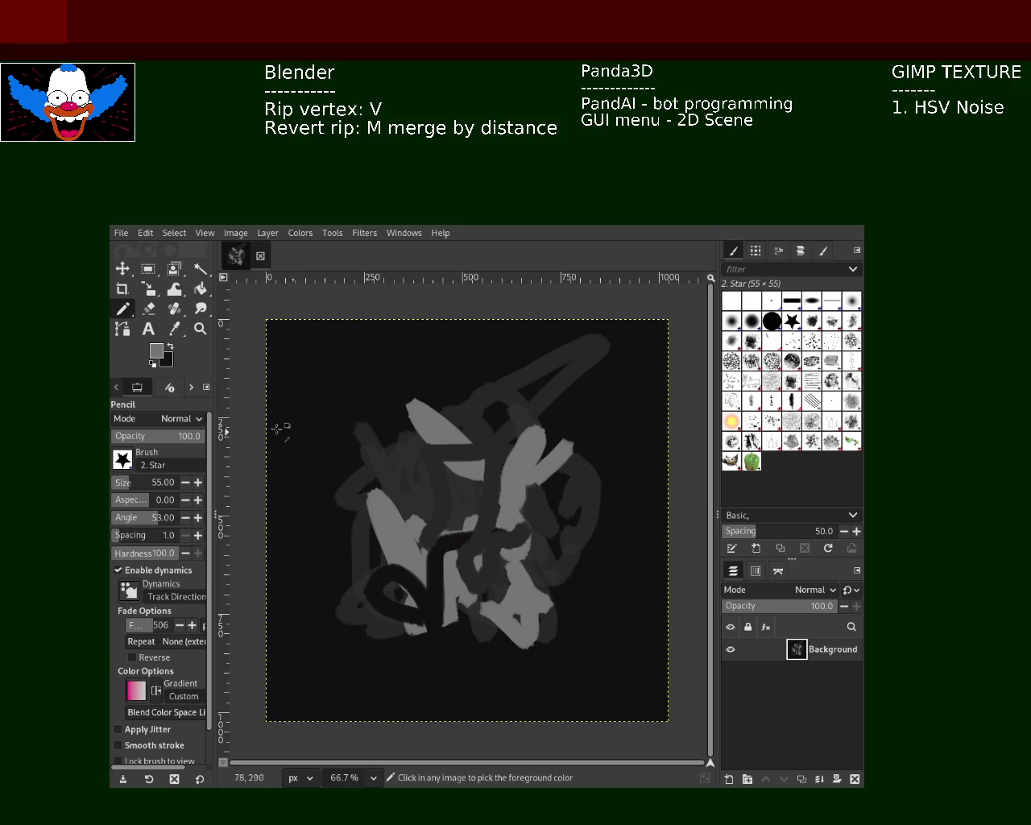
pyautogui.click(138, 423)
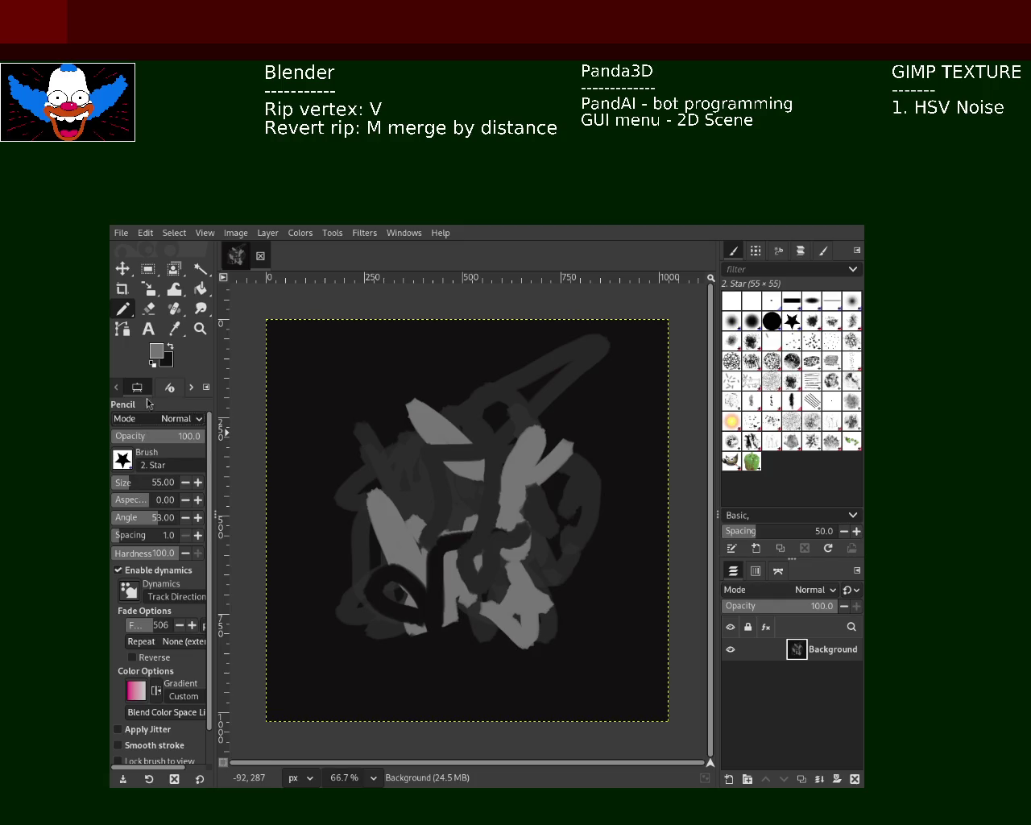
pyautogui.press('p')
pyautogui.moveTo(428, 451); pyautogui.dragTo(496, 552)
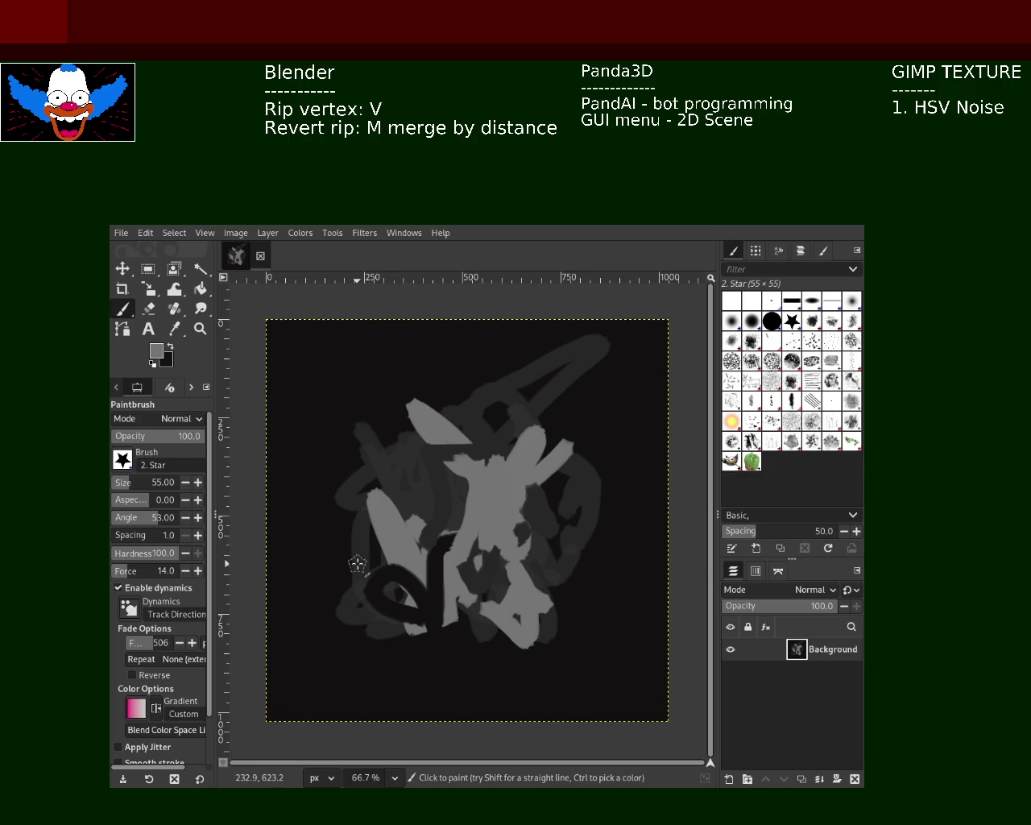
pyautogui.click(199, 329)
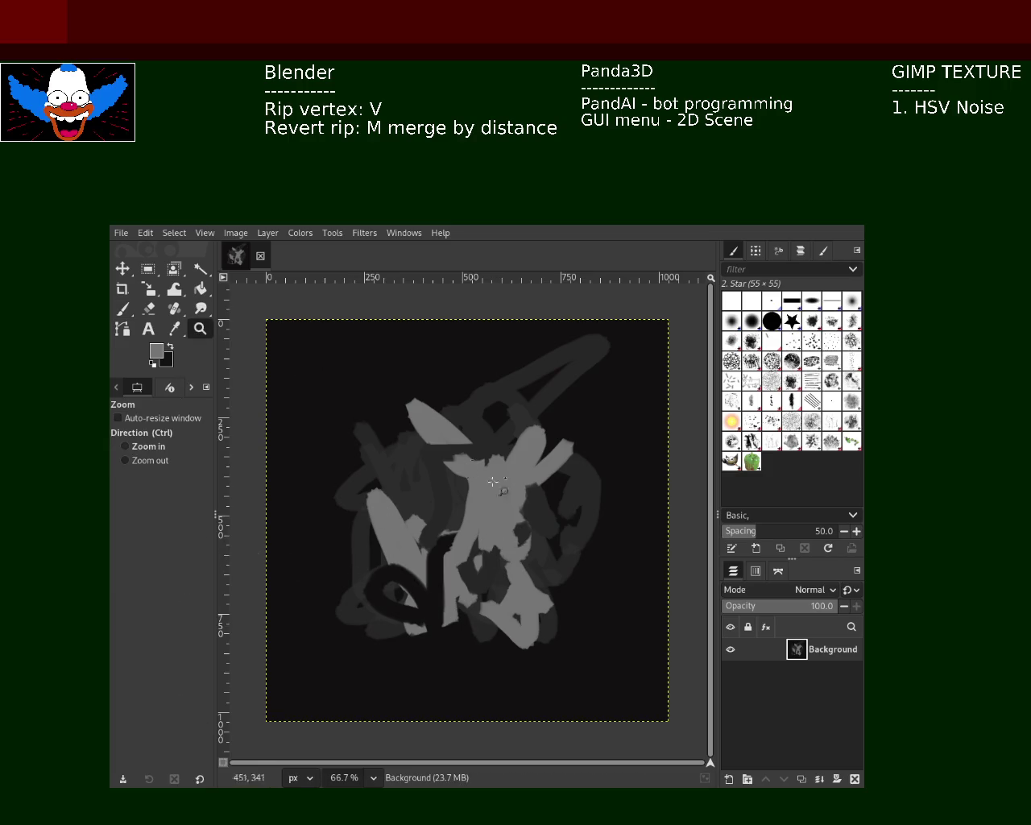
pyautogui.click(465, 494)
pyautogui.click(465, 494)
pyautogui.keyDown('ctrl'); pyautogui.click(524, 466); pyautogui.keyUp('ctrl')
pyautogui.keyDown('ctrl'); pyautogui.click(524, 466); pyautogui.keyUp('ctrl')
pyautogui.click(523, 465)
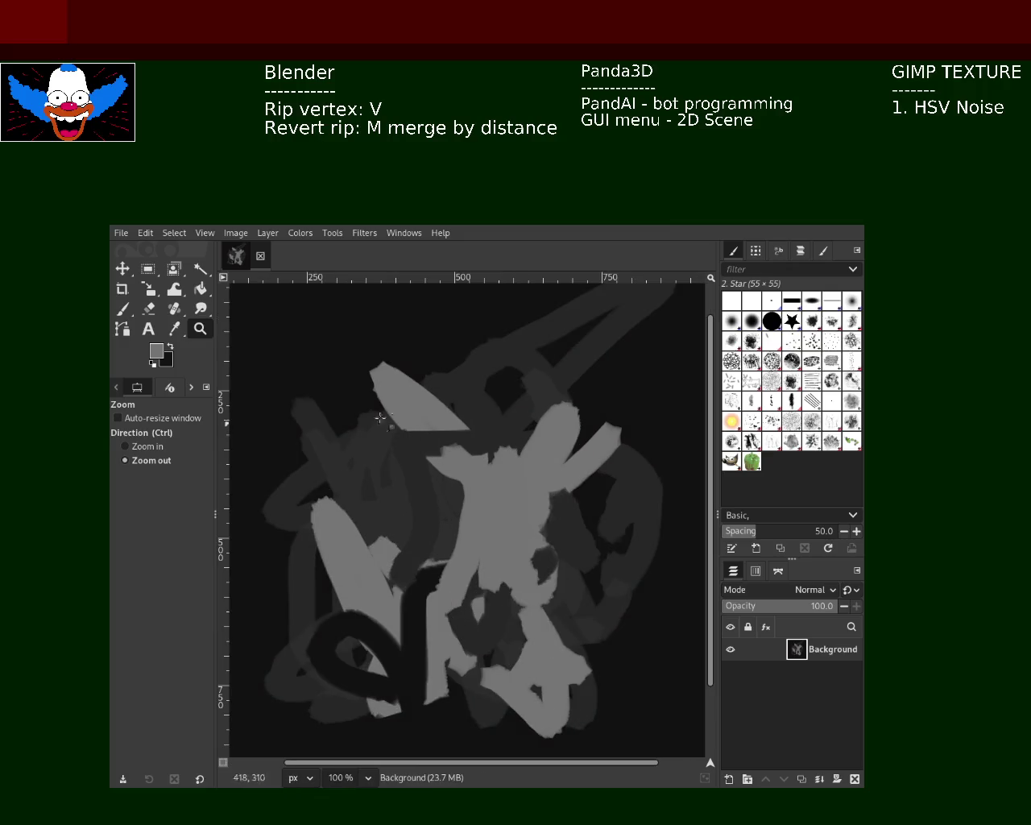
pyautogui.click(122, 309)
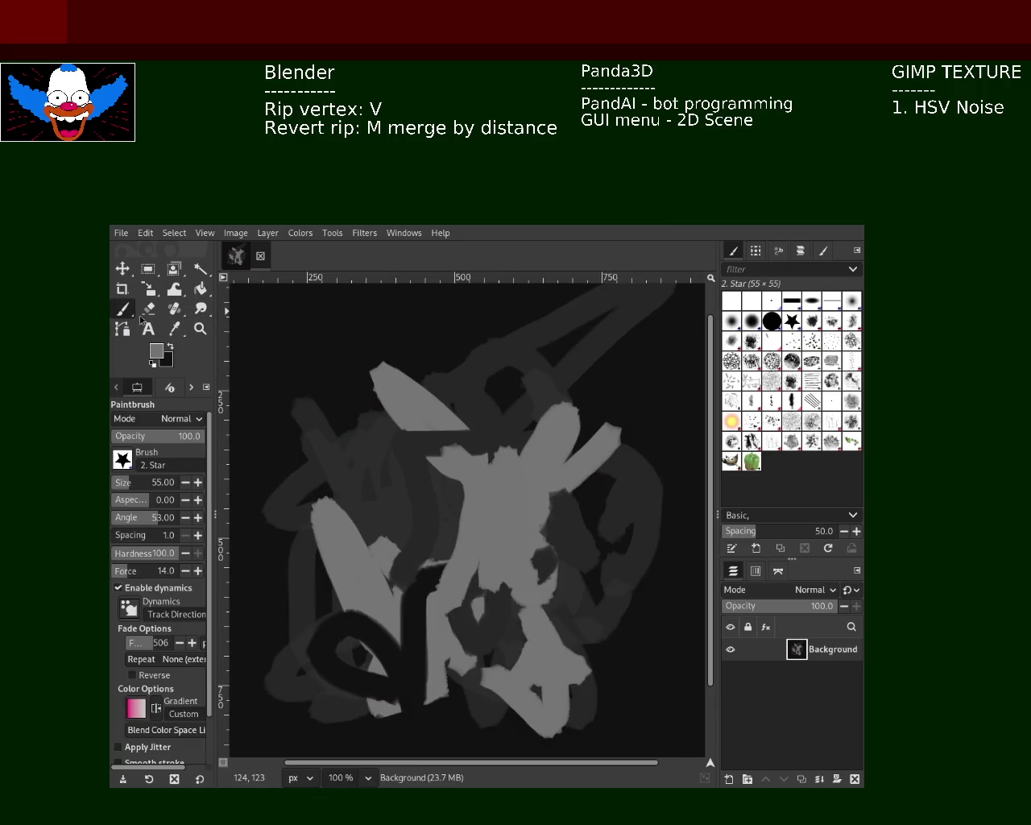
pyautogui.moveTo(554, 388)
pyautogui.mouseDown()
pyautogui.moveTo(600, 451)
pyautogui.moveTo(530, 370)
pyautogui.mouseUp()
pyautogui.moveTo(543, 475)
pyautogui.mouseDown()
pyautogui.moveTo(612, 332)
pyautogui.moveTo(534, 506)
pyautogui.mouseUp()
# Raise Force to 100 and paint alternating dark and light-grey strokes around the lower centre.
pyautogui.keyDown('ctrl'); pyautogui.click(639, 307); pyautogui.keyUp('ctrl')
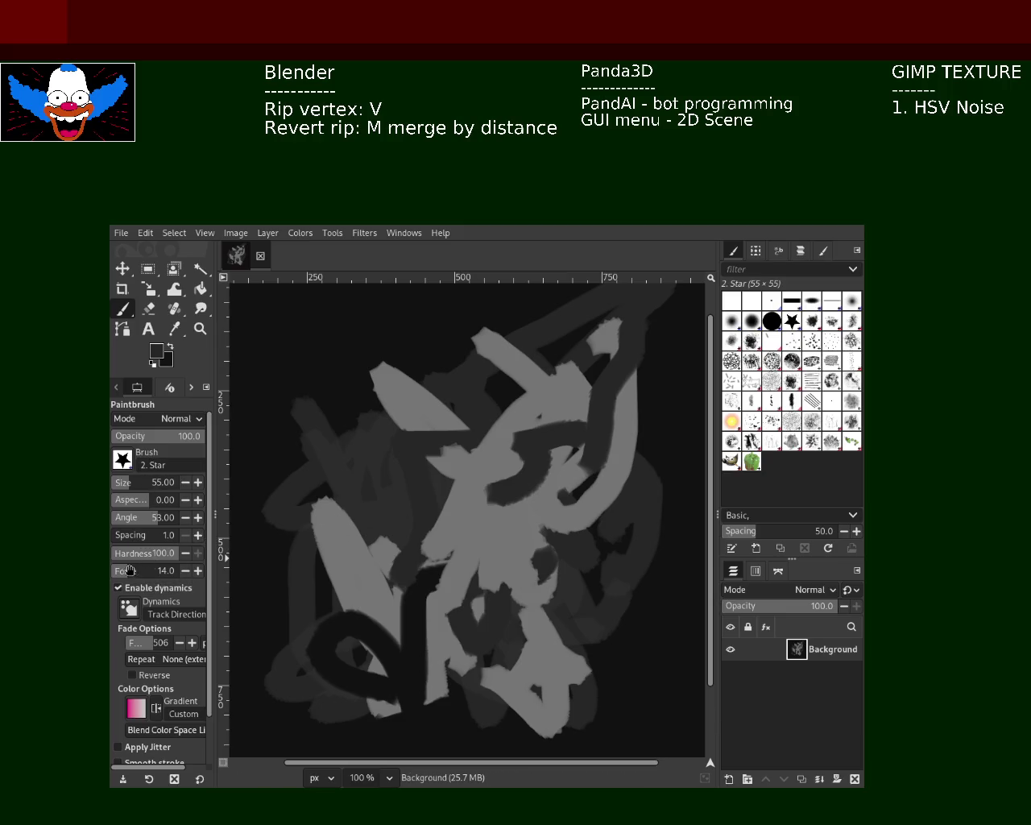
pyautogui.moveTo(129, 570); pyautogui.dragTo(182, 570)
pyautogui.moveTo(502, 586)
pyautogui.mouseDown()
pyautogui.moveTo(425, 477)
pyautogui.moveTo(483, 570)
pyautogui.moveTo(445, 645)
pyautogui.moveTo(483, 479)
pyautogui.moveTo(510, 488)
pyautogui.moveTo(428, 515)
pyautogui.moveTo(455, 752)
pyautogui.mouseUp()
pyautogui.keyDown('ctrl'); pyautogui.click(463, 488); pyautogui.keyUp('ctrl')
pyautogui.keyDown('ctrl'); pyautogui.click(467, 645); pyautogui.keyUp('ctrl')
pyautogui.keyDown('ctrl'); pyautogui.click(484, 648); pyautogui.keyUp('ctrl')
pyautogui.moveTo(483, 649)
pyautogui.mouseDown()
pyautogui.moveTo(387, 451)
pyautogui.moveTo(464, 480)
pyautogui.moveTo(385, 495)
pyautogui.moveTo(402, 688)
pyautogui.mouseUp()
pyautogui.keyDown('ctrl'); pyautogui.click(430, 562); pyautogui.keyUp('ctrl')
pyautogui.moveTo(430, 561)
pyautogui.mouseDown()
pyautogui.moveTo(514, 570)
pyautogui.moveTo(483, 580)
pyautogui.moveTo(553, 617)
pyautogui.moveTo(609, 582)
pyautogui.moveTo(601, 506)
pyautogui.mouseUp()
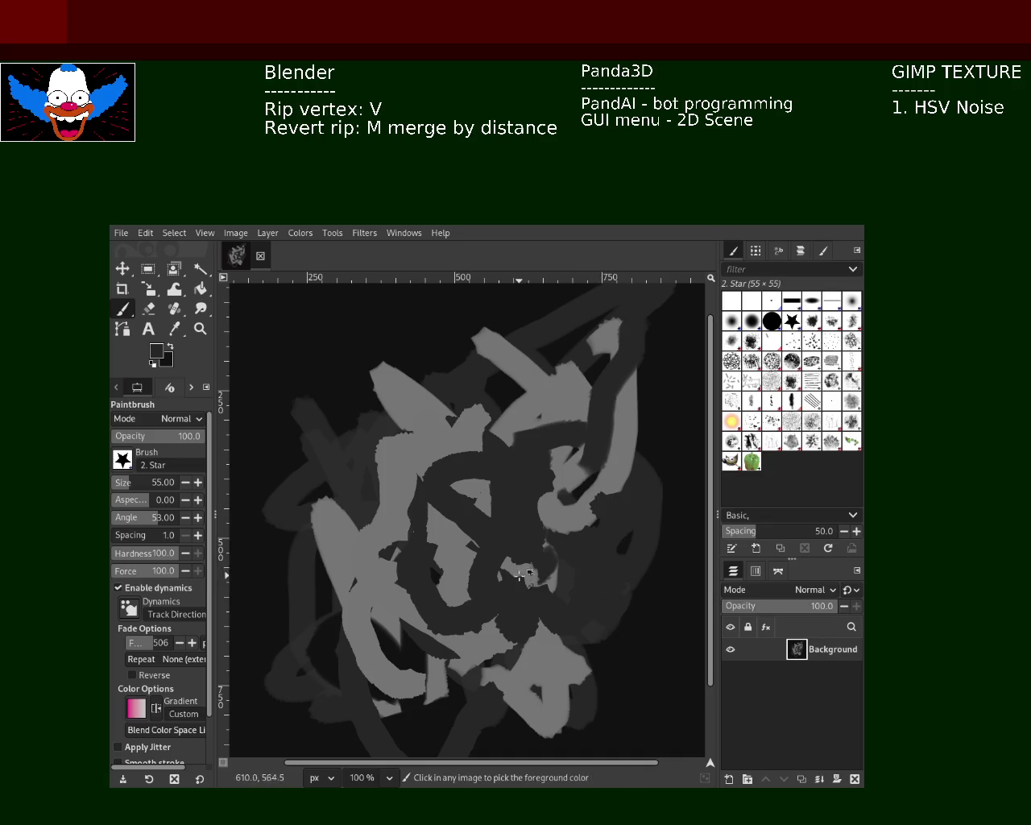
pyautogui.keyDown('ctrl'); pyautogui.click(457, 551); pyautogui.keyUp('ctrl')
pyautogui.moveTo(458, 551)
pyautogui.mouseDown()
pyautogui.moveTo(437, 370)
pyautogui.moveTo(351, 354)
pyautogui.moveTo(330, 475)
pyautogui.moveTo(354, 677)
pyautogui.moveTo(484, 694)
pyautogui.mouseUp()
# Add long dark-grey and light-grey strokes across the canvas with brush dynamics turned off.
pyautogui.keyDown('ctrl'); pyautogui.click(598, 587); pyautogui.keyUp('ctrl')
pyautogui.moveTo(545, 562)
pyautogui.mouseDown()
pyautogui.moveTo(322, 548)
pyautogui.moveTo(394, 411)
pyautogui.moveTo(325, 552)
pyautogui.moveTo(574, 518)
pyautogui.mouseUp()
pyautogui.click(554, 482)
pyautogui.keyDown('shift'); pyautogui.click(414, 576); pyautogui.keyUp('shift')
pyautogui.moveTo(392, 602)
pyautogui.mouseDown()
pyautogui.moveTo(379, 414)
pyautogui.moveTo(557, 621)
pyautogui.moveTo(564, 529)
pyautogui.moveTo(540, 578)
pyautogui.moveTo(415, 620)
pyautogui.moveTo(523, 295)
pyautogui.moveTo(604, 371)
pyautogui.moveTo(617, 430)
pyautogui.moveTo(596, 546)
pyautogui.mouseUp()
pyautogui.keyDown('ctrl'); pyautogui.click(595, 392); pyautogui.keyUp('ctrl')
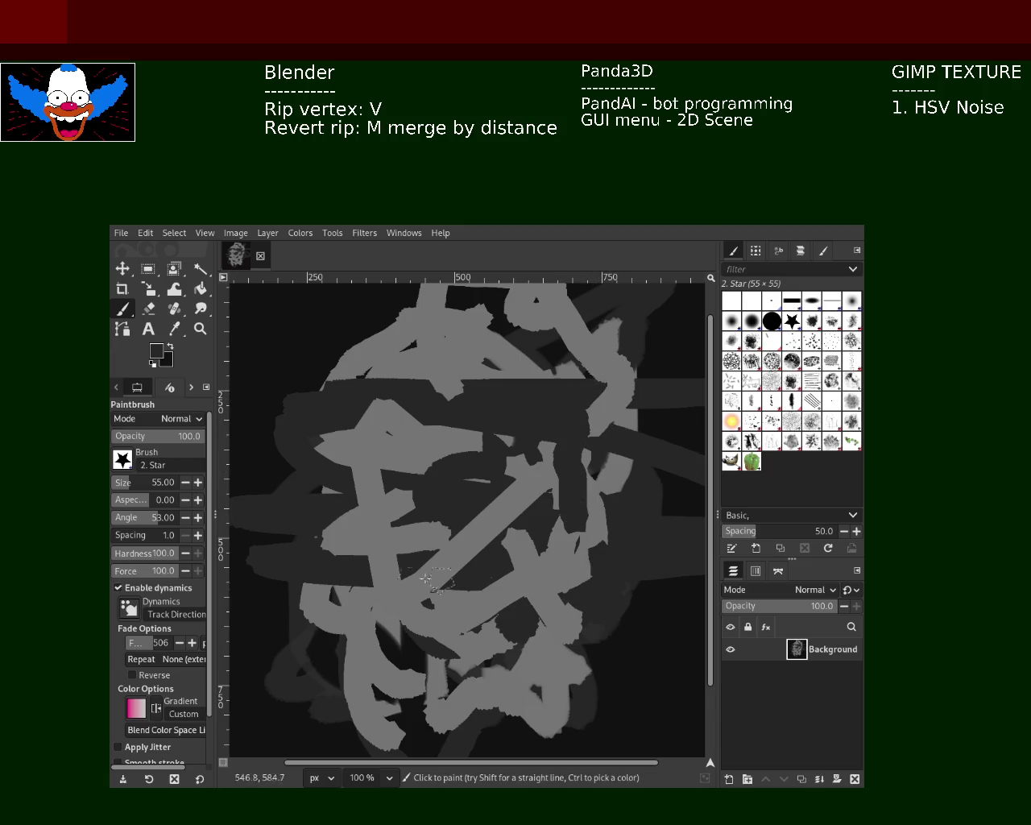
pyautogui.click(118, 588)
pyautogui.moveTo(472, 603)
pyautogui.mouseDown()
pyautogui.moveTo(536, 583)
pyautogui.moveTo(483, 435)
pyautogui.moveTo(511, 406)
pyautogui.mouseUp()
pyautogui.keyDown('ctrl'); pyautogui.click(562, 575); pyautogui.keyUp('ctrl')
pyautogui.moveTo(422, 348)
pyautogui.mouseDown()
pyautogui.moveTo(322, 402)
pyautogui.moveTo(274, 604)
pyautogui.moveTo(265, 531)
pyautogui.moveTo(496, 717)
pyautogui.moveTo(520, 604)
pyautogui.mouseUp()
pyautogui.hotkey('ctrl', 'z')
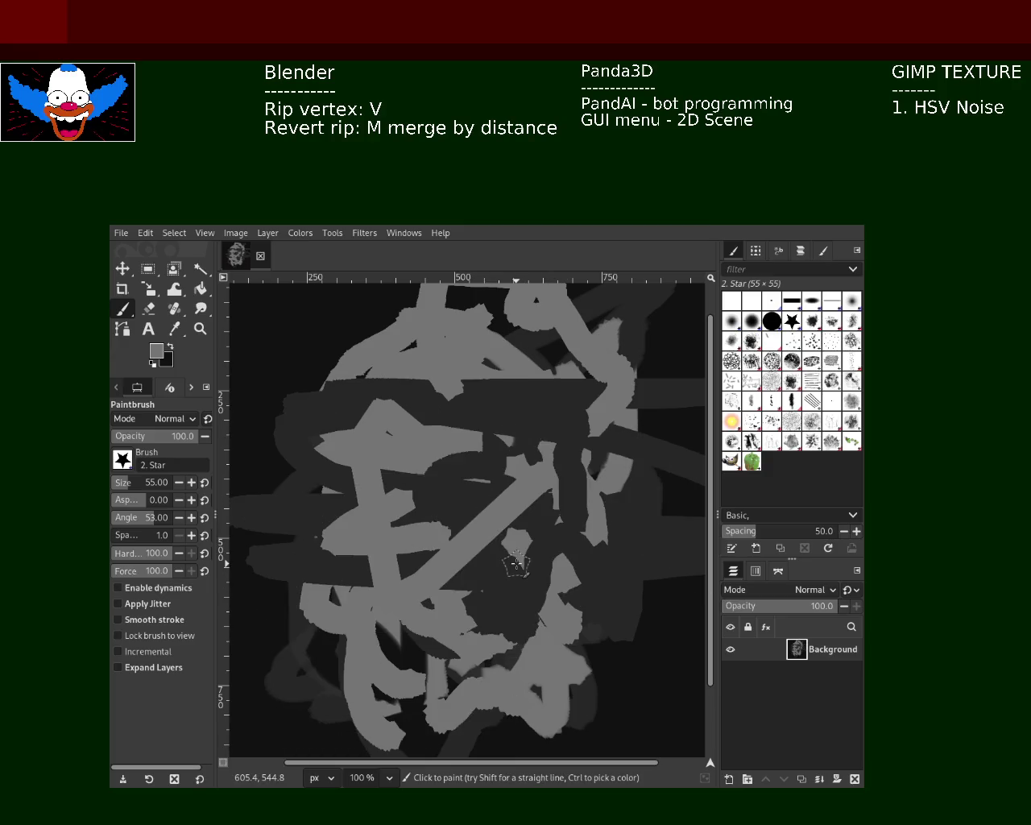
# Repaint light-grey strokes across the centre and right of the scribble, checking the whole image.
pyautogui.moveTo(490, 555); pyautogui.dragTo(415, 567)
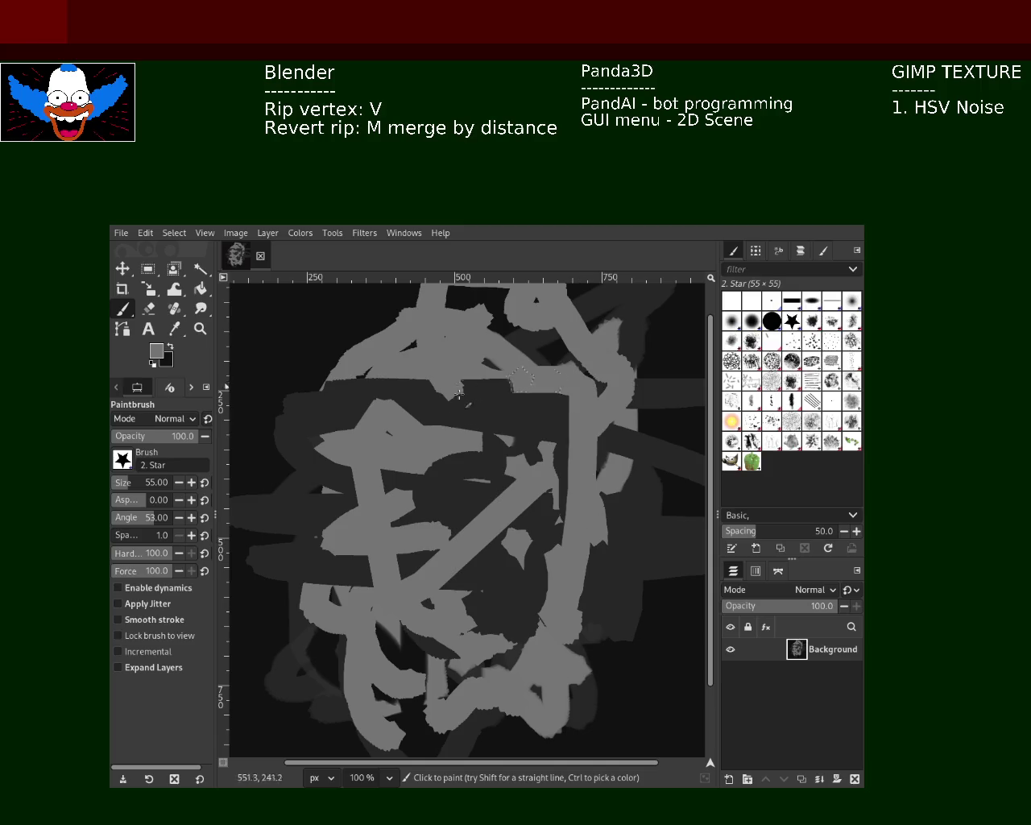
pyautogui.moveTo(444, 532)
pyautogui.mouseDown()
pyautogui.moveTo(435, 484)
pyautogui.moveTo(419, 519)
pyautogui.mouseUp()
pyautogui.moveTo(539, 435)
pyautogui.mouseDown()
pyautogui.moveTo(564, 494)
pyautogui.moveTo(556, 486)
pyautogui.mouseUp()
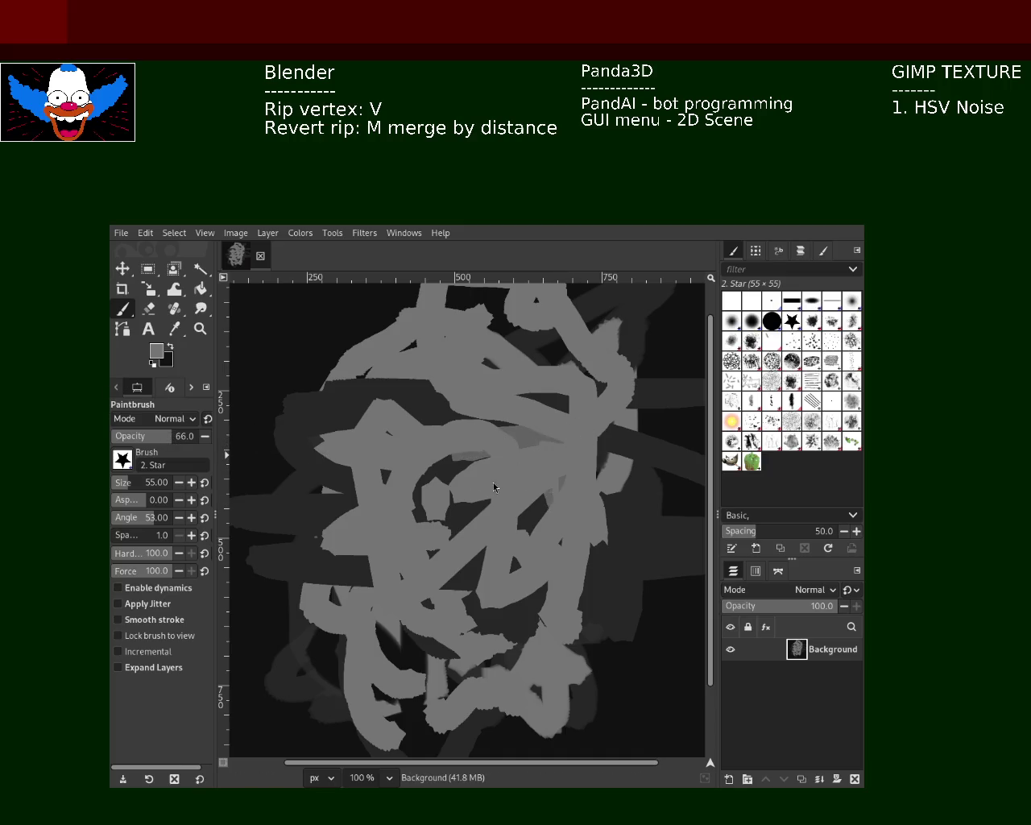
pyautogui.press('z')
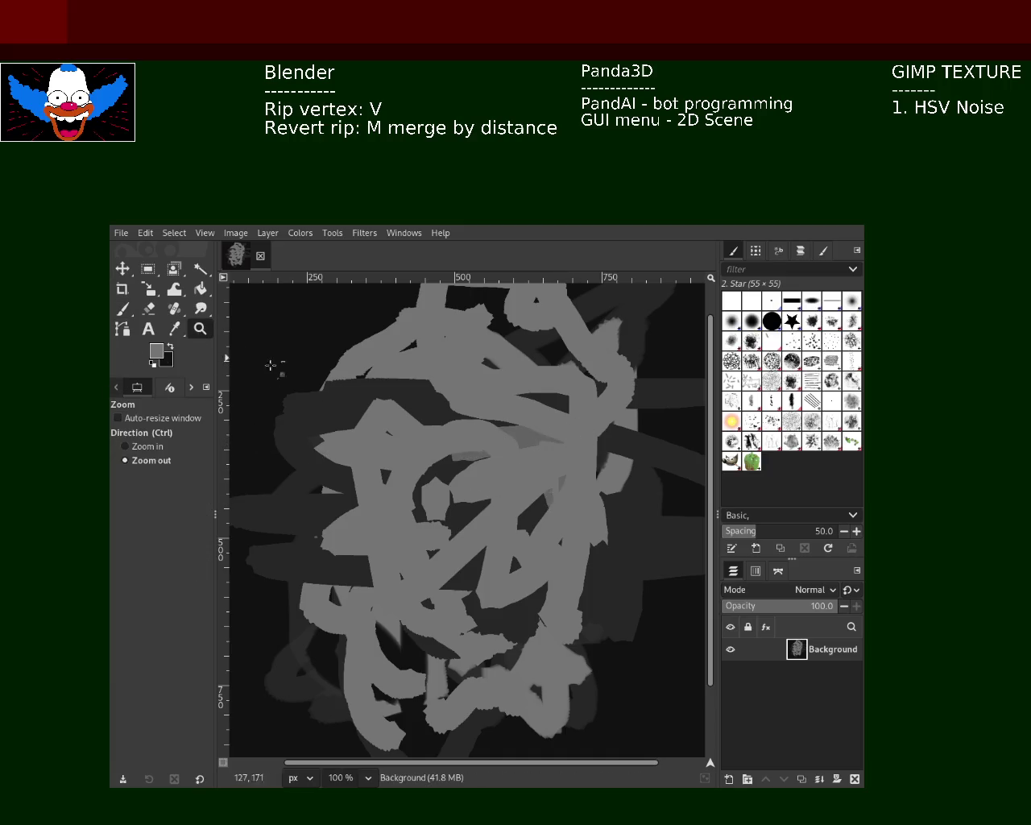
pyautogui.click(506, 494)
pyautogui.keyDown('ctrl'); pyautogui.click(506, 494); pyautogui.keyUp('ctrl')
pyautogui.keyDown('ctrl'); pyautogui.click(506, 495); pyautogui.keyUp('ctrl')
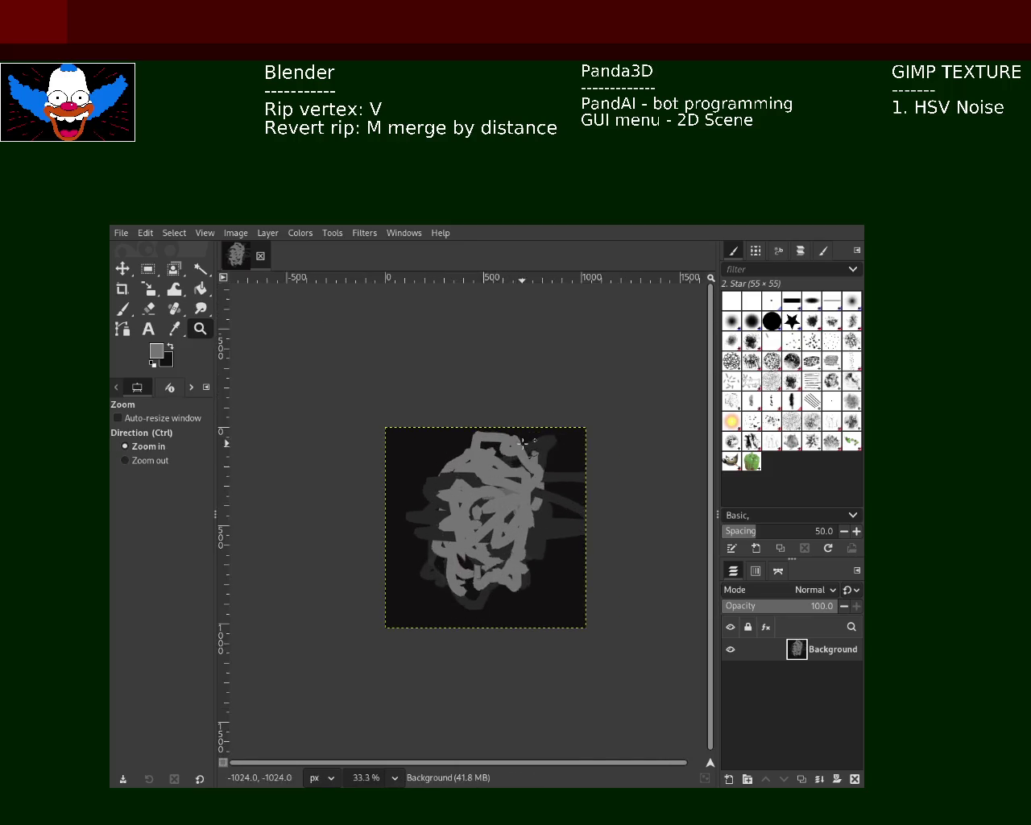
pyautogui.keyDown('ctrl'); pyautogui.click(483, 523); pyautogui.keyUp('ctrl')
pyautogui.keyDown('ctrl'); pyautogui.click(465, 564); pyautogui.keyUp('ctrl')
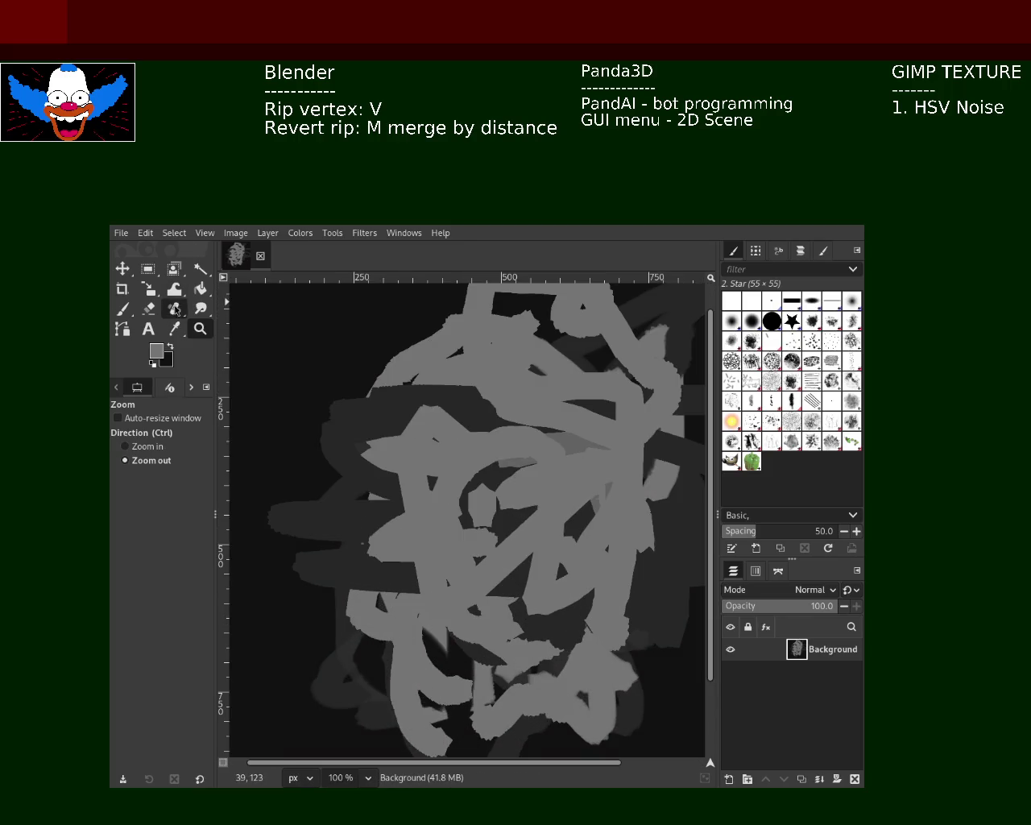
pyautogui.click(123, 310)
# Pick dark and mid greys from the canvas and paint overlapping vertical and looping strokes over the centre.
pyautogui.keyDown('ctrl'); pyautogui.click(375, 479); pyautogui.keyUp('ctrl')
pyautogui.moveTo(387, 487); pyautogui.dragTo(404, 622)
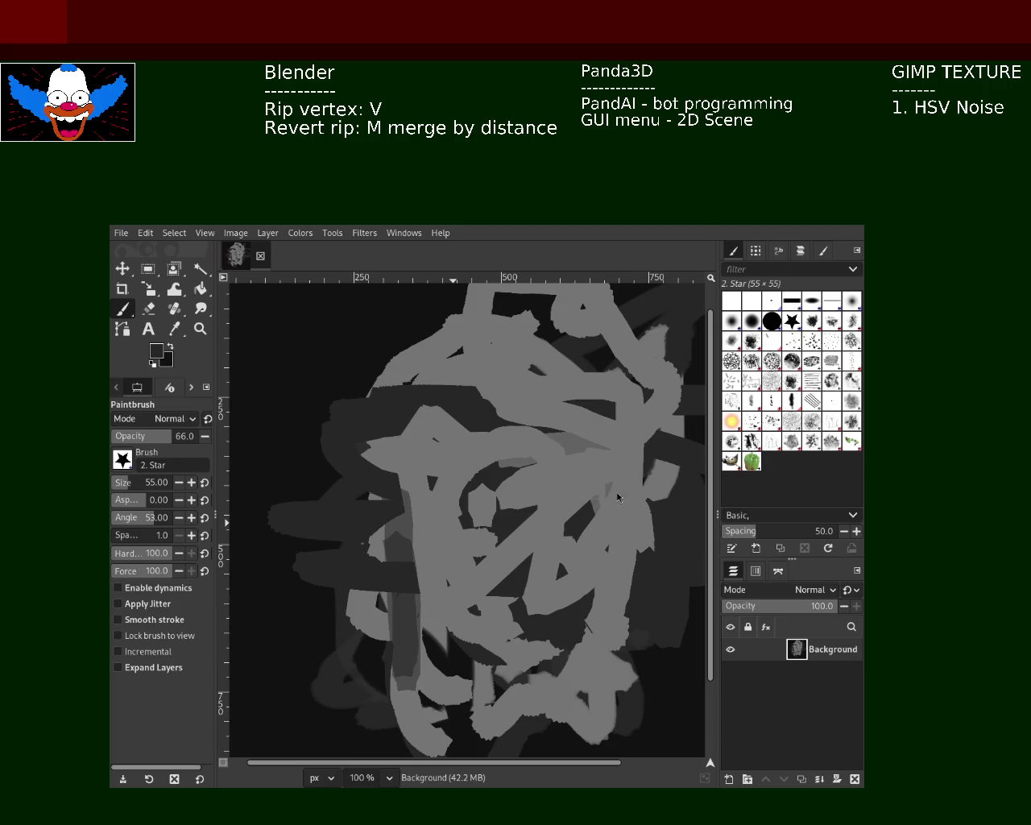
pyautogui.moveTo(445, 487); pyautogui.dragTo(451, 648)
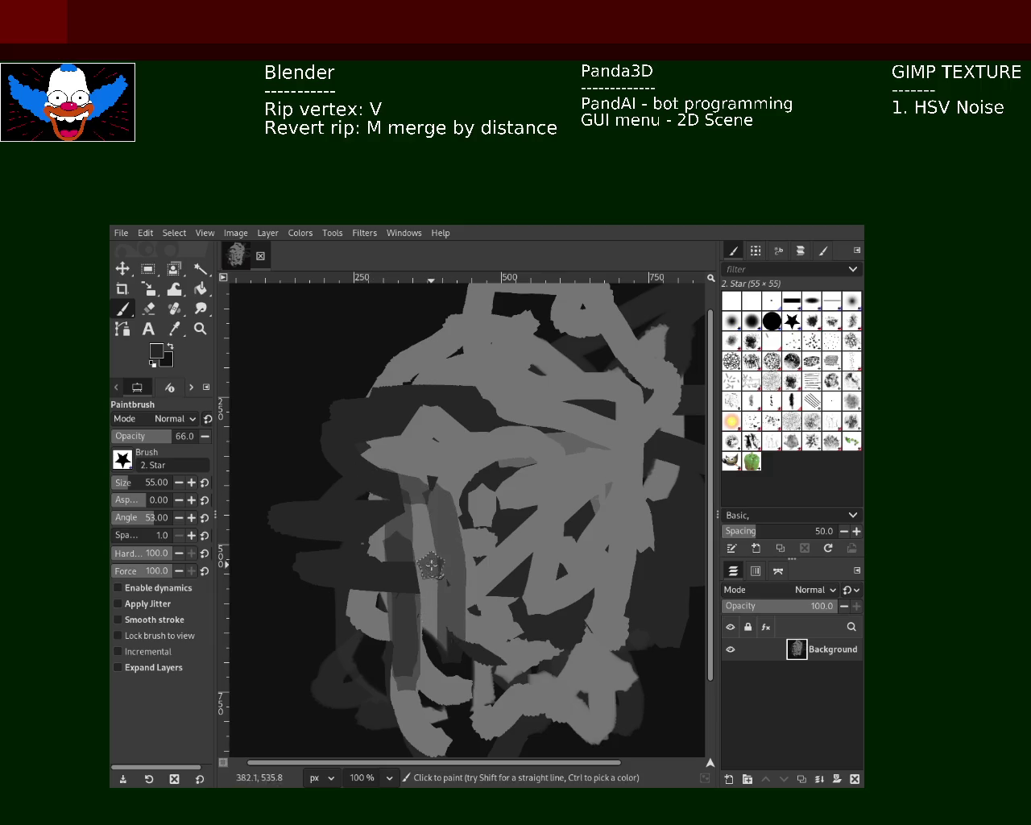
pyautogui.moveTo(431, 566); pyautogui.dragTo(379, 624)
pyautogui.moveTo(424, 546)
pyautogui.mouseDown()
pyautogui.moveTo(417, 620)
pyautogui.moveTo(193, 389)
pyautogui.moveTo(604, 739)
pyautogui.moveTo(580, 596)
pyautogui.mouseUp()
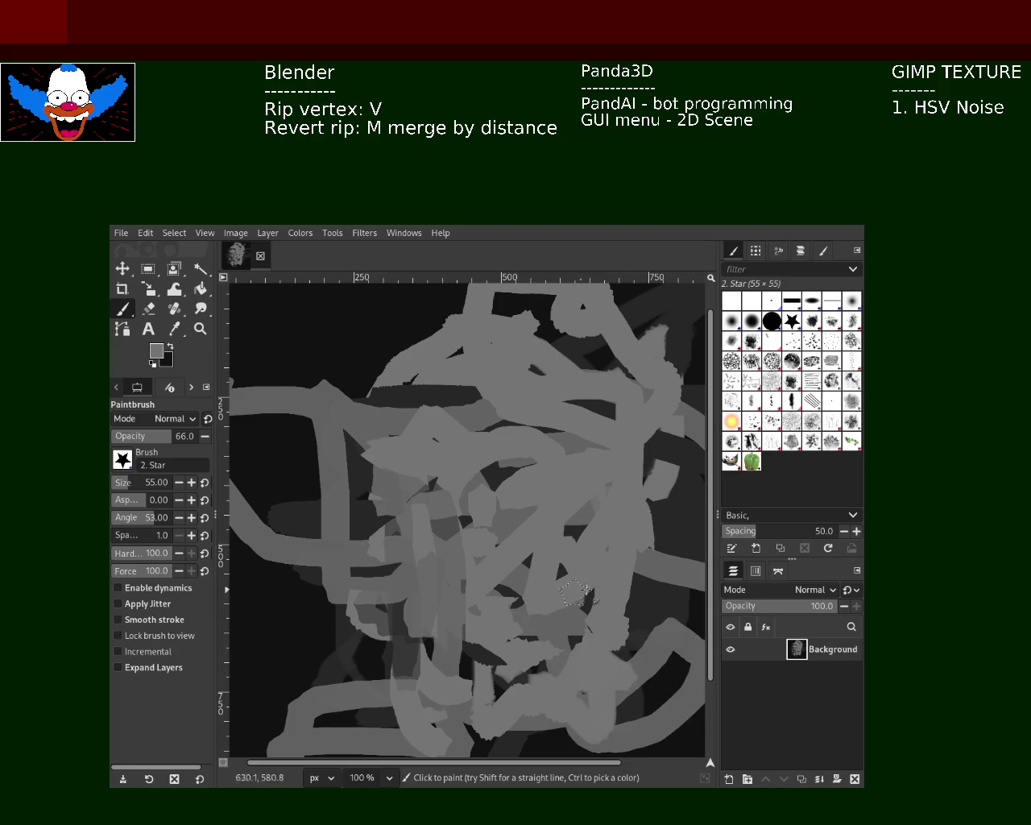
pyautogui.keyDown('ctrl'); pyautogui.click(634, 596); pyautogui.keyUp('ctrl')
pyautogui.moveTo(640, 612)
pyautogui.mouseDown()
pyautogui.moveTo(604, 569)
pyautogui.moveTo(579, 472)
pyautogui.mouseUp()
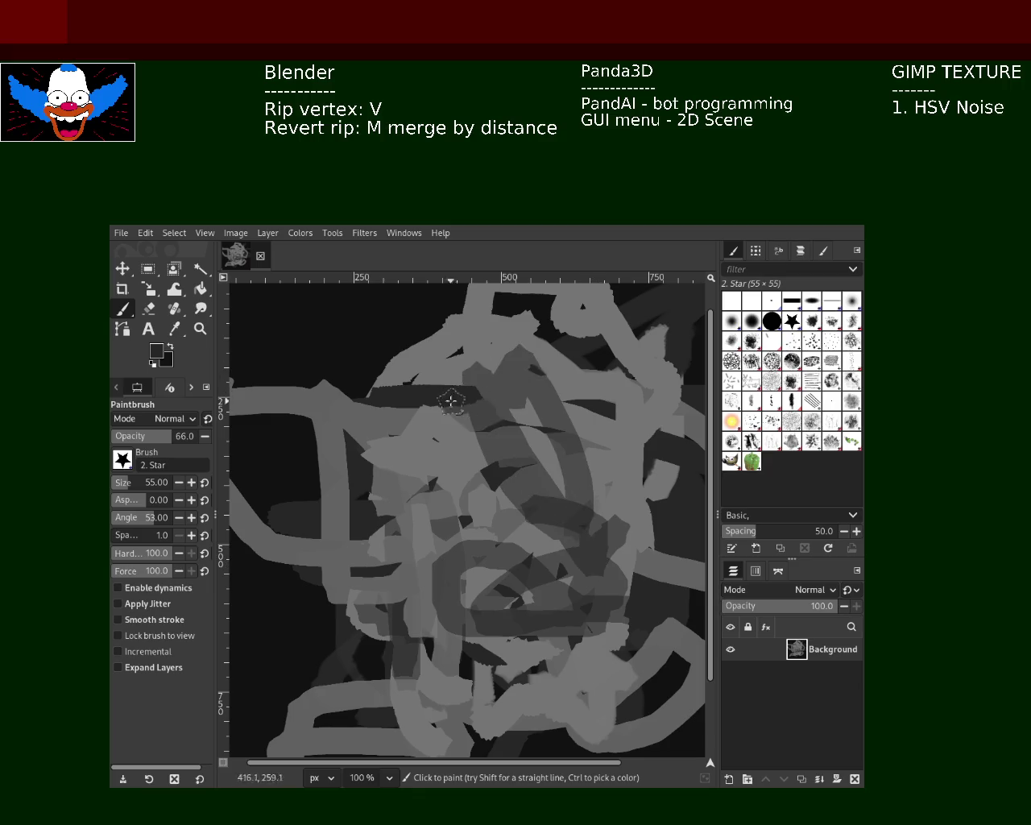
pyautogui.moveTo(579, 473); pyautogui.dragTo(493, 693)
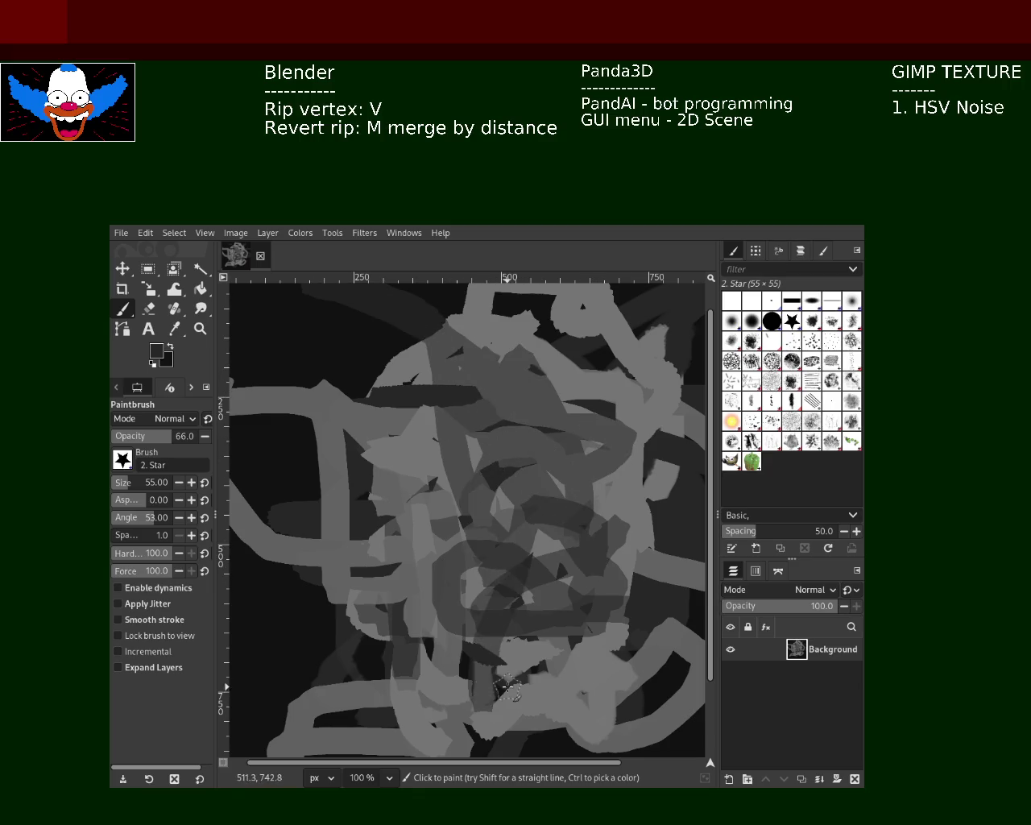
pyautogui.keyDown('ctrl'); pyautogui.click(594, 518); pyautogui.keyUp('ctrl')
pyautogui.moveTo(594, 518)
pyautogui.mouseDown()
pyautogui.moveTo(535, 529)
pyautogui.moveTo(509, 783)
pyautogui.mouseUp()
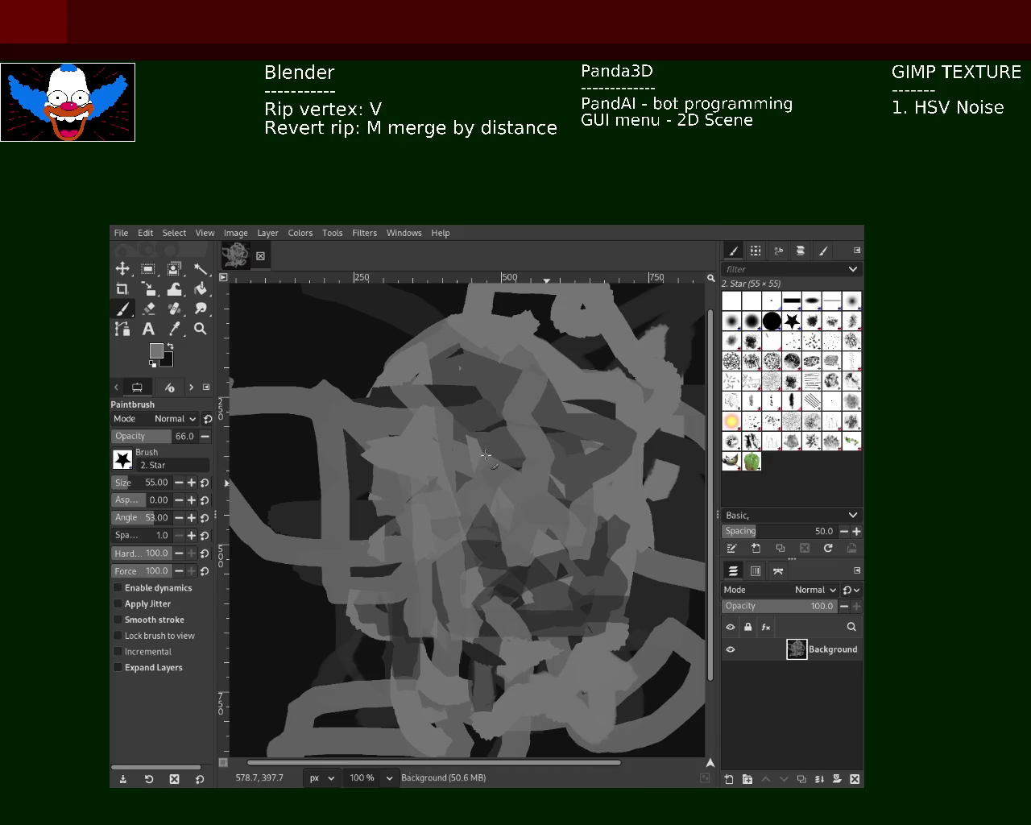
pyautogui.click(199, 327)
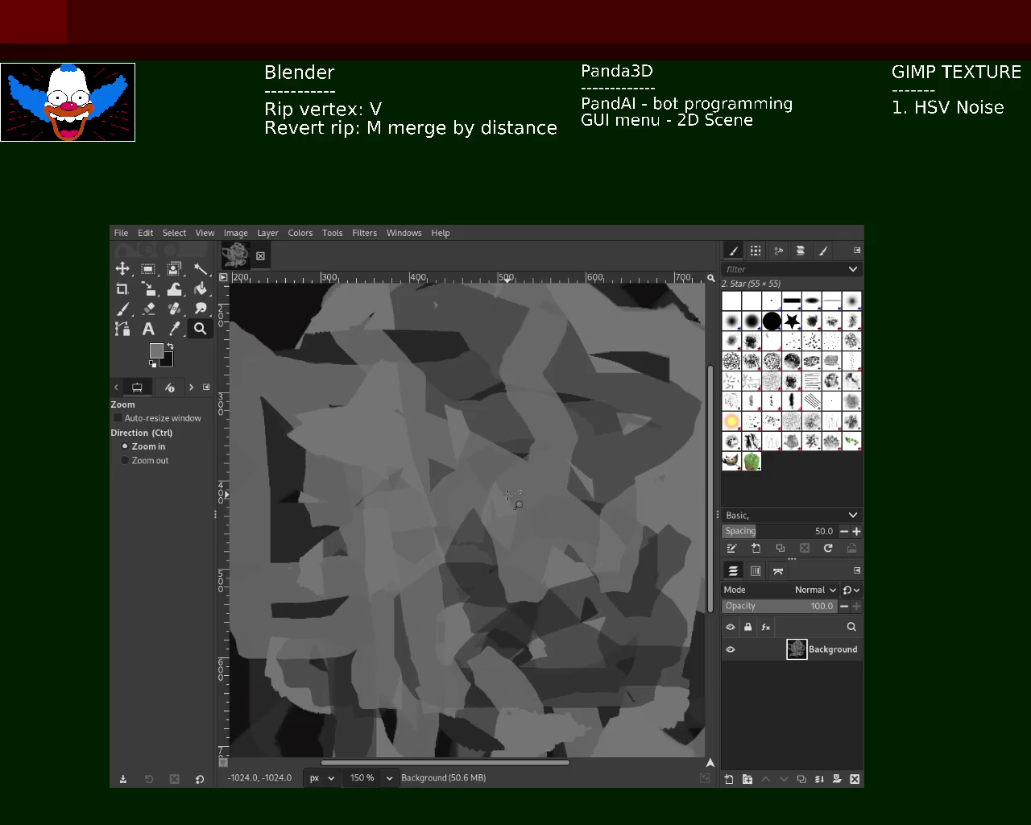
# Zoom out to 66.7% and paint near-black strokes across the lower left and top of the scribble.
pyautogui.click(529, 534)
pyautogui.scroll(-5, 529, 534)
pyautogui.scroll(4, 529, 534)
pyautogui.scroll(-2, 527, 548)
pyautogui.scroll(1, 525, 562)
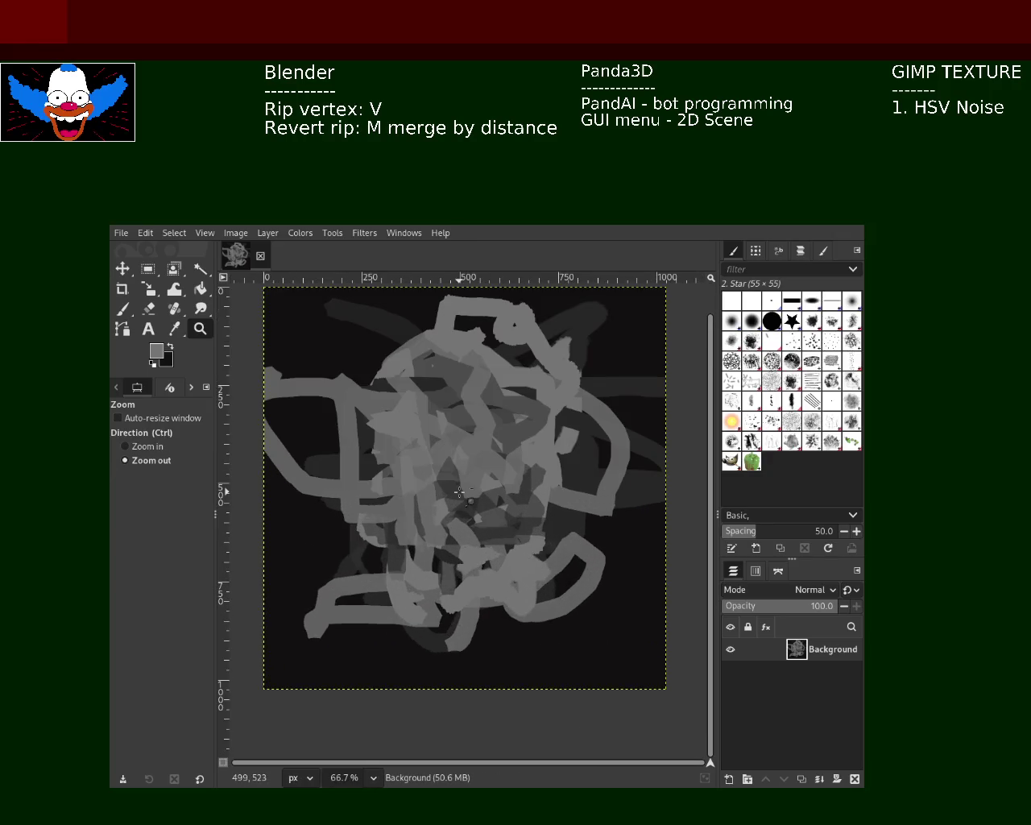
pyautogui.click(123, 309)
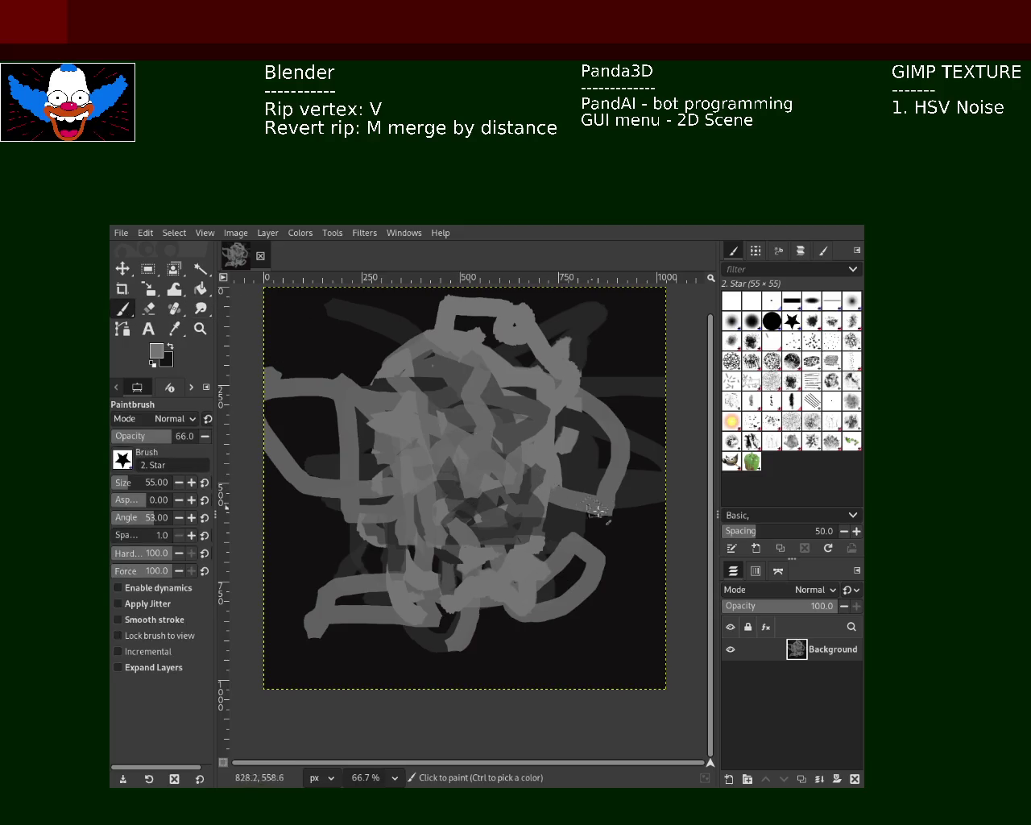
pyautogui.keyDown('ctrl'); pyautogui.click(571, 525); pyautogui.keyUp('ctrl')
pyautogui.moveTo(480, 630)
pyautogui.mouseDown()
pyautogui.moveTo(368, 621)
pyautogui.moveTo(290, 596)
pyautogui.moveTo(357, 553)
pyautogui.moveTo(319, 526)
pyautogui.moveTo(355, 475)
pyautogui.moveTo(451, 402)
pyautogui.moveTo(511, 484)
pyautogui.moveTo(567, 415)
pyautogui.mouseUp()
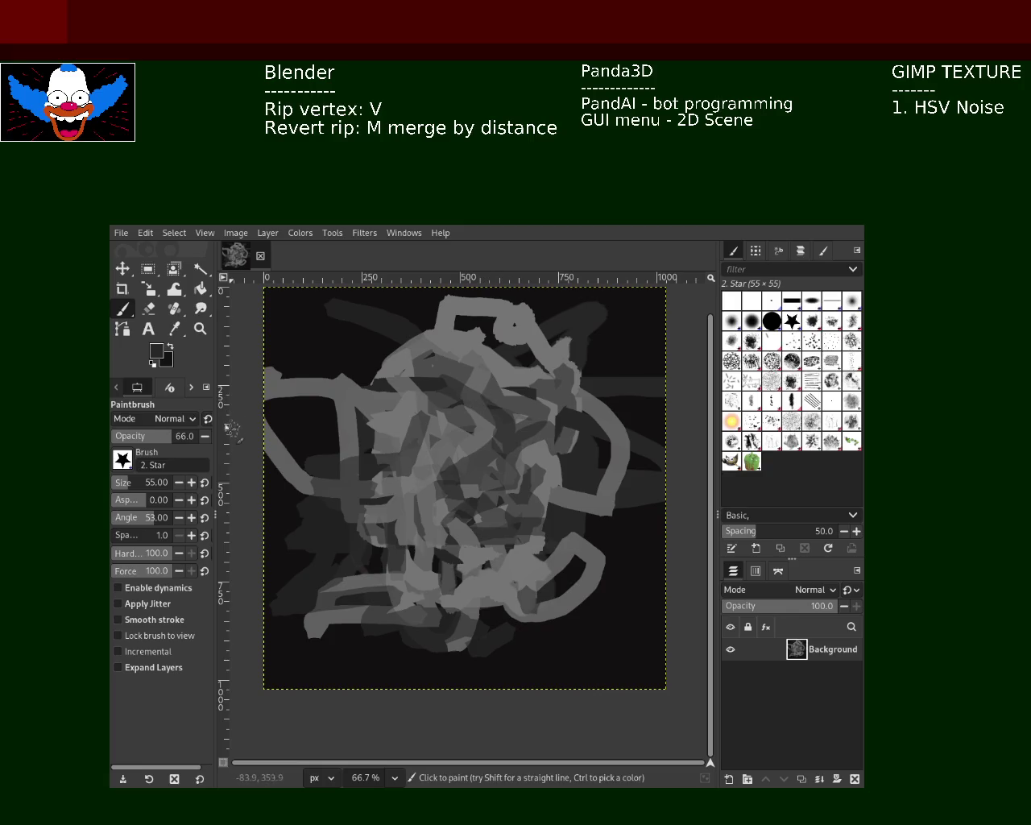
pyautogui.moveTo(542, 346)
pyautogui.mouseDown()
pyautogui.moveTo(445, 293)
pyautogui.moveTo(541, 318)
pyautogui.mouseUp()
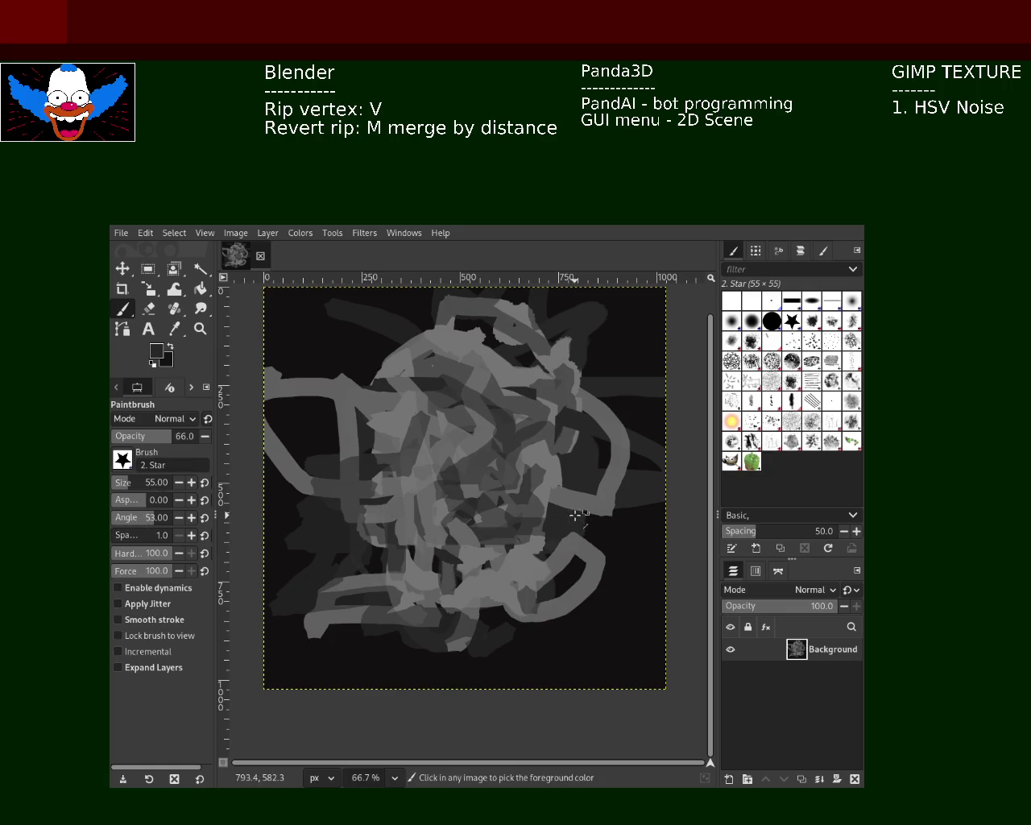
# Paint a dark curve down the right and a grey stroke along the bottom, then save the image.
pyautogui.moveTo(571, 528); pyautogui.dragTo(588, 680)
pyautogui.moveTo(512, 644)
pyautogui.mouseDown()
pyautogui.moveTo(357, 684)
pyautogui.moveTo(352, 670)
pyautogui.moveTo(384, 626)
pyautogui.moveTo(387, 649)
pyautogui.moveTo(486, 674)
pyautogui.moveTo(566, 625)
pyautogui.moveTo(618, 550)
pyautogui.moveTo(652, 552)
pyautogui.mouseUp()
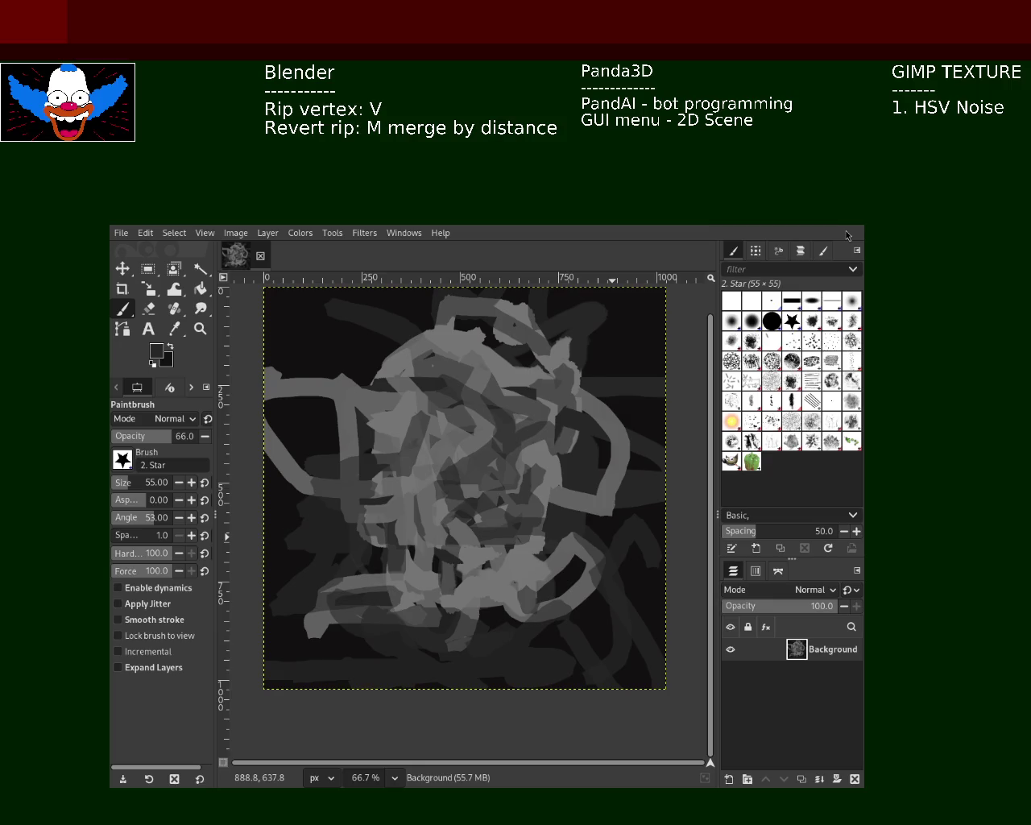
pyautogui.hotkey('ctrl', 's')
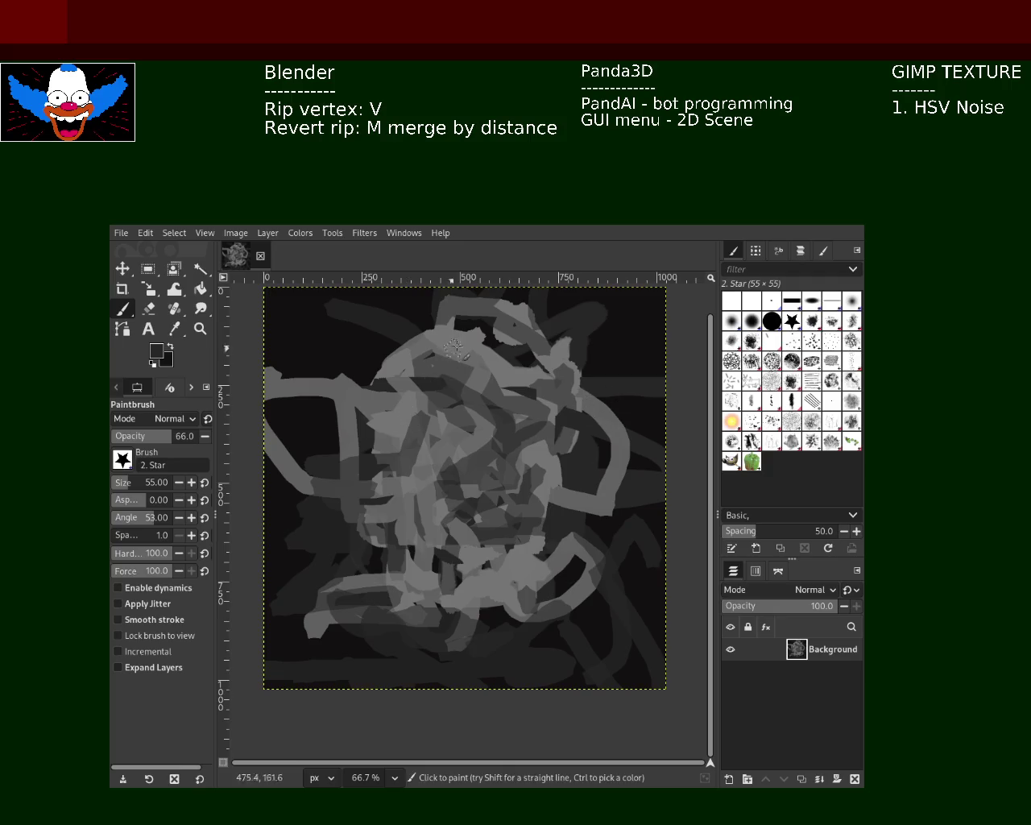
pyautogui.keyDown('ctrl'); pyautogui.click(486, 503); pyautogui.keyUp('ctrl')
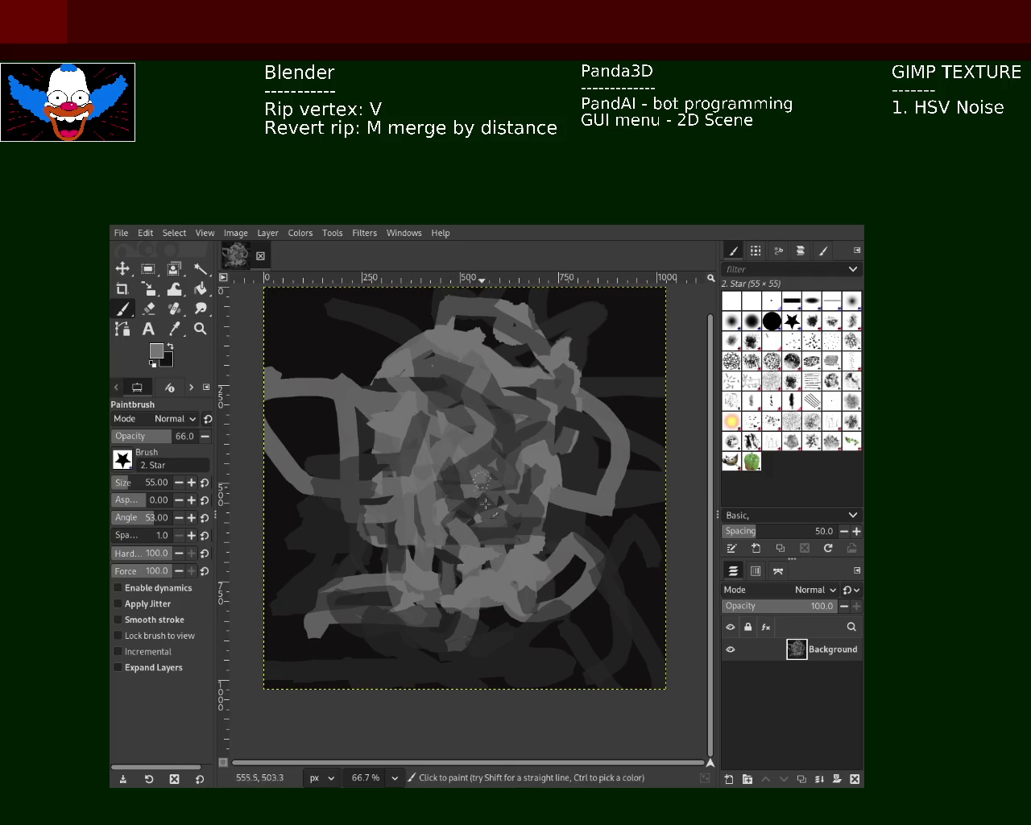
# Paint light-grey strokes over the centre and left, undoing the unwanted left blob, then grey at lower right.
pyautogui.moveTo(486, 503); pyautogui.dragTo(451, 459)
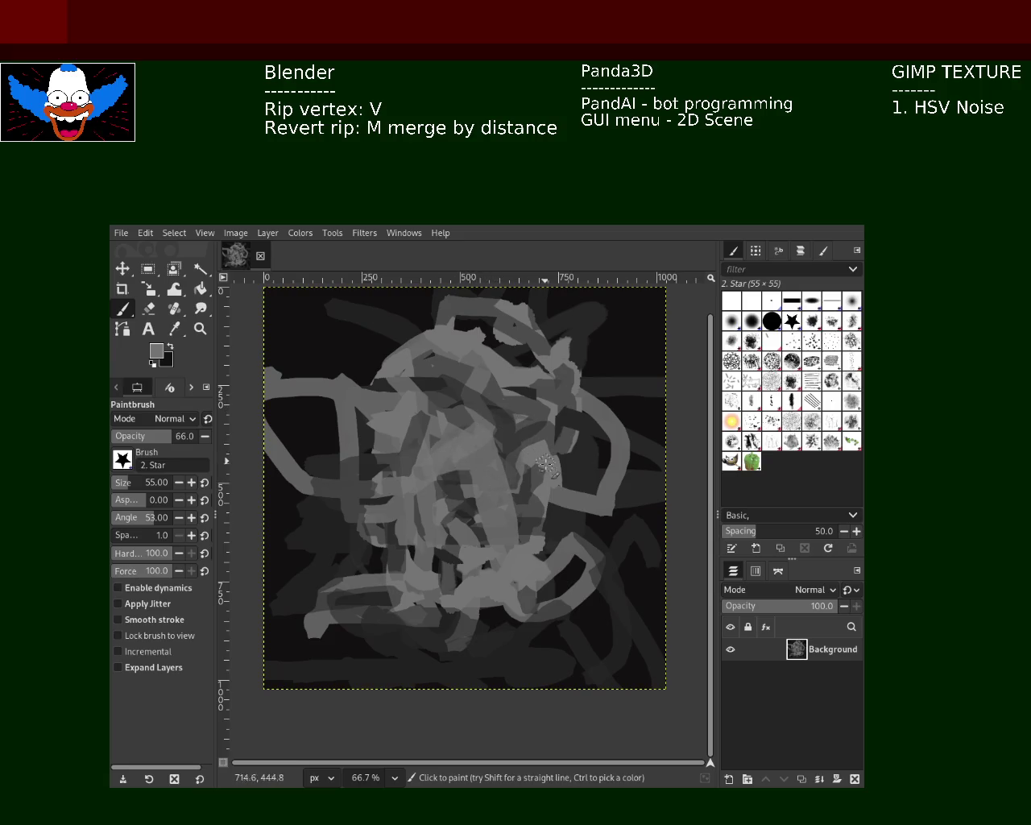
pyautogui.press('ctrl')
pyautogui.moveTo(326, 568)
pyautogui.mouseDown()
pyautogui.moveTo(310, 618)
pyautogui.moveTo(257, 664)
pyautogui.moveTo(481, 662)
pyautogui.moveTo(598, 639)
pyautogui.moveTo(603, 649)
pyautogui.moveTo(636, 610)
pyautogui.moveTo(623, 595)
pyautogui.moveTo(612, 629)
pyautogui.moveTo(549, 577)
pyautogui.mouseUp()
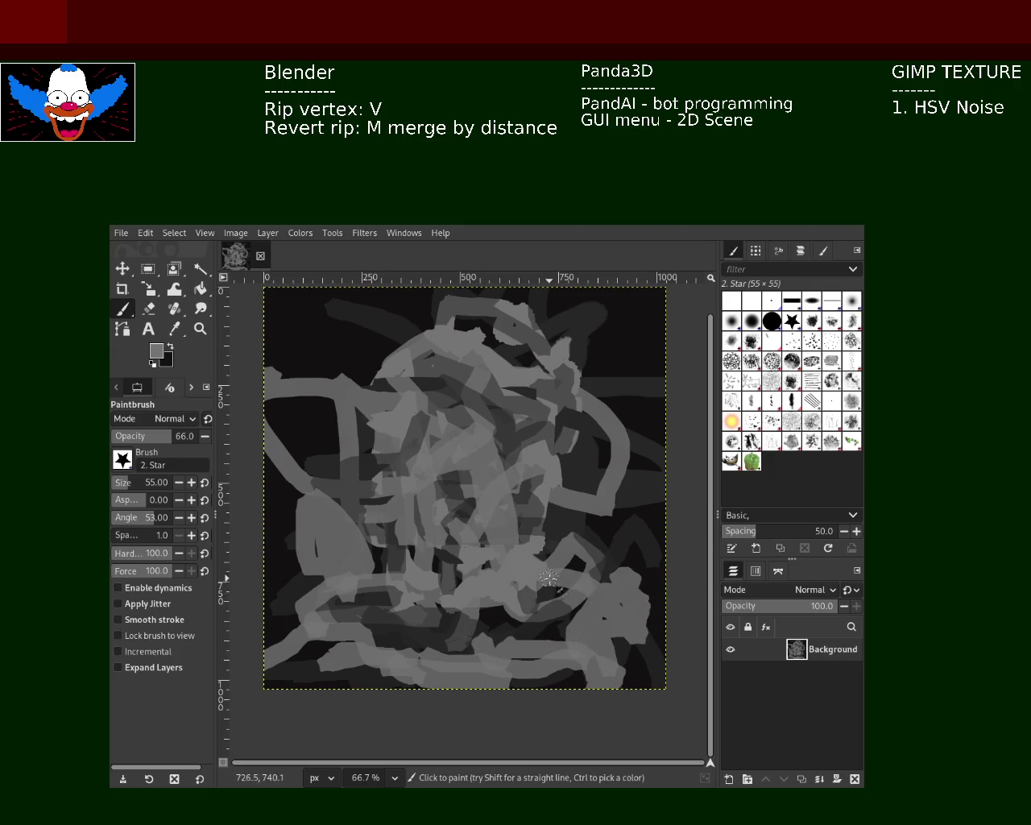
pyautogui.hotkey('ctrl', 'z')
pyautogui.moveTo(603, 525)
pyautogui.mouseDown()
pyautogui.moveTo(636, 620)
pyautogui.moveTo(594, 628)
pyautogui.moveTo(608, 663)
pyautogui.moveTo(596, 447)
pyautogui.mouseUp()
# Paint alternating dark and light canvas-picked greys across the right and lower areas, undo two strokes, and create a new black image.
pyautogui.keyDown('ctrl'); pyautogui.click(599, 617); pyautogui.keyUp('ctrl')
pyautogui.keyDown('ctrl'); pyautogui.click(555, 437); pyautogui.keyUp('ctrl')
pyautogui.moveTo(535, 346); pyautogui.dragTo(522, 463)
pyautogui.keyDown('ctrl'); pyautogui.click(557, 393); pyautogui.keyUp('ctrl')
pyautogui.moveTo(556, 403)
pyautogui.mouseDown()
pyautogui.moveTo(538, 475)
pyautogui.moveTo(588, 540)
pyautogui.moveTo(484, 559)
pyautogui.mouseUp()
pyautogui.keyDown('ctrl'); pyautogui.click(484, 452); pyautogui.keyUp('ctrl')
pyautogui.moveTo(463, 475)
pyautogui.mouseDown()
pyautogui.moveTo(422, 536)
pyautogui.moveTo(458, 523)
pyautogui.moveTo(342, 407)
pyautogui.mouseUp()
pyautogui.hotkey('ctrl', 'z')
pyautogui.moveTo(406, 483)
pyautogui.mouseDown()
pyautogui.moveTo(354, 451)
pyautogui.moveTo(326, 499)
pyautogui.moveTo(508, 660)
pyautogui.mouseUp()
pyautogui.hotkey('ctrl', 'z')
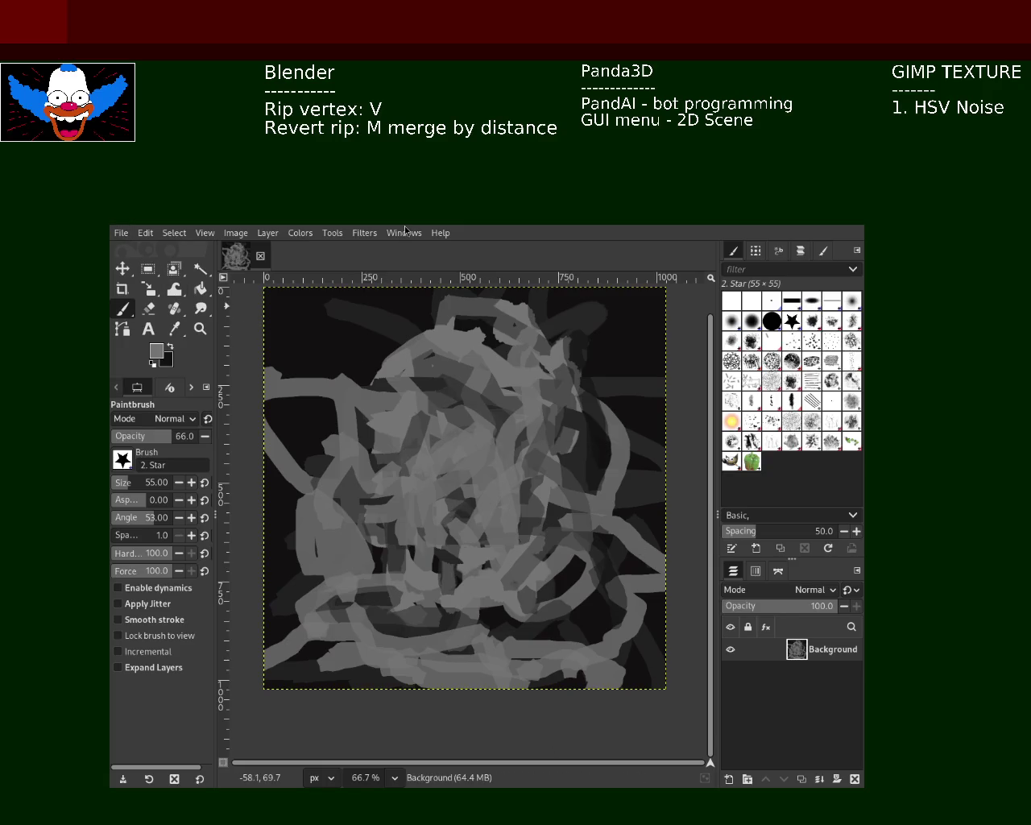
pyautogui.hotkey('ctrl', 'n')
pyautogui.press('Return')
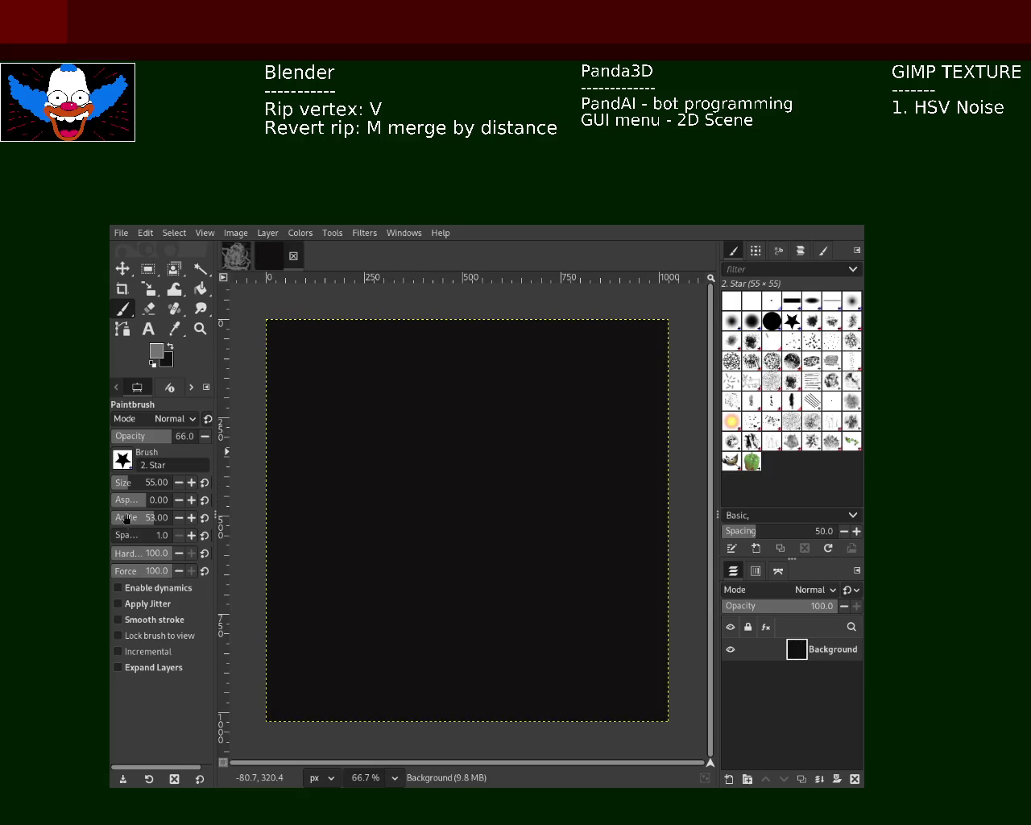
# Draw a rough grey box outline in straight lines from top centre around to upper right.
pyautogui.click(462, 348)
pyautogui.keyDown('shift'); pyautogui.click(364, 479); pyautogui.keyUp('shift')
pyautogui.keyDown('shift'); pyautogui.click(356, 586); pyautogui.keyUp('shift')
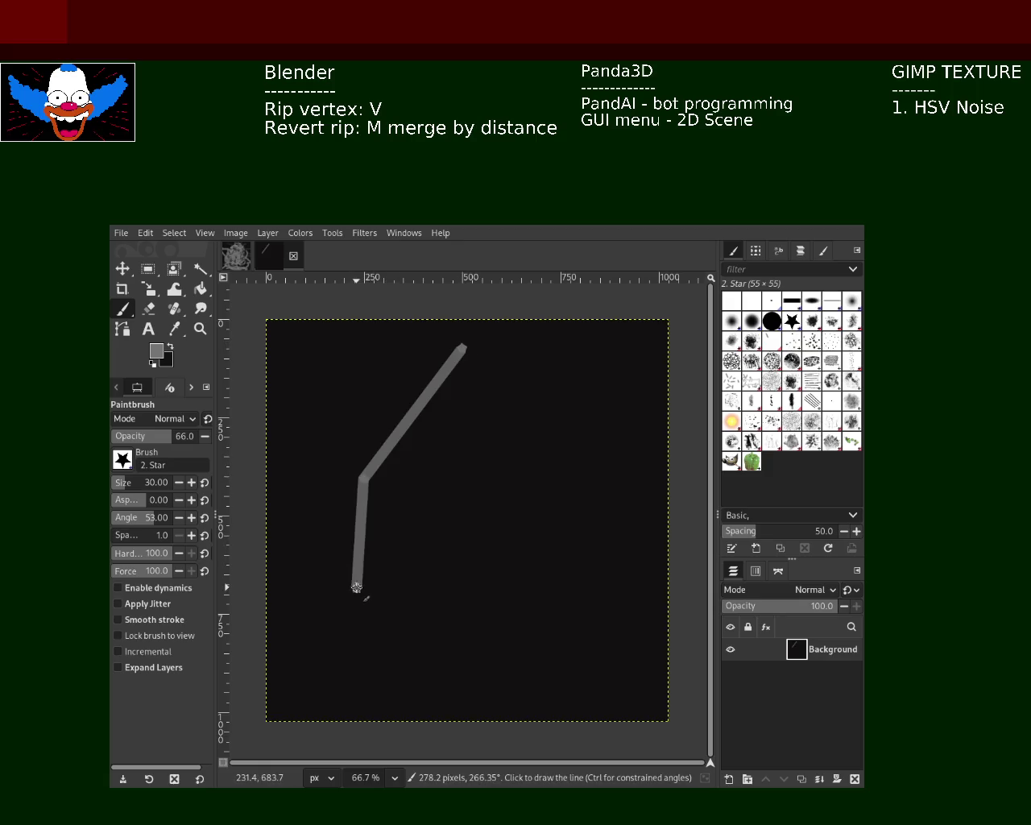
pyautogui.keyDown('shift'); pyautogui.click(485, 594); pyautogui.keyUp('shift')
pyautogui.keyDown('shift'); pyautogui.click(596, 491); pyautogui.keyUp('shift')
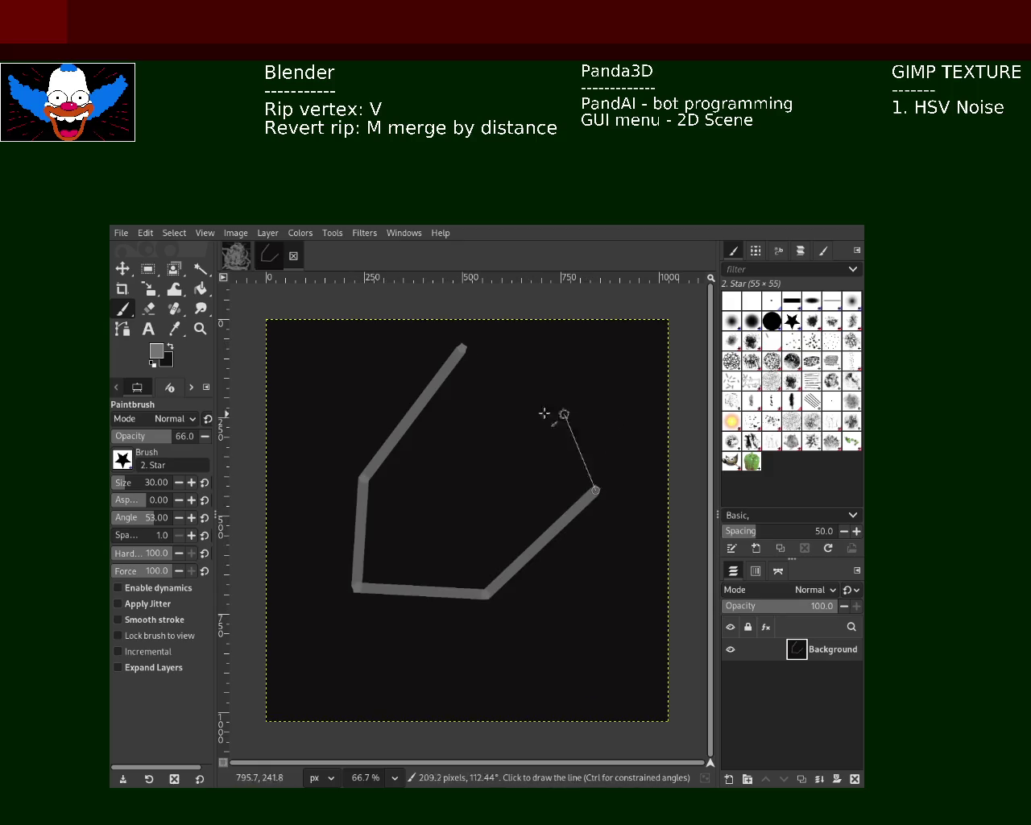
pyautogui.keyDown('shift'); pyautogui.click(616, 382); pyautogui.keyUp('shift')
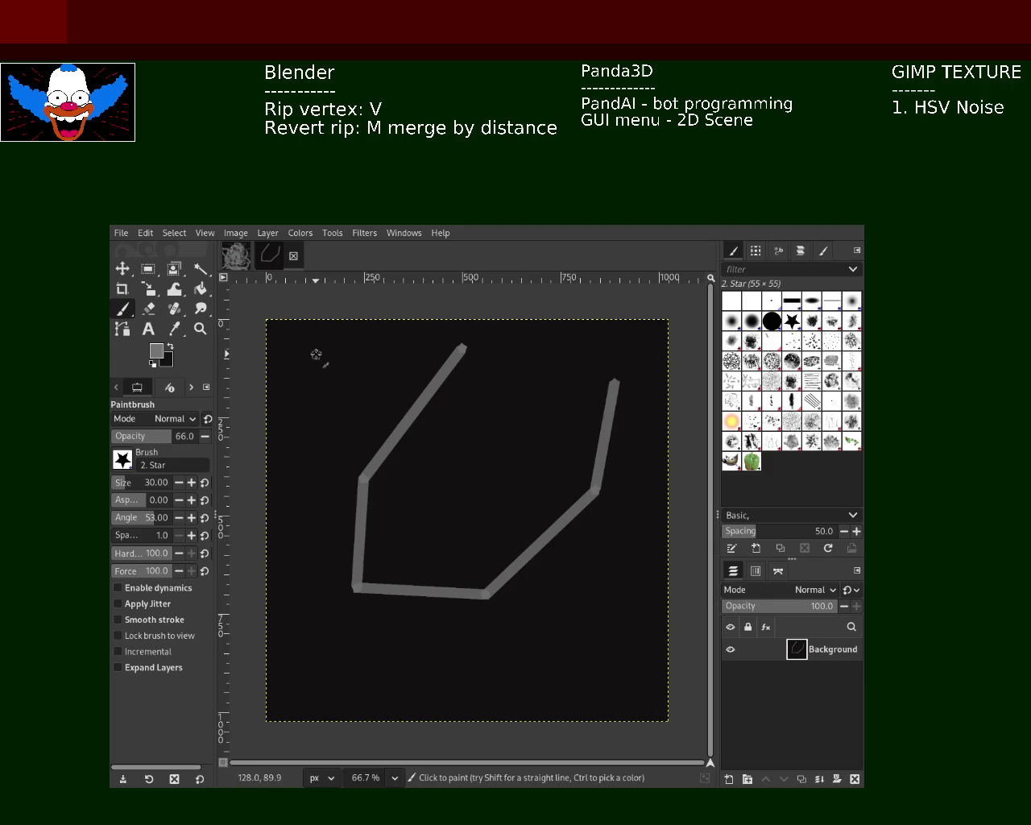
# Write K02 at top left, add a wiggly stroke, and close the box top with straight lines.
pyautogui.moveTo(293, 337)
pyautogui.mouseDown()
pyautogui.moveTo(319, 343)
pyautogui.moveTo(299, 357)
pyautogui.moveTo(338, 334)
pyautogui.moveTo(388, 374)
pyautogui.mouseUp()
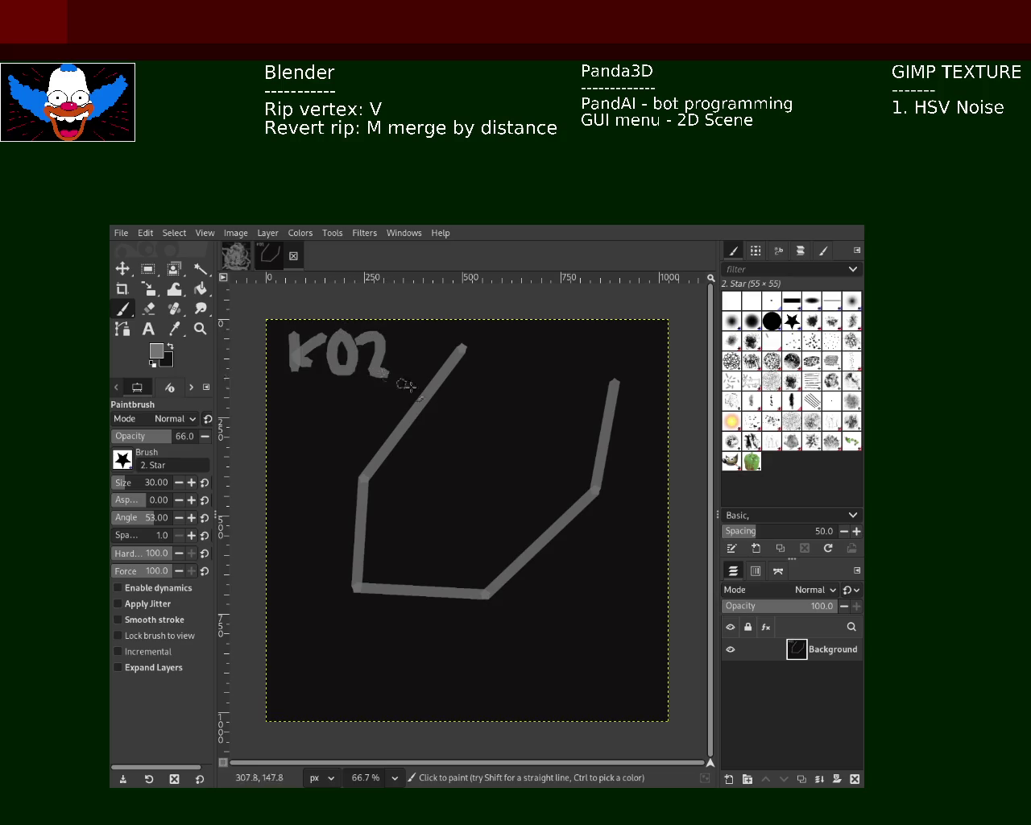
pyautogui.moveTo(464, 358); pyautogui.dragTo(448, 427)
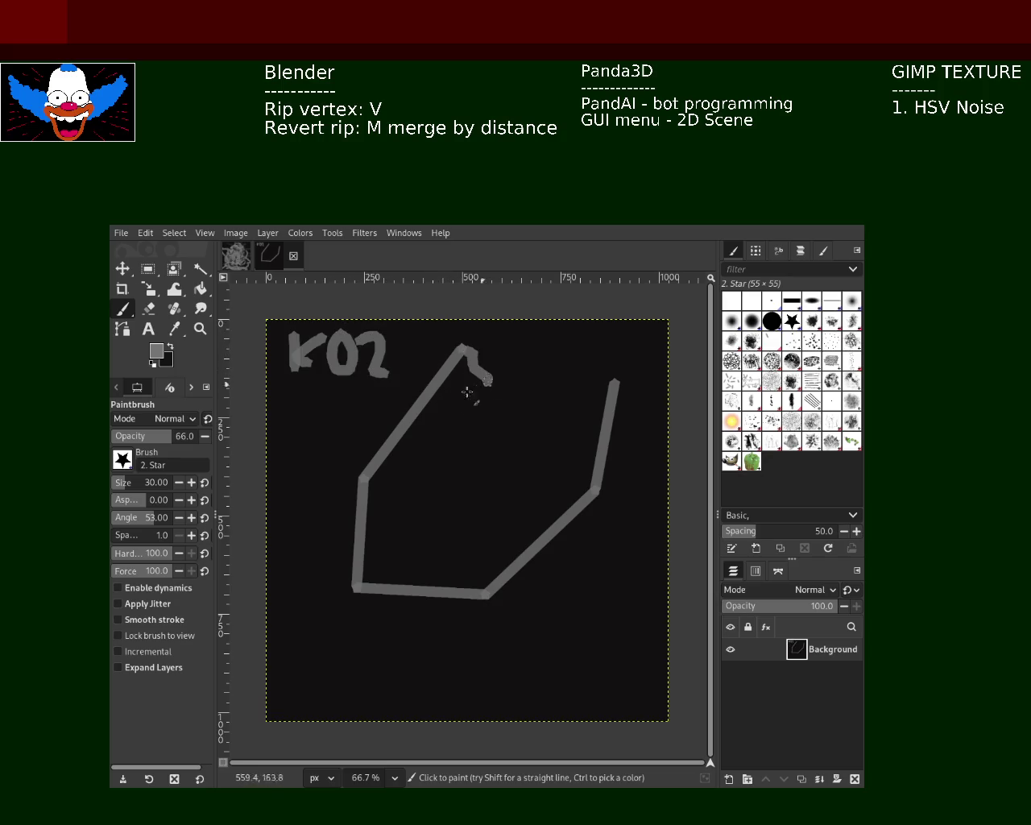
pyautogui.keyDown('shift'); pyautogui.click(367, 548); pyautogui.keyUp('shift')
pyautogui.keyDown('shift'); pyautogui.click(470, 385); pyautogui.keyUp('shift')
pyautogui.keyDown('shift'); pyautogui.click(548, 387); pyautogui.keyUp('shift')
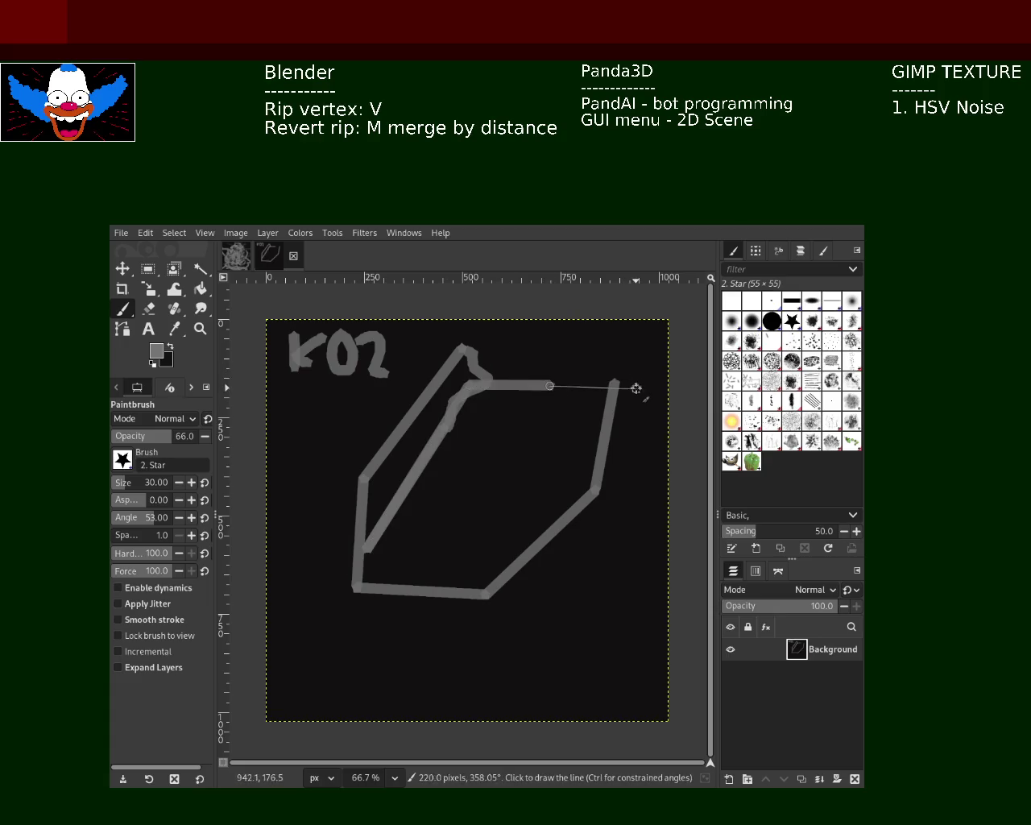
pyautogui.keyDown('shift'); pyautogui.click(639, 389); pyautogui.keyUp('shift')
pyautogui.keyDown('shift'); pyautogui.click(557, 340); pyautogui.keyUp('shift')
pyautogui.keyDown('shift'); pyautogui.click(493, 393); pyautogui.keyUp('shift')
pyautogui.keyDown('shift'); pyautogui.click(466, 342); pyautogui.keyUp('shift')
pyautogui.keyDown('shift'); pyautogui.click(470, 365); pyautogui.keyUp('shift')
# Add angular straight lines running down and left, plus a freehand stroke at lower left.
pyautogui.keyDown('shift'); pyautogui.click(508, 430); pyautogui.keyUp('shift')
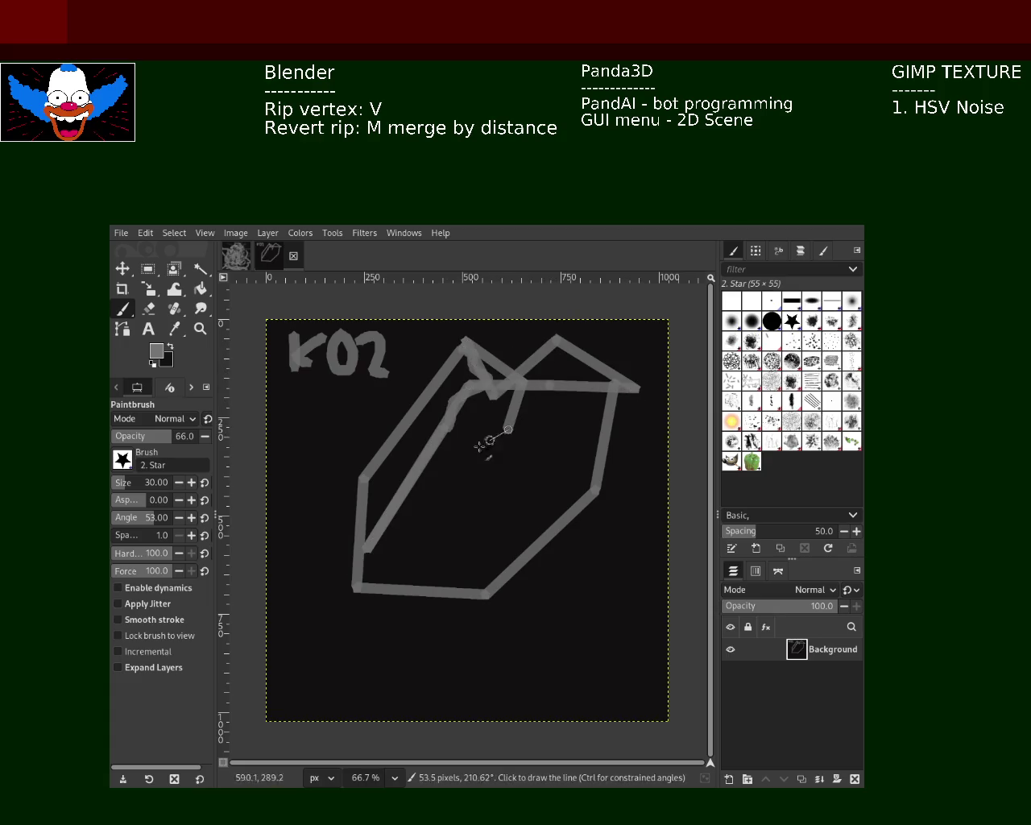
pyautogui.keyDown('shift'); pyautogui.click(437, 476); pyautogui.keyUp('shift')
pyautogui.keyDown('shift'); pyautogui.click(333, 515); pyautogui.keyUp('shift')
pyautogui.keyDown('shift'); pyautogui.click(363, 455); pyautogui.keyUp('shift')
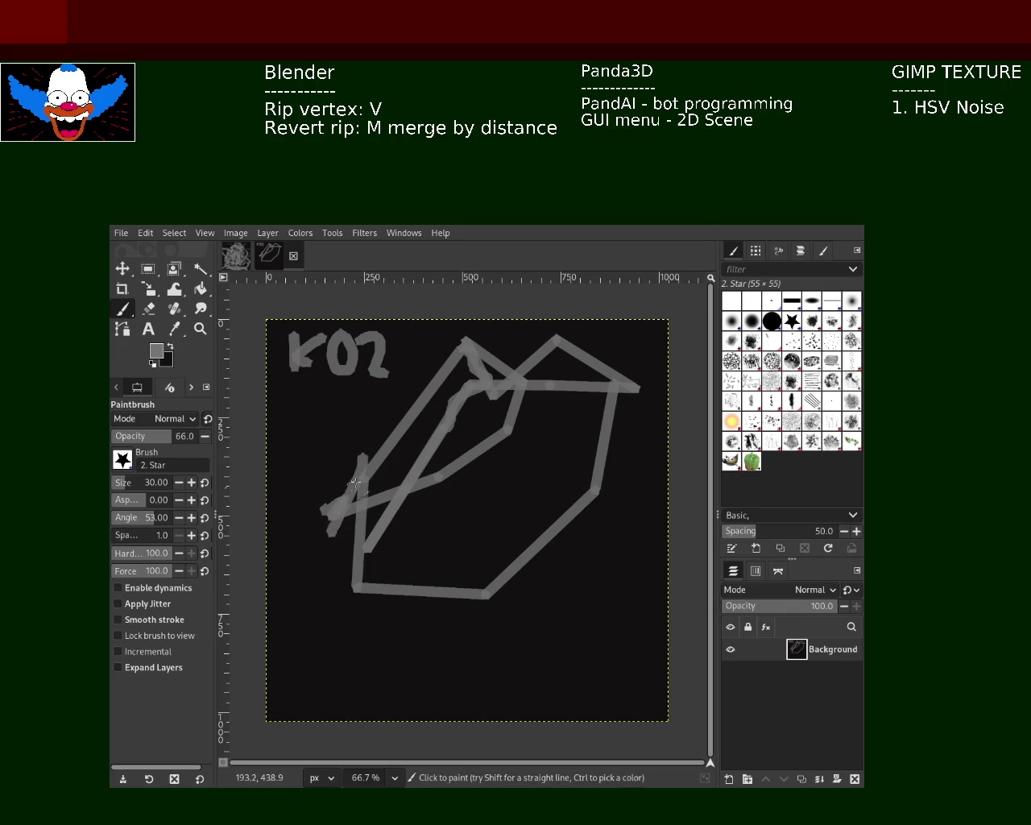
pyautogui.moveTo(355, 483)
pyautogui.mouseDown()
pyautogui.moveTo(344, 597)
pyautogui.moveTo(396, 586)
pyautogui.mouseUp()
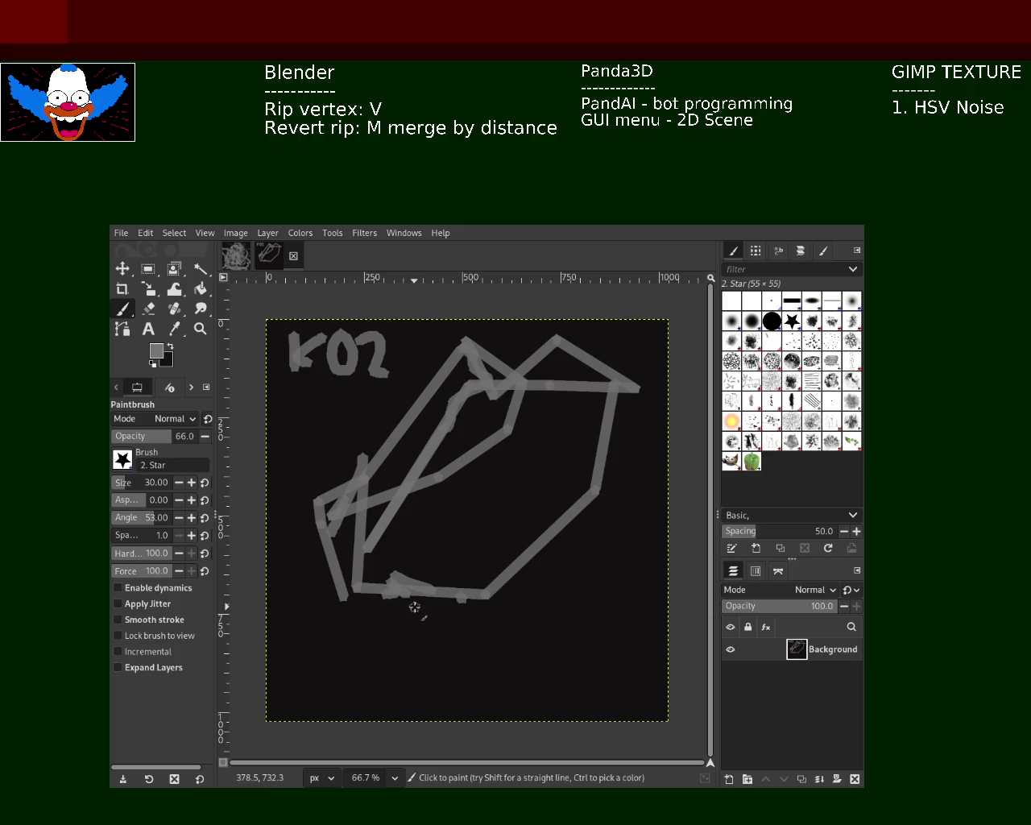
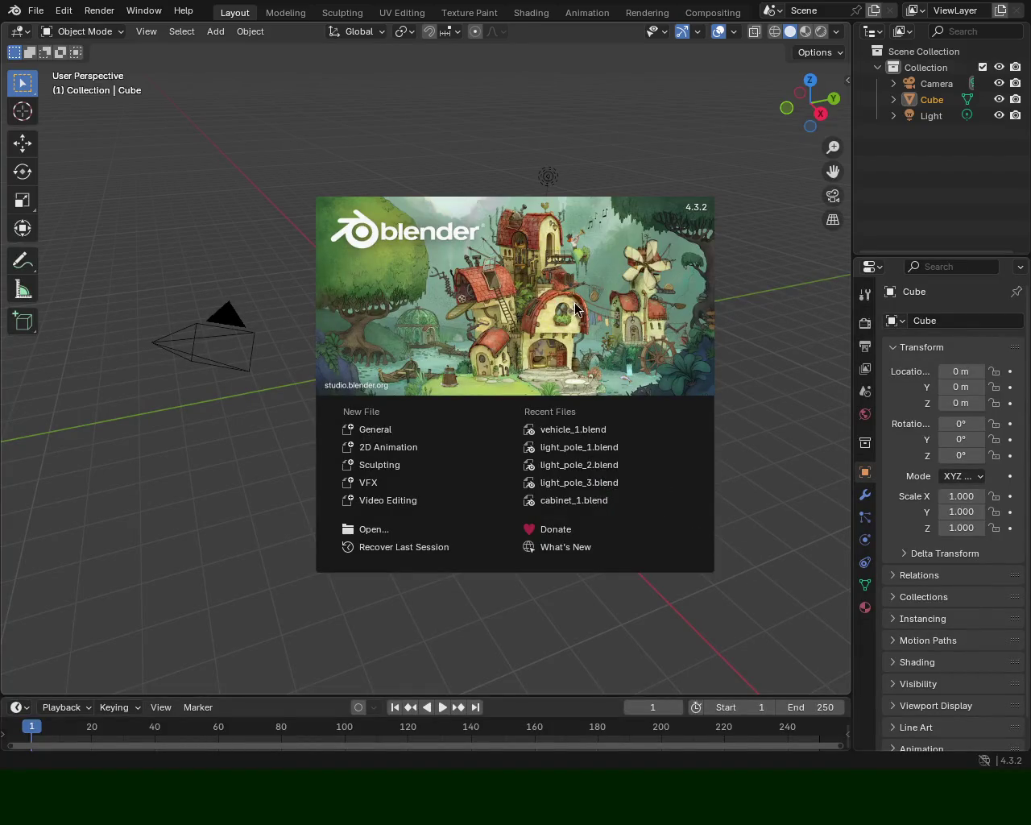
# Close the splash screen and put the default cube into Edit Mode with nothing selected.
pyautogui.click(536, 121)
pyautogui.moveTo(619, 260)
pyautogui.mouseDown()
pyautogui.moveTo(545, 295)
pyautogui.moveTo(559, 269)
pyautogui.moveTo(654, 233)
pyautogui.moveTo(503, 360)
pyautogui.moveTo(444, 393)
pyautogui.mouseUp()
pyautogui.press('Tab')
pyautogui.scroll(4, 439, 393)
pyautogui.moveTo(444, 319)
pyautogui.mouseDown()
pyautogui.moveTo(442, 394)
pyautogui.moveTo(403, 379)
pyautogui.moveTo(601, 384)
pyautogui.mouseUp()
pyautogui.click(586, 332)
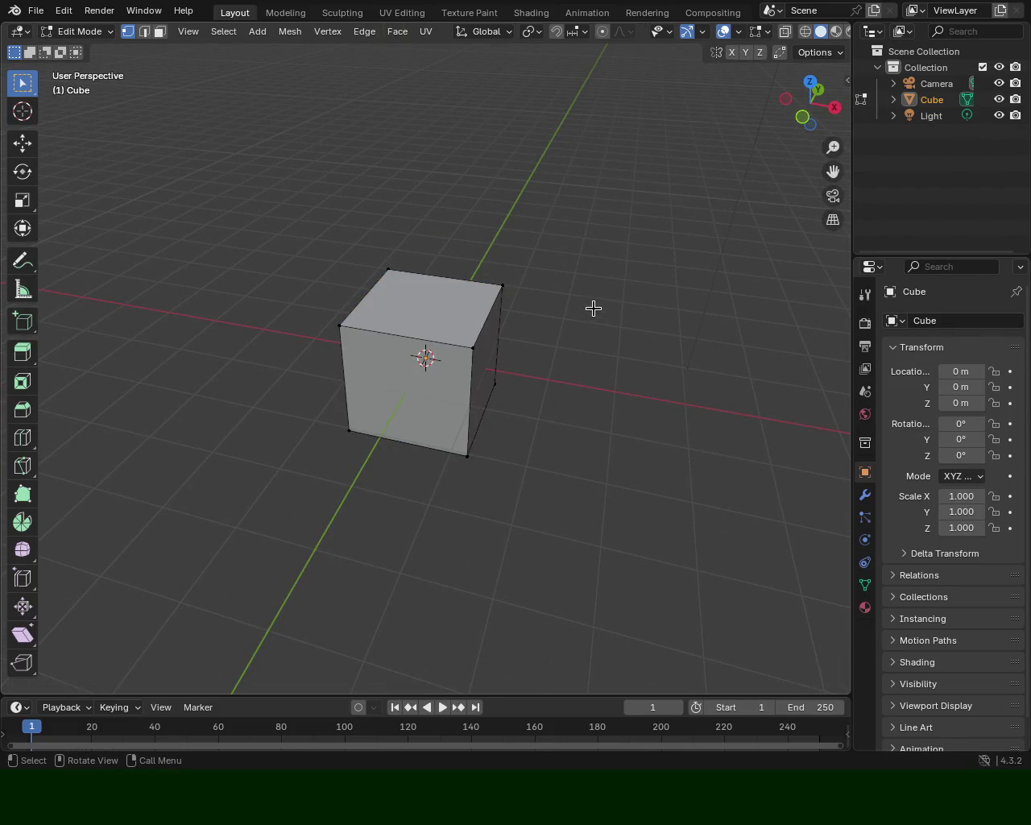
pyautogui.moveTo(589, 257); pyautogui.dragTo(512, 341)
# Subdivide the cube's top front edge to add a midpoint vertex.
pyautogui.click(347, 322)
pyautogui.keyDown('shift'); pyautogui.click(455, 345); pyautogui.keyUp('shift')
pyautogui.rightClick(406, 315)
pyautogui.click(403, 320)
pyautogui.click(398, 297)
pyautogui.hotkey('ctrl', 'e')
pyautogui.click(387, 365)
# Subdivide the cube's bottom front edge to add a midpoint vertex.
pyautogui.click(349, 431)
pyautogui.keyDown('shift'); pyautogui.click(453, 435); pyautogui.keyUp('shift')
pyautogui.hotkey('ctrl', 'e')
pyautogui.click(414, 376)
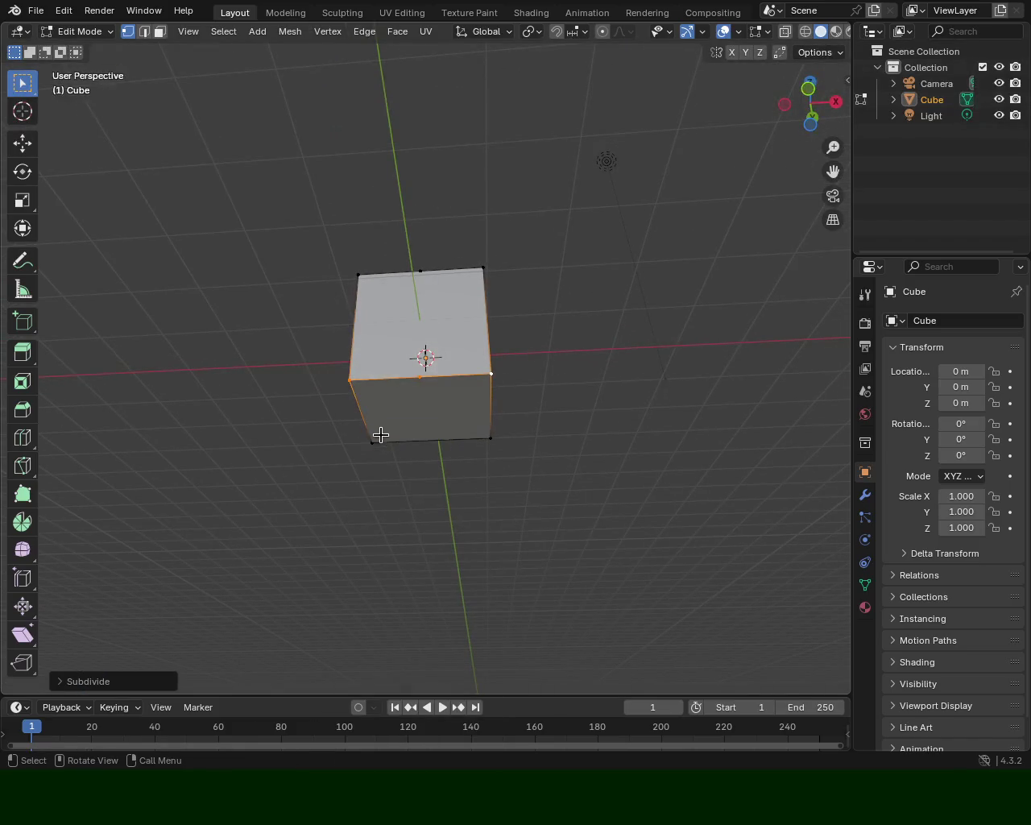
pyautogui.click(375, 439)
pyautogui.keyDown('shift'); pyautogui.click(488, 437); pyautogui.keyUp('shift')
pyautogui.hotkey('ctrl', 'e')
pyautogui.click(386, 488)
# Join the top and bottom midpoints with a vertical edge using J.
pyautogui.moveTo(369, 372); pyautogui.dragTo(550, 378)
pyautogui.keyDown('shift'); pyautogui.click(430, 416); pyautogui.keyUp('shift')
pyautogui.moveTo(430, 416)
pyautogui.mouseDown()
pyautogui.moveTo(434, 392)
pyautogui.moveTo(472, 407)
pyautogui.moveTo(453, 340)
pyautogui.mouseUp()
pyautogui.keyDown('shift'); pyautogui.click(455, 306); pyautogui.keyUp('shift')
pyautogui.press('j')
# Box-select one half's vertices and delete them.
pyautogui.moveTo(410, 288); pyautogui.dragTo(414, 336)
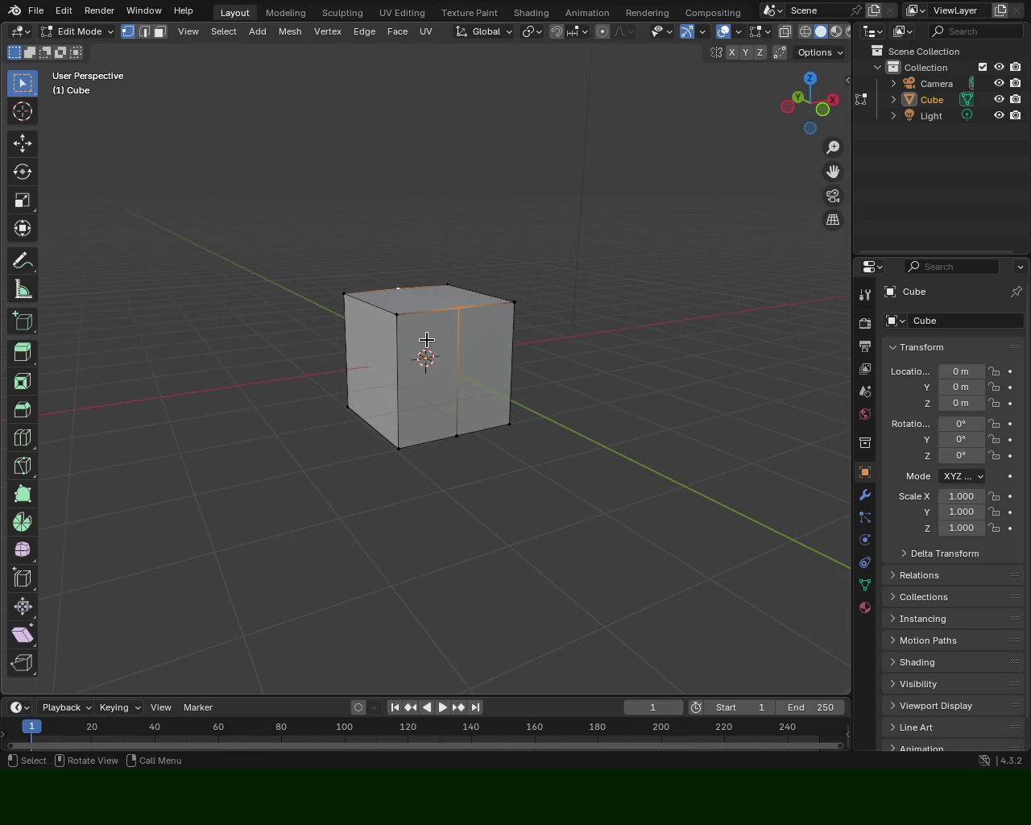
pyautogui.click(411, 298)
pyautogui.moveTo(575, 329)
pyautogui.mouseDown()
pyautogui.moveTo(460, 362)
pyautogui.moveTo(476, 460)
pyautogui.mouseUp()
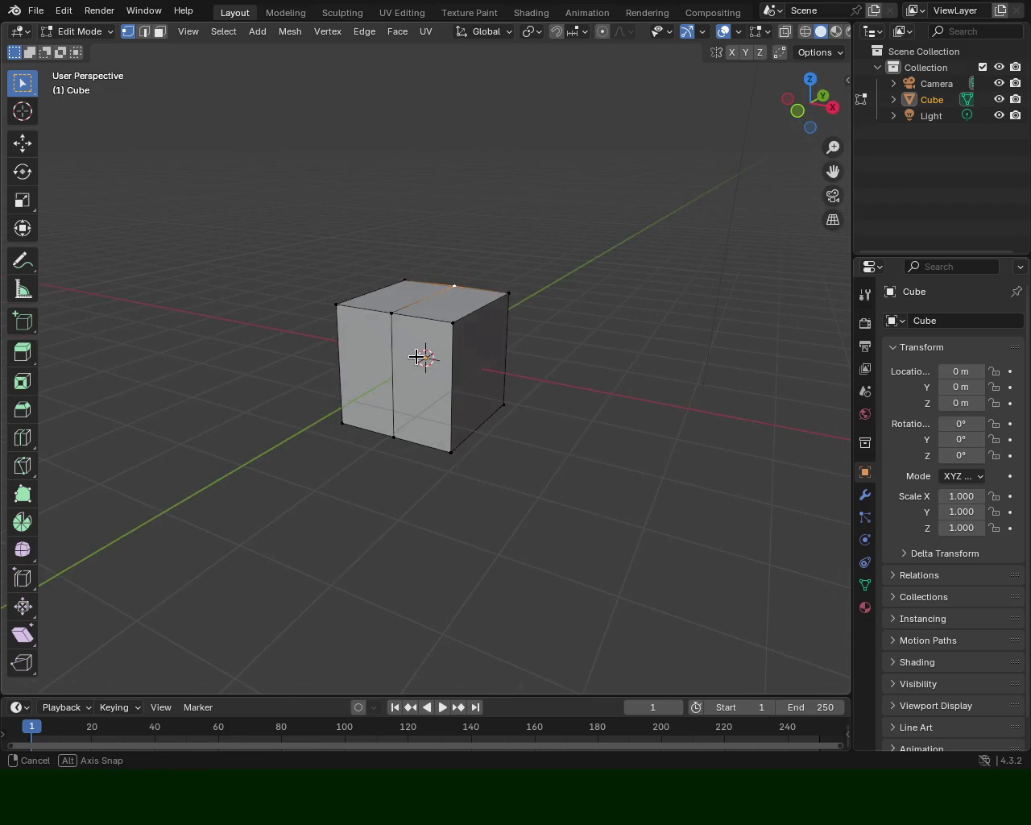
pyautogui.moveTo(548, 497); pyautogui.dragTo(474, 293)
pyautogui.moveTo(481, 517)
pyautogui.mouseDown()
pyautogui.moveTo(438, 304)
pyautogui.moveTo(559, 356)
pyautogui.moveTo(471, 333)
pyautogui.moveTo(580, 371)
pyautogui.moveTo(581, 446)
pyautogui.moveTo(421, 357)
pyautogui.moveTo(379, 346)
pyautogui.moveTo(414, 320)
pyautogui.moveTo(548, 368)
pyautogui.moveTo(567, 386)
pyautogui.moveTo(573, 430)
pyautogui.moveTo(497, 364)
pyautogui.moveTo(432, 342)
pyautogui.mouseUp()
pyautogui.press('x')
pyautogui.click(451, 329)
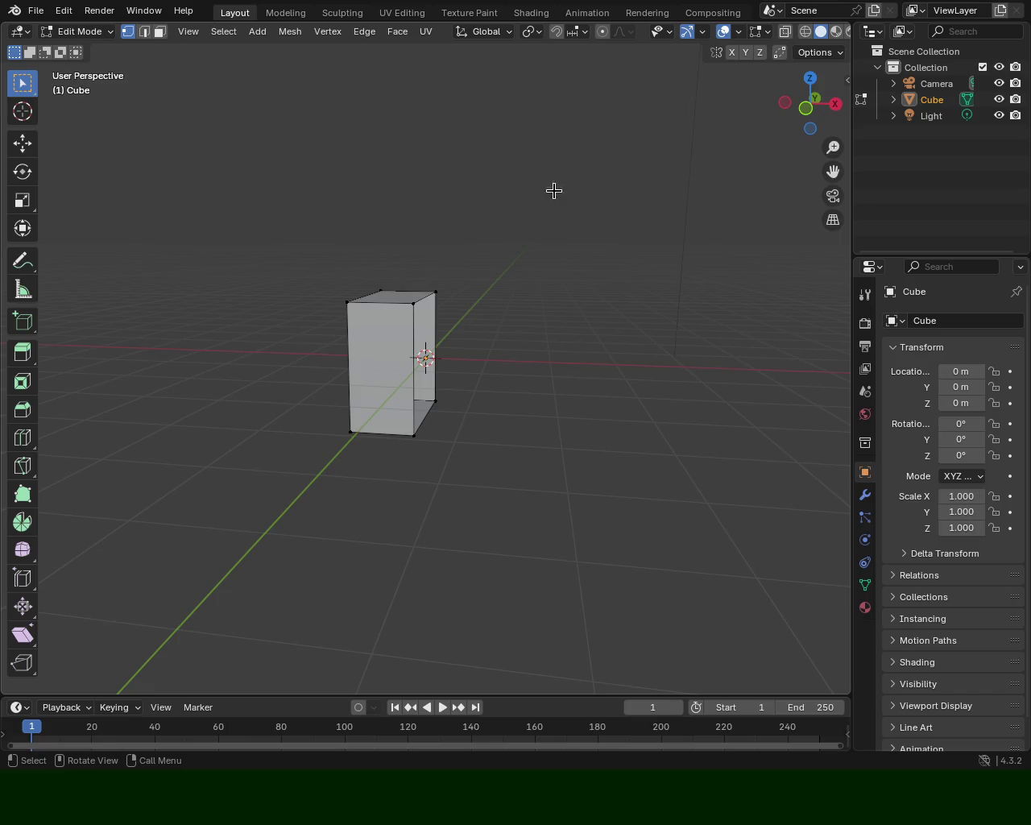
pyautogui.click(867, 501)
# Add a Mirror modifier to the half-cube.
pyautogui.click(957, 320)
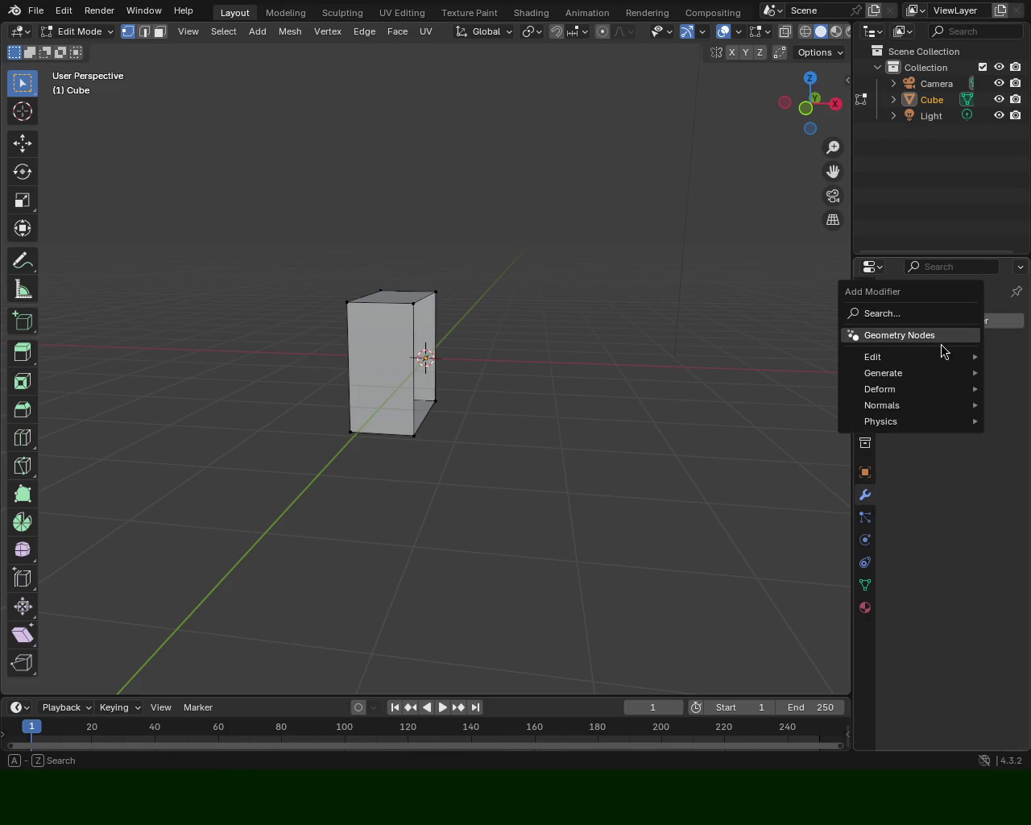
pyautogui.click(928, 313)
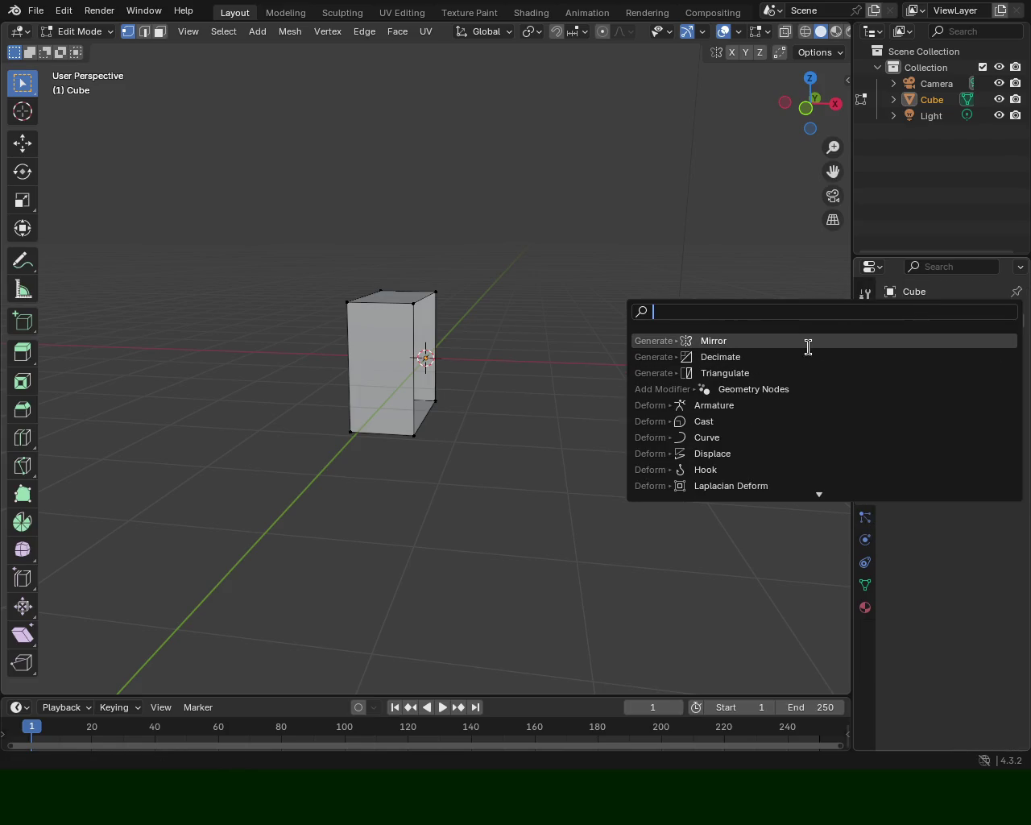
pyautogui.click(807, 347)
pyautogui.moveTo(621, 368)
pyautogui.mouseDown()
pyautogui.moveTo(612, 474)
pyautogui.moveTo(676, 389)
pyautogui.moveTo(657, 381)
pyautogui.moveTo(543, 393)
pyautogui.mouseUp()
# Select the whole half and subdivide it into a 4x4 grid.
pyautogui.click(512, 288)
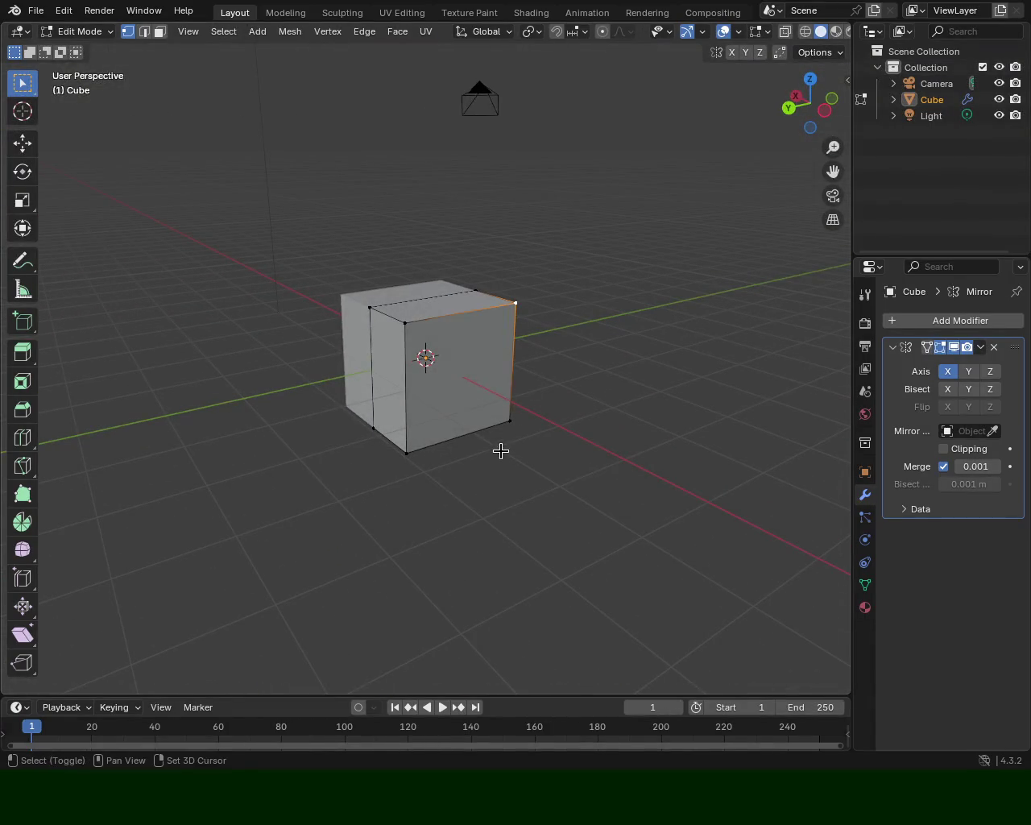
pyautogui.press('a')
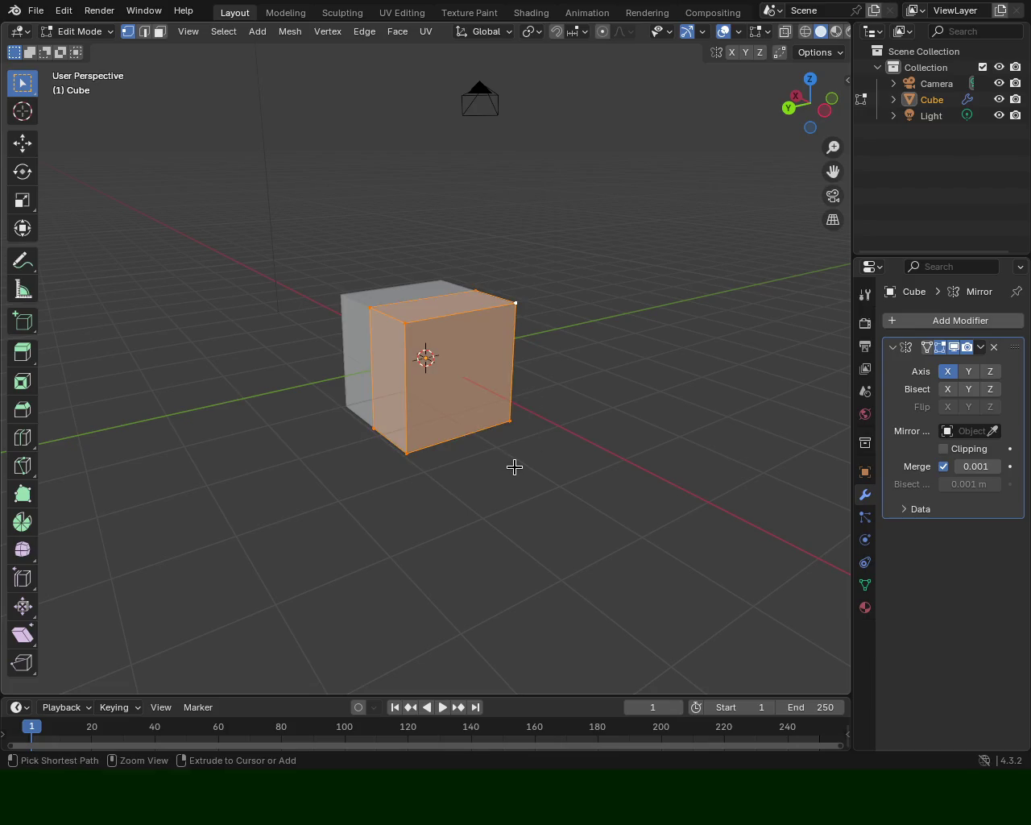
pyautogui.rightClick(513, 468)
pyautogui.click(548, 483)
pyautogui.hotkey('shift', 'r')
pyautogui.moveTo(538, 436)
pyautogui.mouseDown()
pyautogui.moveTo(330, 417)
pyautogui.moveTo(257, 172)
pyautogui.mouseUp()
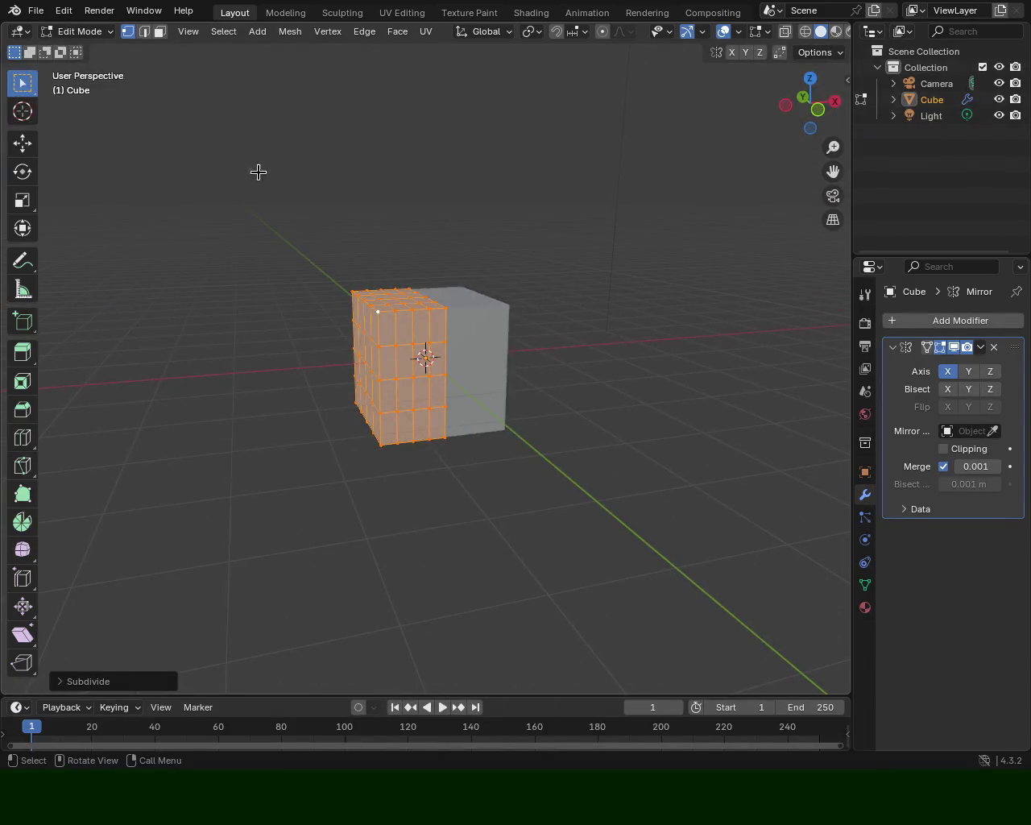
# Select two side faces and pull them out along Y.
pyautogui.click(160, 31)
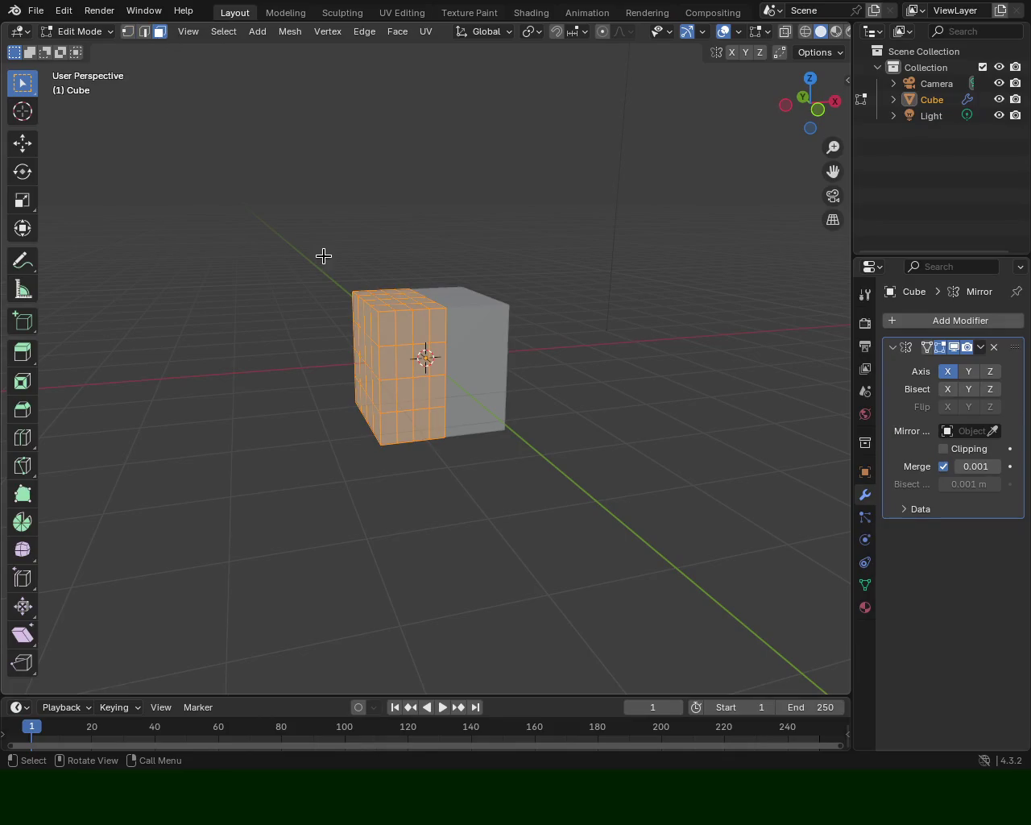
pyautogui.click(441, 364)
pyautogui.keyDown('shift'); pyautogui.click(420, 394); pyautogui.keyUp('shift')
pyautogui.moveTo(420, 394); pyautogui.dragTo(461, 445)
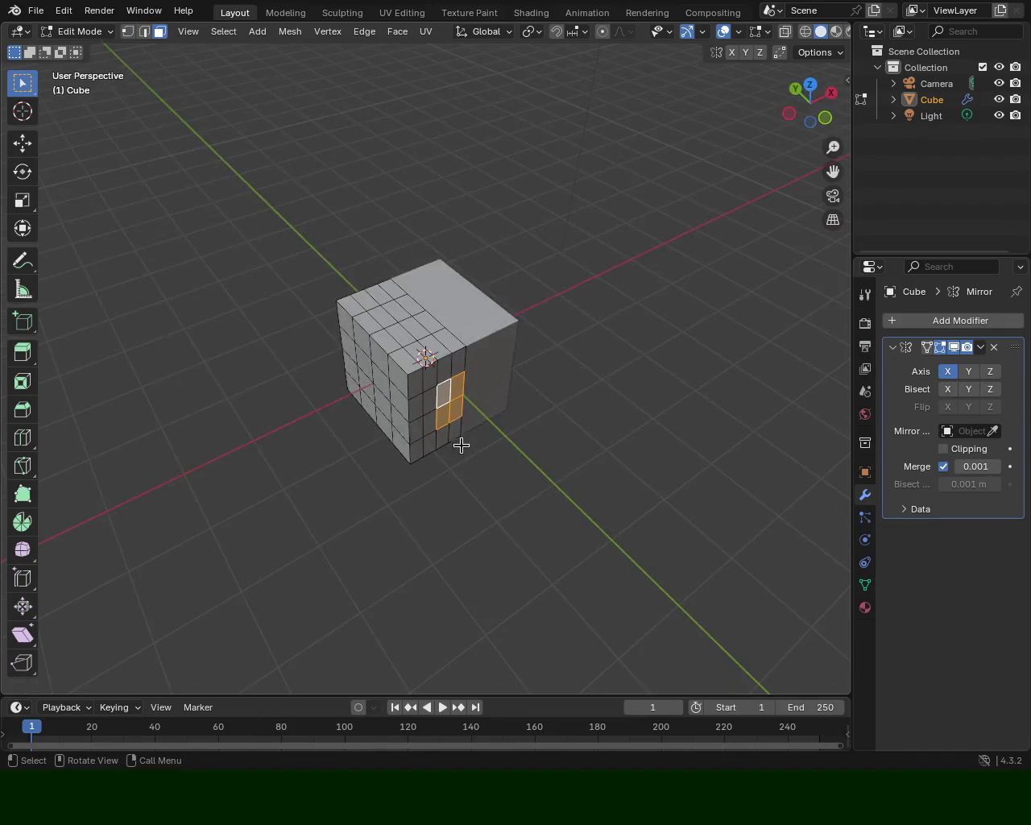
pyautogui.click(22, 143)
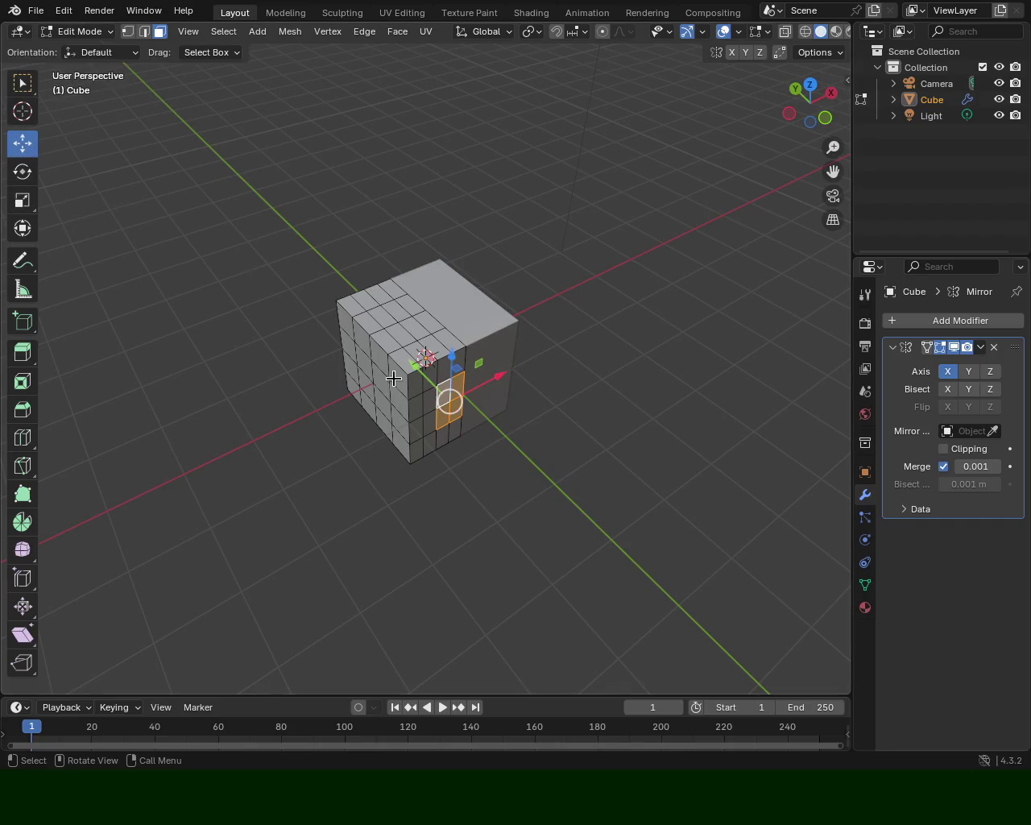
pyautogui.moveTo(416, 377)
pyautogui.mouseDown()
pyautogui.moveTo(660, 605)
pyautogui.moveTo(471, 355)
pyautogui.moveTo(515, 476)
pyautogui.moveTo(472, 451)
pyautogui.moveTo(501, 398)
pyautogui.moveTo(438, 394)
pyautogui.mouseUp()
# Stretch two front-end faces further out into a long tapered arm.
pyautogui.click(383, 361)
pyautogui.keyDown('shift'); pyautogui.click(362, 375); pyautogui.keyUp('shift')
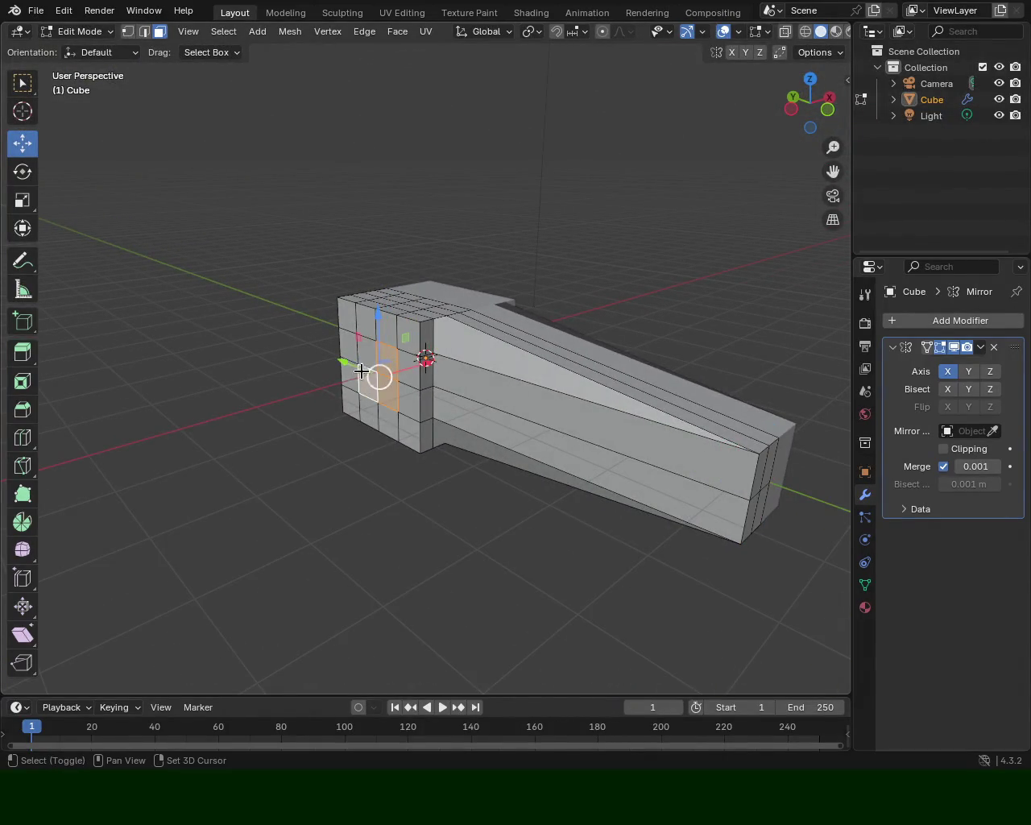
pyautogui.moveTo(418, 352)
pyautogui.mouseDown()
pyautogui.moveTo(189, 479)
pyautogui.moveTo(390, 422)
pyautogui.moveTo(425, 357)
pyautogui.mouseUp()
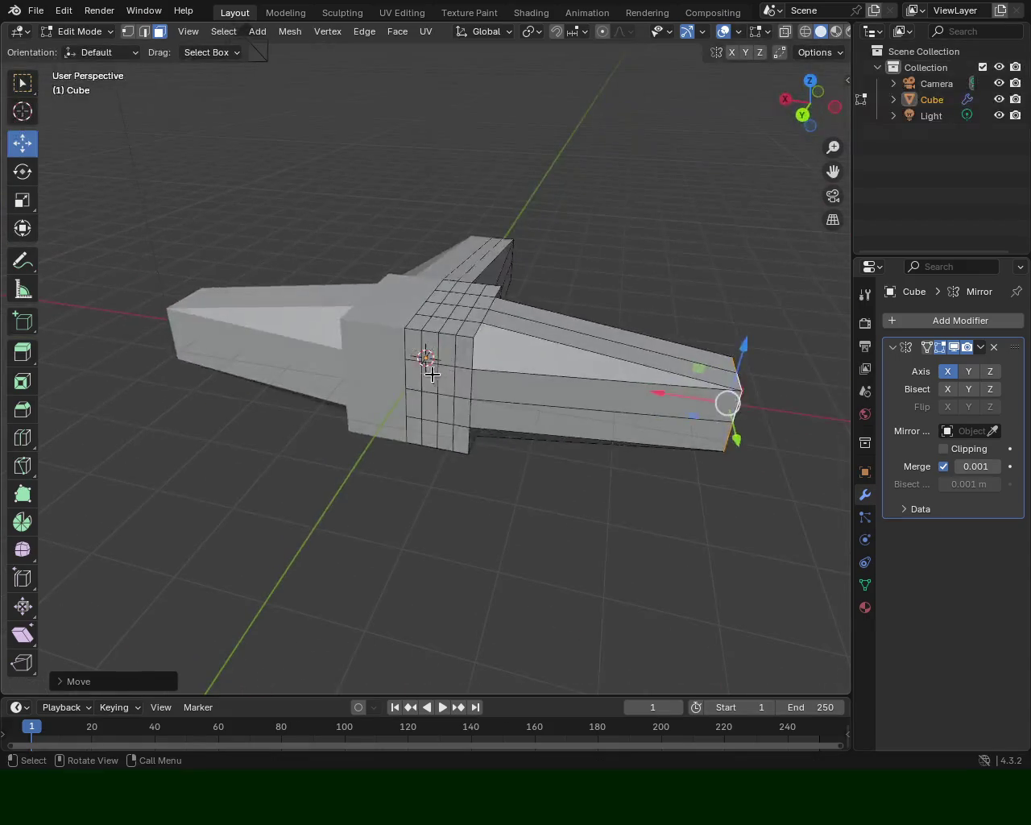
# Select six front faces and extend them out into a long bar.
pyautogui.click(422, 363)
pyautogui.keyDown('shift'); pyautogui.click(410, 373); pyautogui.keyUp('shift')
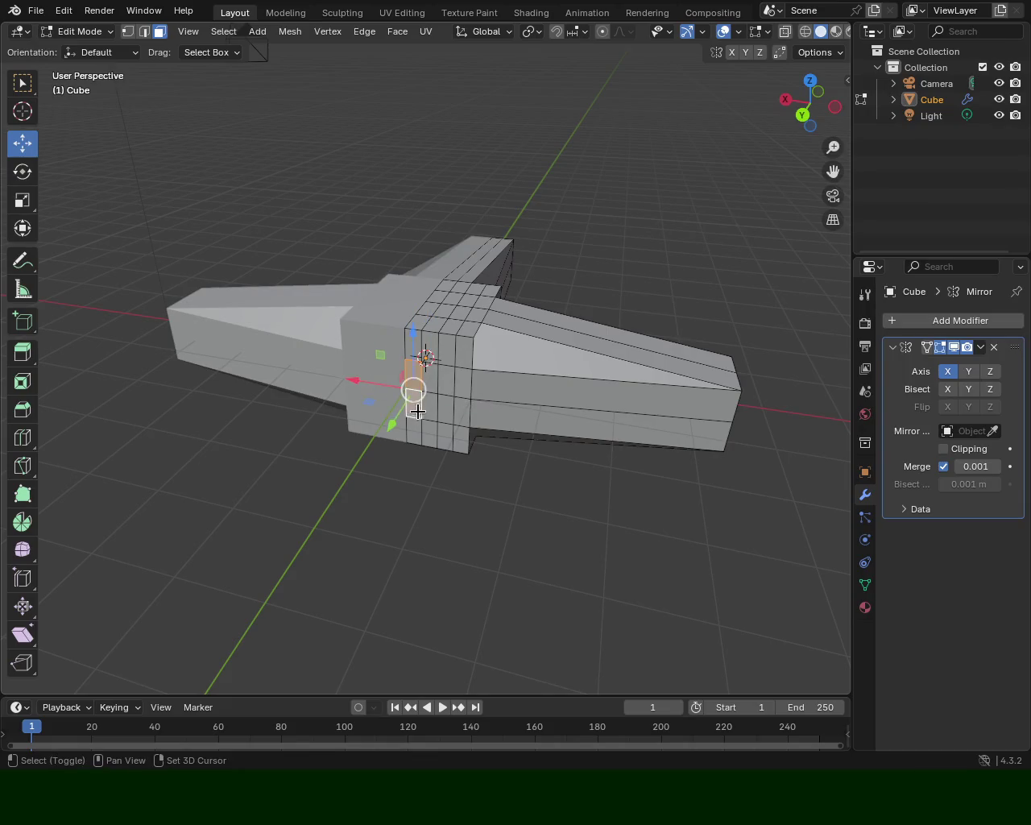
pyautogui.keyDown('shift'); pyautogui.click(445, 379); pyautogui.keyUp('shift')
pyautogui.keyDown('shift'); pyautogui.click(443, 410); pyautogui.keyUp('shift')
pyautogui.keyDown('shift'); pyautogui.click(427, 434); pyautogui.keyUp('shift')
pyautogui.keyDown('shift'); pyautogui.click(413, 439); pyautogui.keyUp('shift')
pyautogui.moveTo(409, 427); pyautogui.dragTo(585, 88)
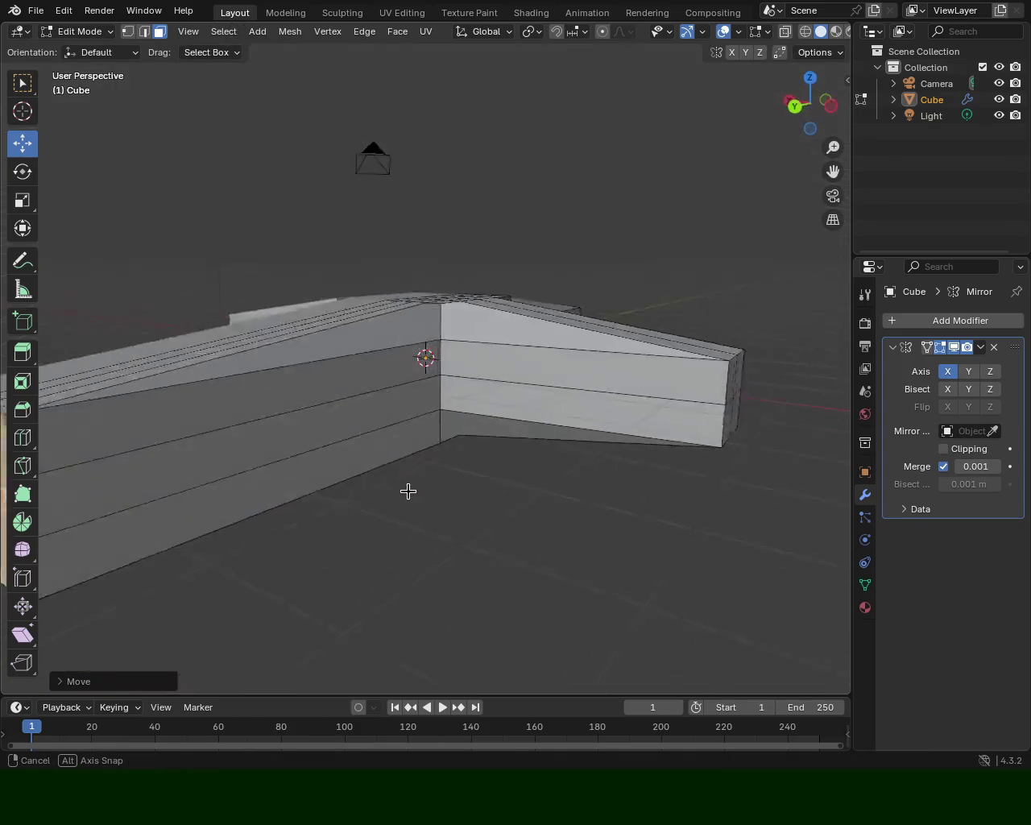
pyautogui.moveTo(447, 529); pyautogui.dragTo(396, 350)
# Move the vertical corner edge outward to widen the mesh.
pyautogui.click(145, 36)
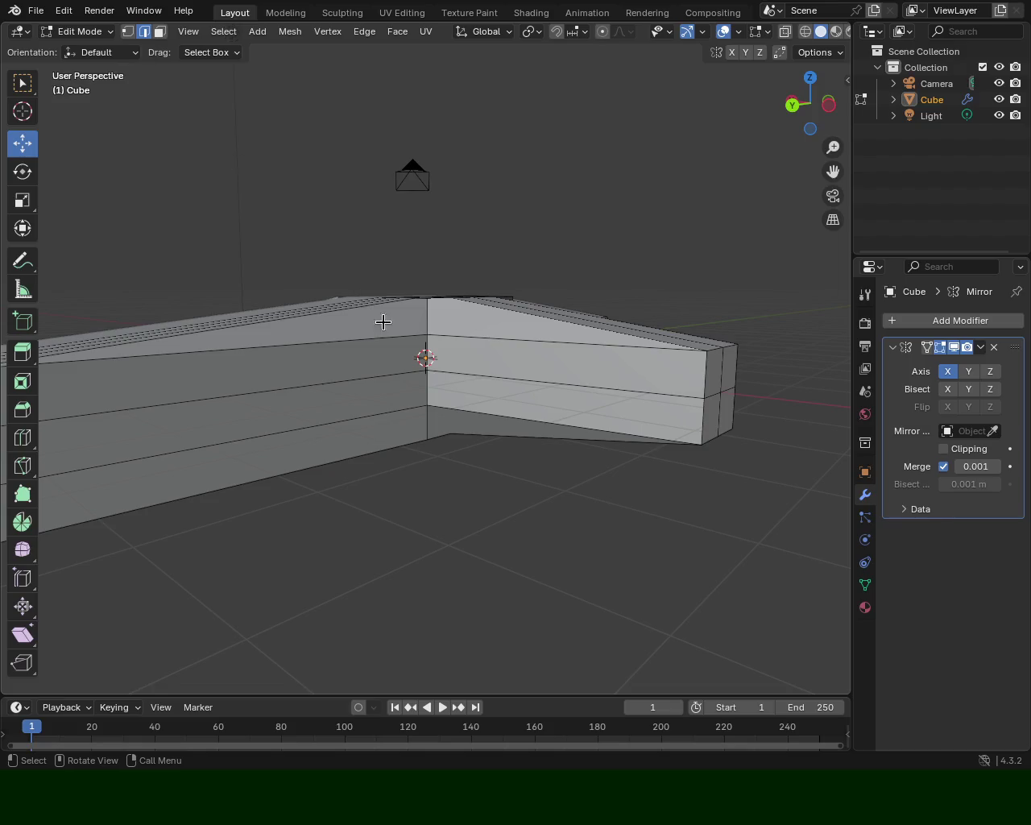
pyautogui.click(425, 359)
pyautogui.moveTo(423, 413)
pyautogui.mouseDown()
pyautogui.moveTo(431, 403)
pyautogui.moveTo(543, 486)
pyautogui.mouseUp()
pyautogui.moveTo(467, 401)
pyautogui.mouseDown()
pyautogui.moveTo(607, 373)
pyautogui.moveTo(729, 470)
pyautogui.mouseUp()
pyautogui.moveTo(631, 375)
pyautogui.mouseDown()
pyautogui.moveTo(383, 366)
pyautogui.moveTo(363, 292)
pyautogui.moveTo(293, 324)
pyautogui.moveTo(359, 341)
pyautogui.moveTo(372, 297)
pyautogui.moveTo(347, 282)
pyautogui.mouseUp()
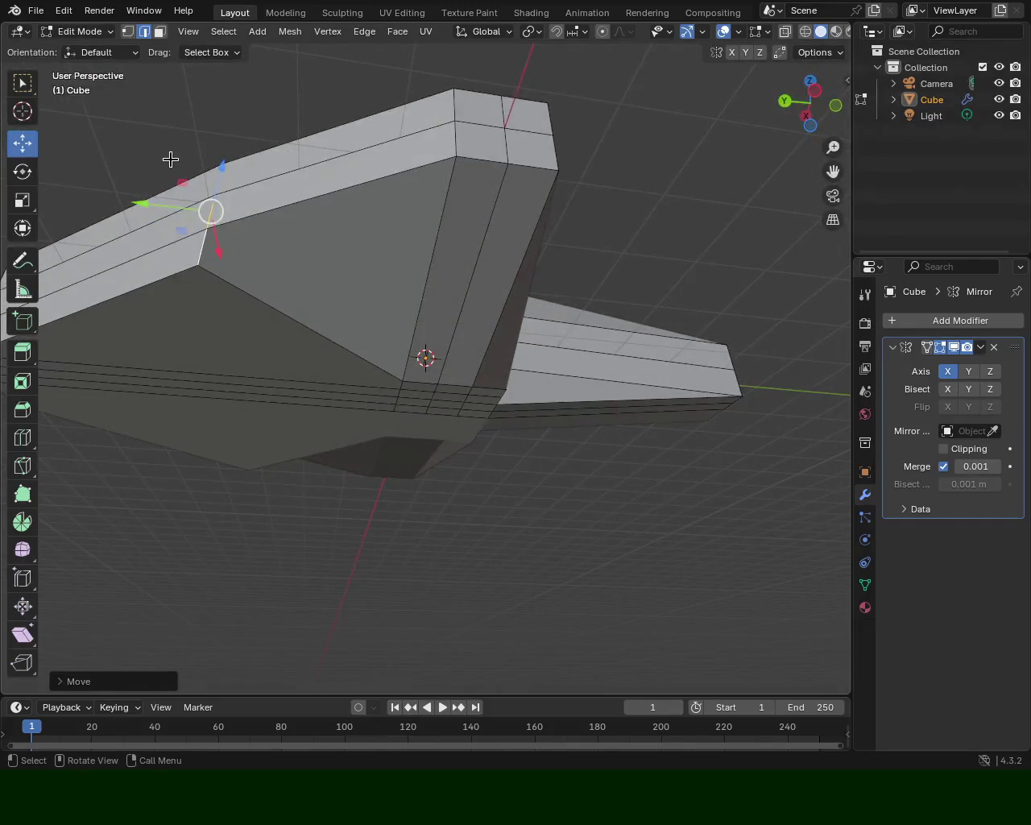
# Shift the bottom wing vertex along Y.
pyautogui.click(127, 31)
pyautogui.click(207, 229)
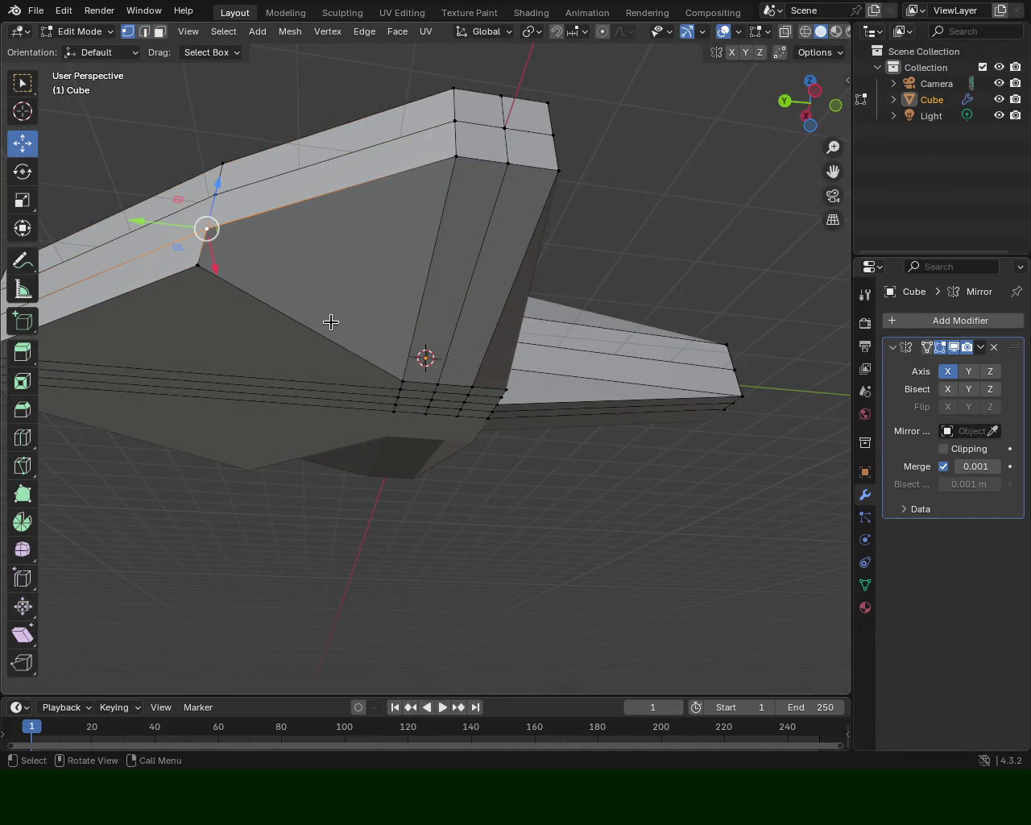
pyautogui.keyDown('shift'); pyautogui.click(402, 380); pyautogui.keyUp('shift')
pyautogui.moveTo(363, 310)
pyautogui.mouseDown()
pyautogui.moveTo(279, 274)
pyautogui.moveTo(283, 335)
pyautogui.mouseUp()
pyautogui.click(303, 451)
pyautogui.moveTo(271, 455)
pyautogui.mouseDown()
pyautogui.moveTo(196, 467)
pyautogui.moveTo(265, 368)
pyautogui.moveTo(444, 368)
pyautogui.moveTo(395, 364)
pyautogui.moveTo(506, 386)
pyautogui.mouseUp()
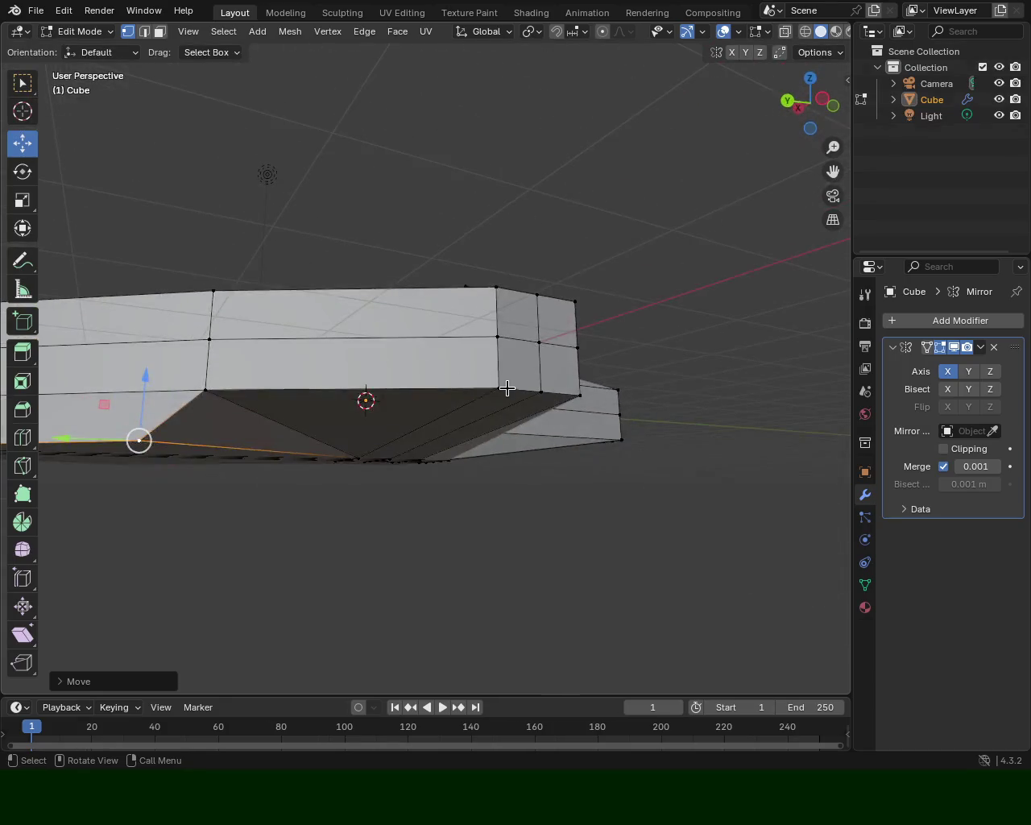
# Raise the wing block's two lower corner vertices upward.
pyautogui.click(500, 389)
pyautogui.keyDown('shift'); pyautogui.click(541, 391); pyautogui.keyUp('shift')
pyautogui.moveTo(520, 324); pyautogui.dragTo(540, 283)
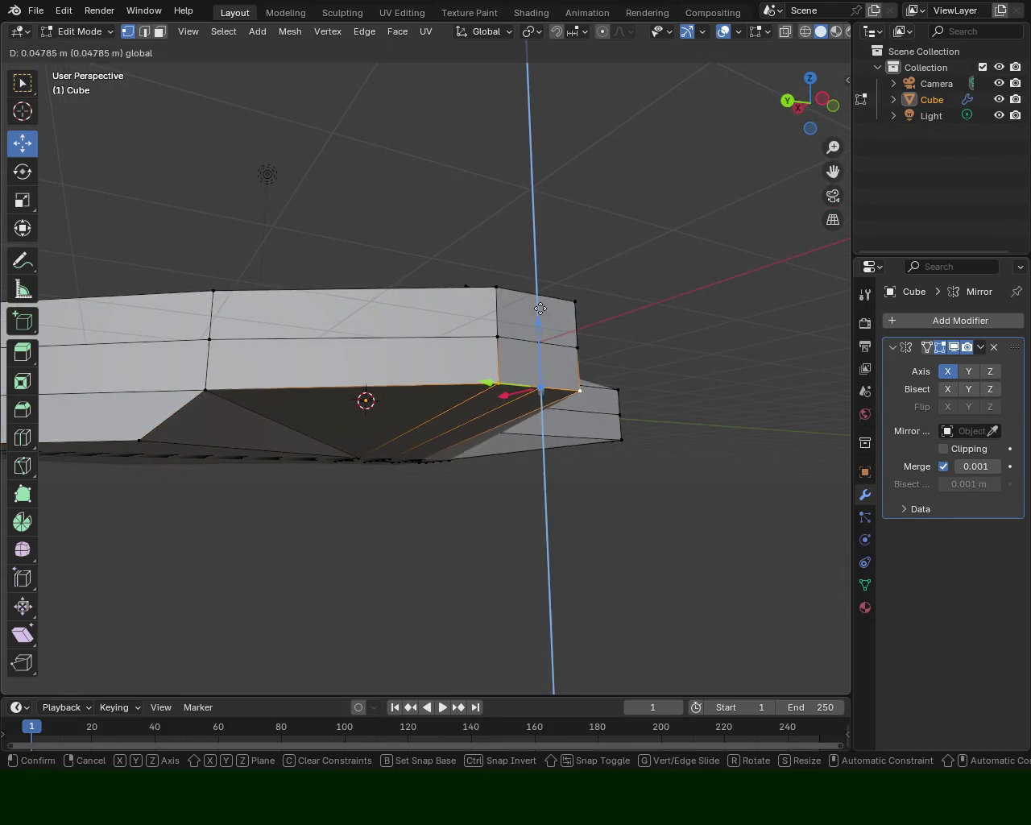
pyautogui.moveTo(428, 317); pyautogui.dragTo(333, 361)
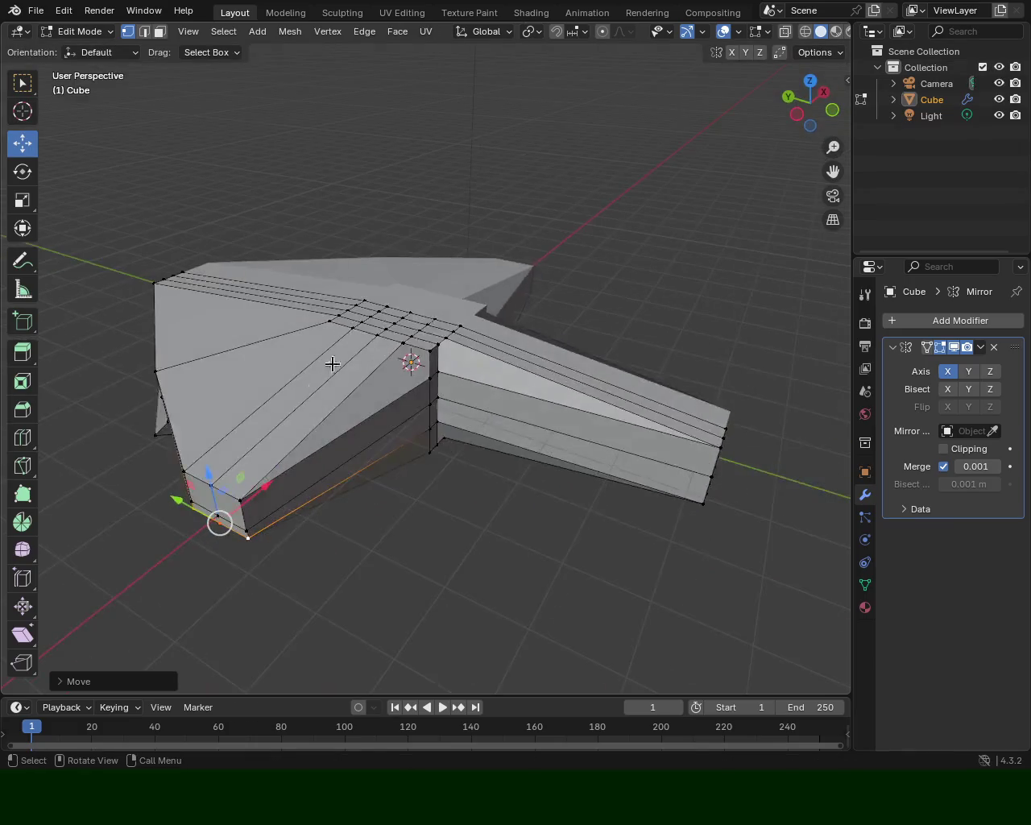
pyautogui.moveTo(325, 268); pyautogui.dragTo(476, 232)
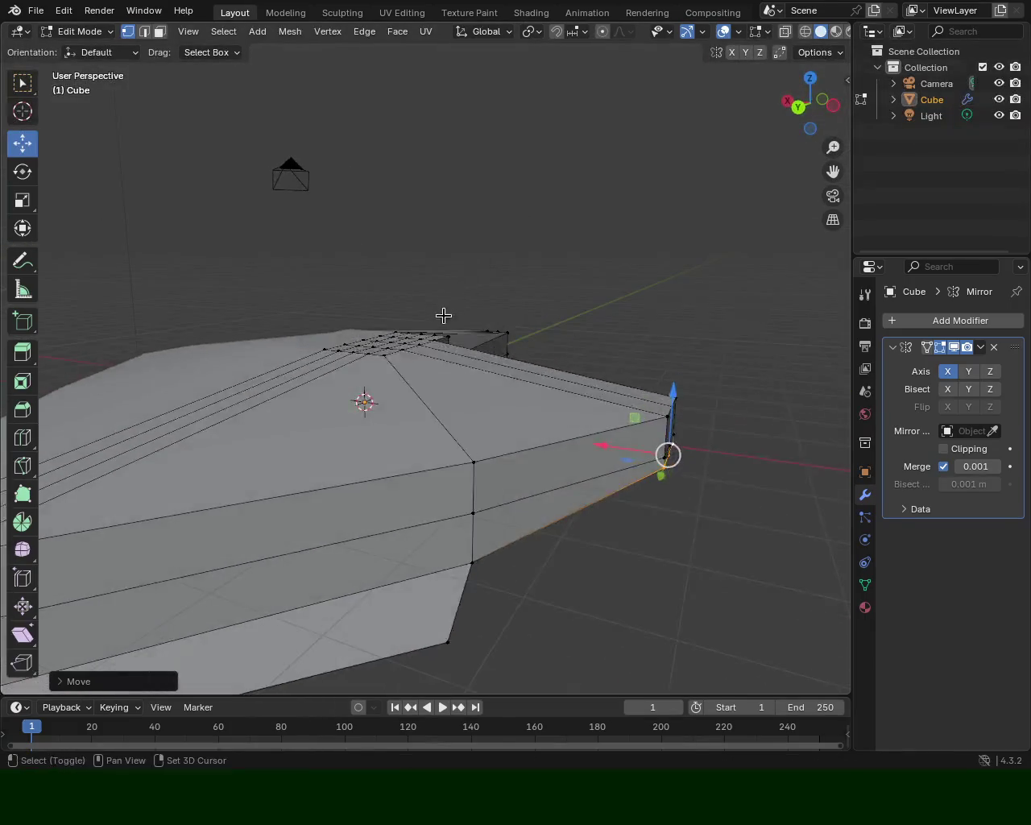
pyautogui.scroll(-3, 400, 362)
pyautogui.moveTo(400, 362)
pyautogui.mouseDown()
pyautogui.moveTo(378, 323)
pyautogui.moveTo(429, 283)
pyautogui.moveTo(424, 340)
pyautogui.moveTo(405, 298)
pyautogui.mouseUp()
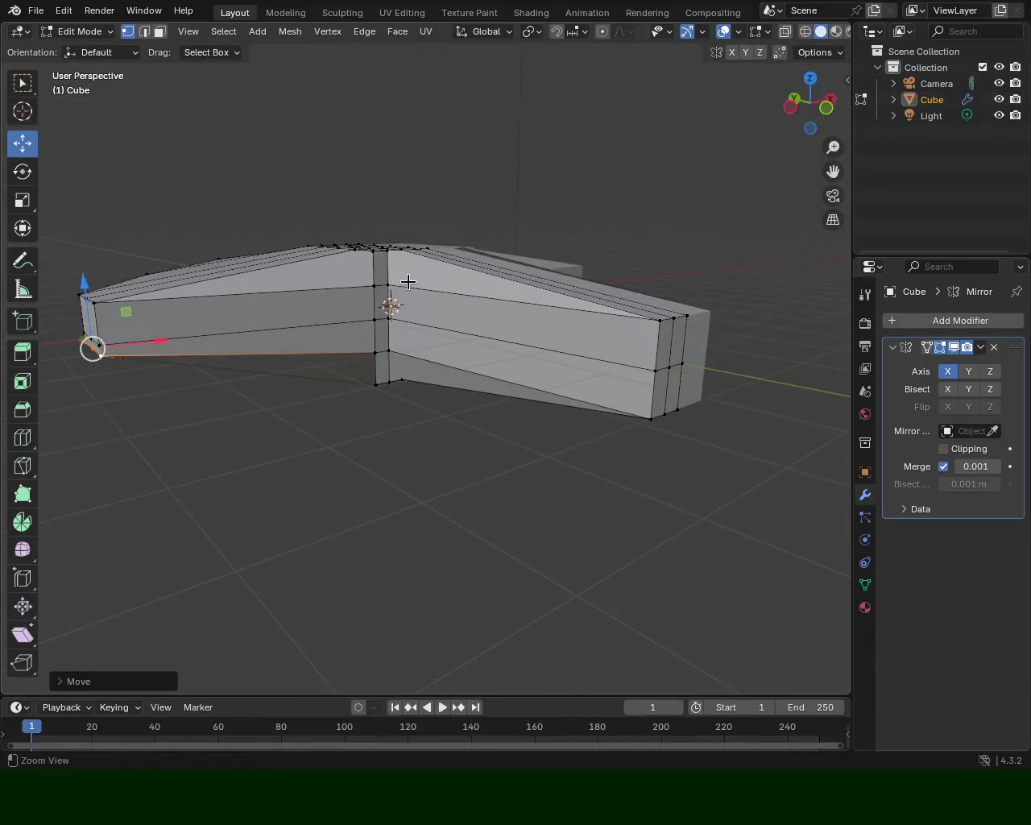
# Move the centre-seam edge along Y, then along X.
pyautogui.click(387, 285)
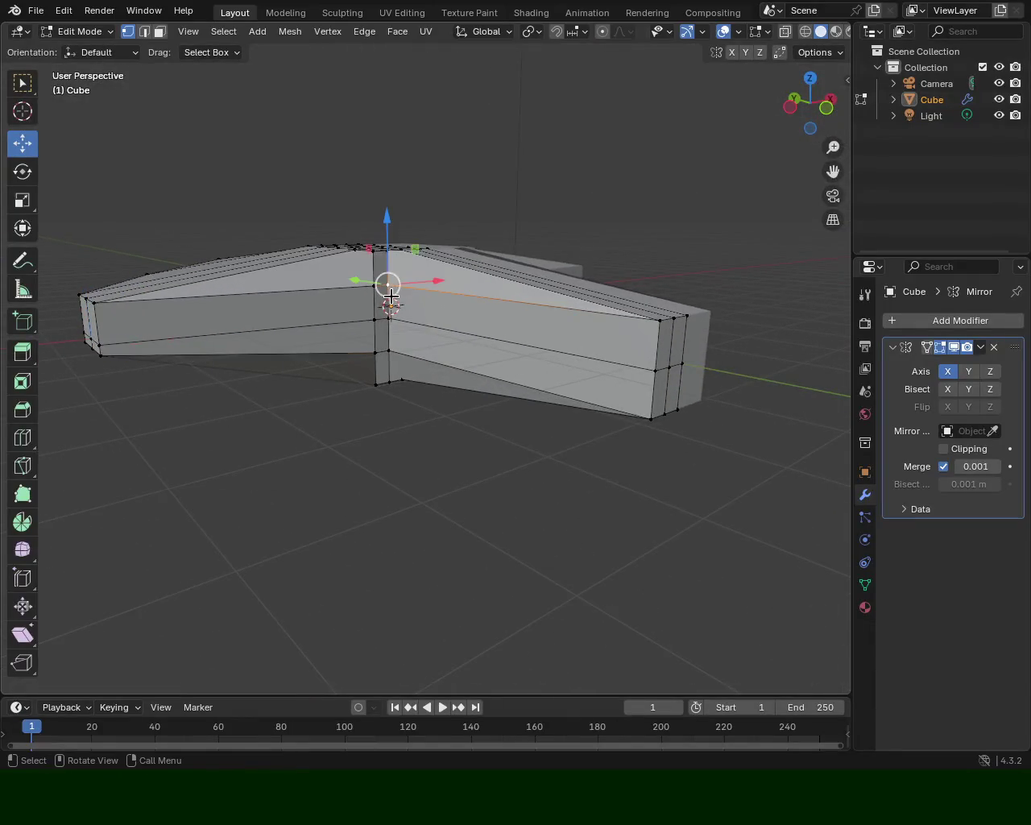
pyautogui.click(144, 31)
pyautogui.click(387, 301)
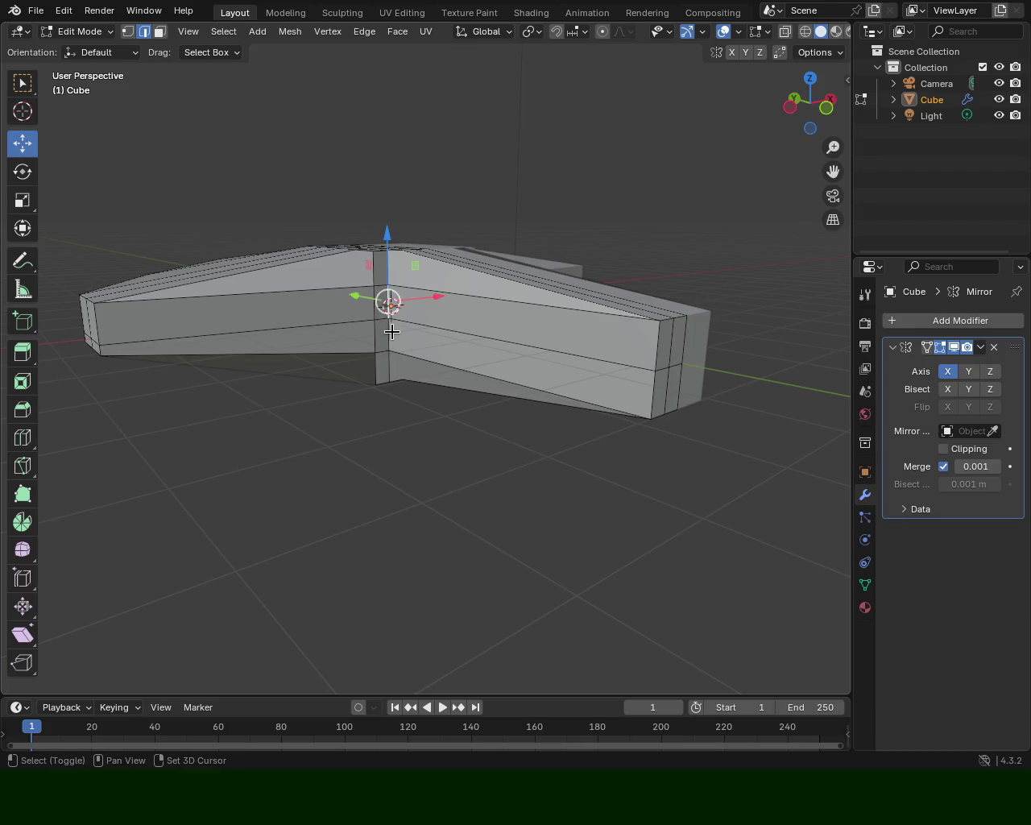
pyautogui.moveTo(387, 306)
pyautogui.mouseDown()
pyautogui.moveTo(432, 494)
pyautogui.moveTo(405, 469)
pyautogui.mouseUp()
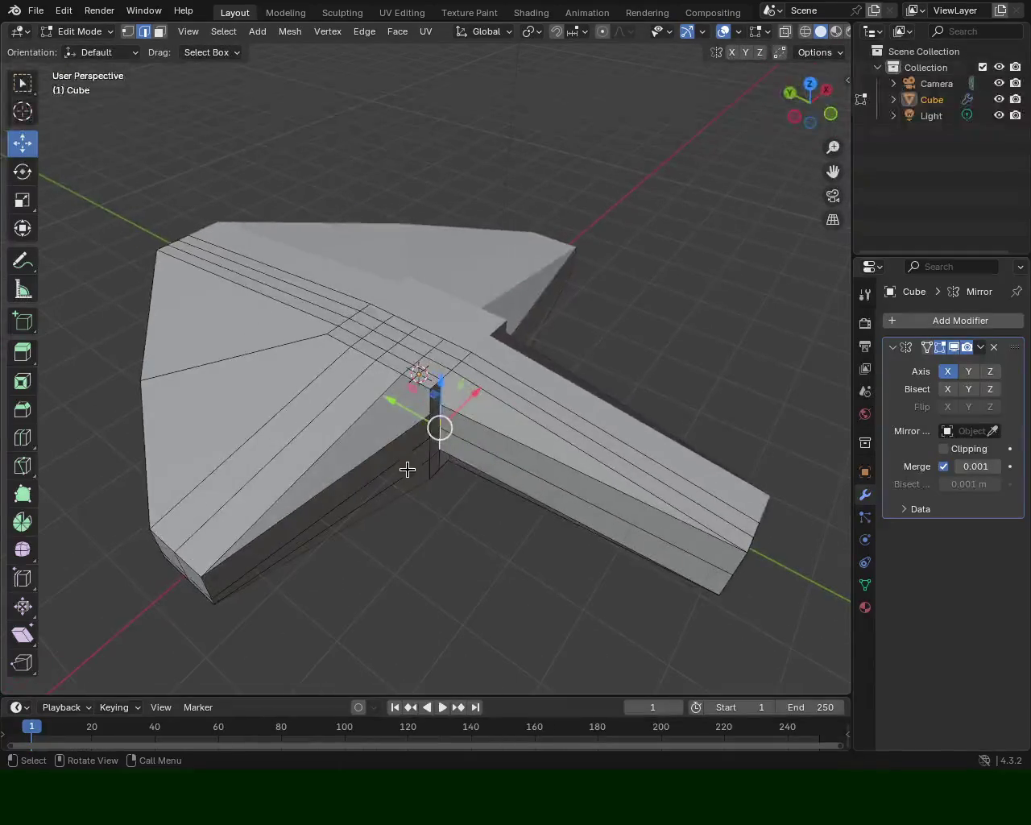
pyautogui.press('g')
pyautogui.press('y')
pyautogui.click(451, 488)
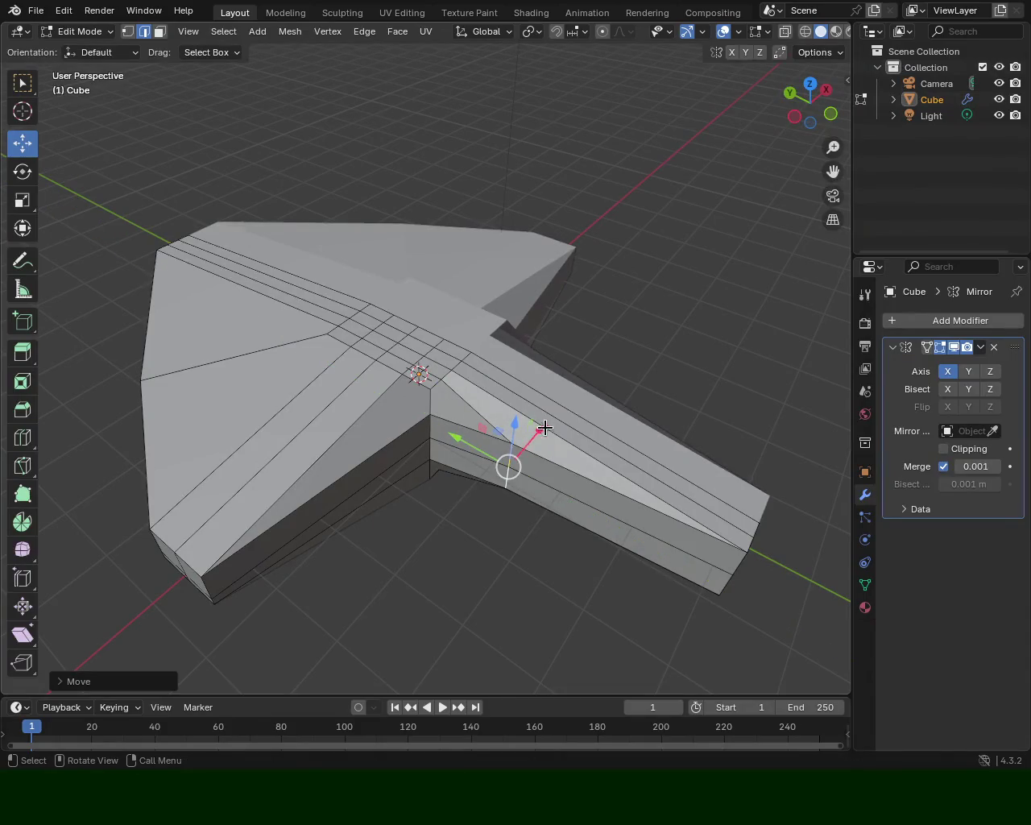
pyautogui.press('g')
pyautogui.press('x')
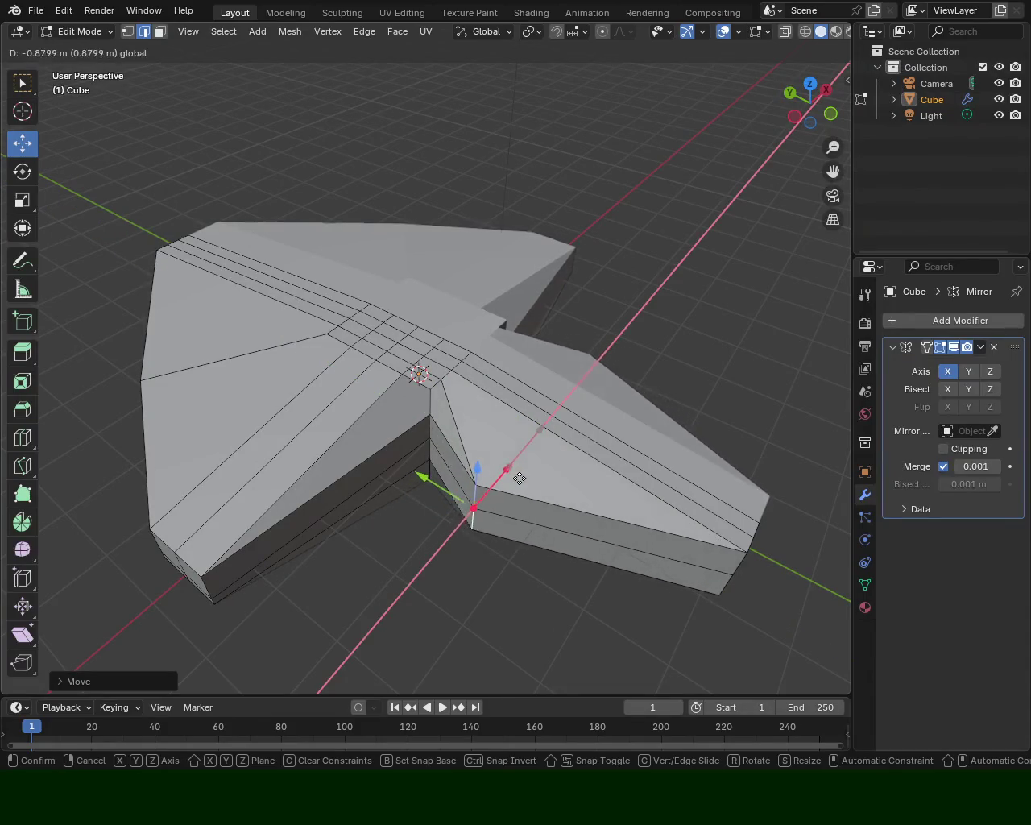
pyautogui.click(515, 476)
pyautogui.moveTo(515, 475)
pyautogui.mouseDown()
pyautogui.moveTo(540, 380)
pyautogui.moveTo(434, 370)
pyautogui.moveTo(362, 306)
pyautogui.mouseUp()
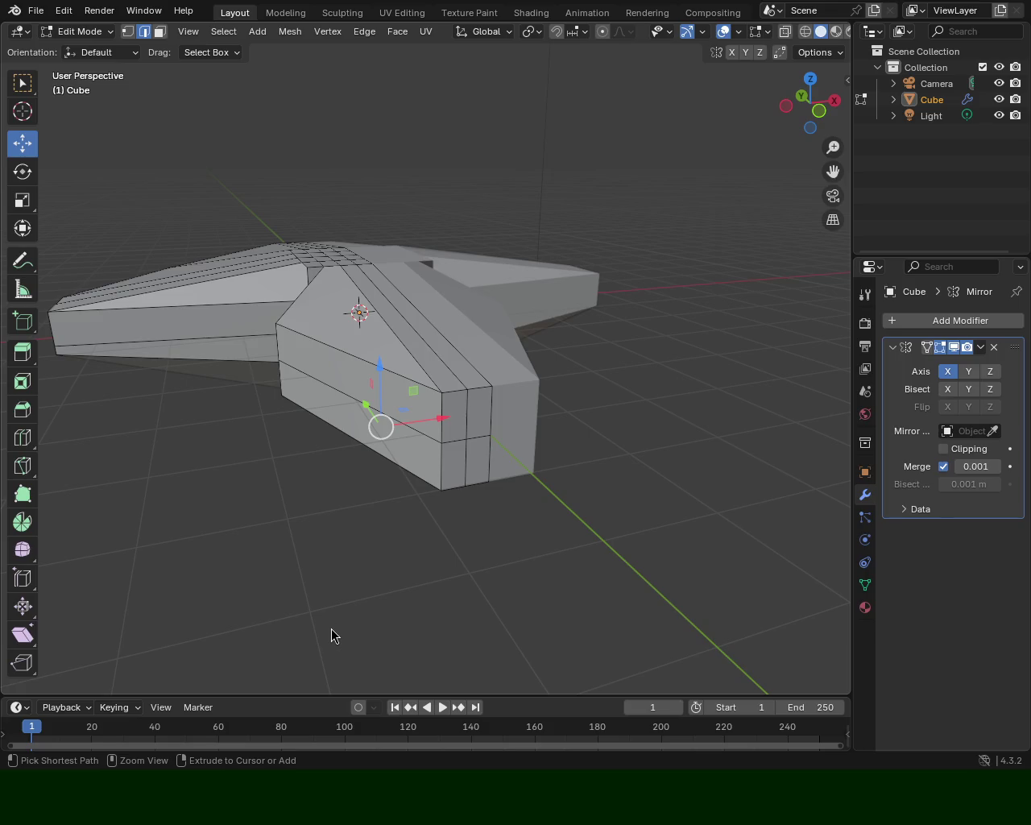
# Save the model as K02.blend.
pyautogui.hotkey('ctrl', 's')
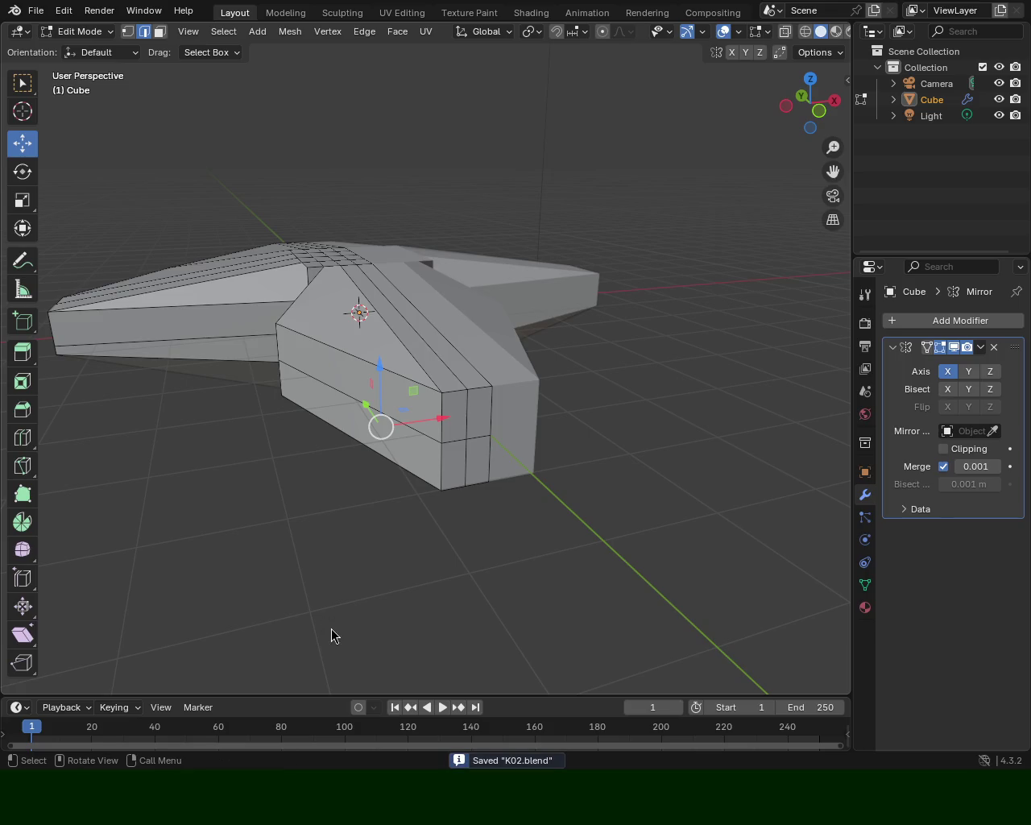
pyautogui.moveTo(532, 364)
pyautogui.mouseDown()
pyautogui.moveTo(426, 200)
pyautogui.moveTo(550, 412)
pyautogui.mouseUp()
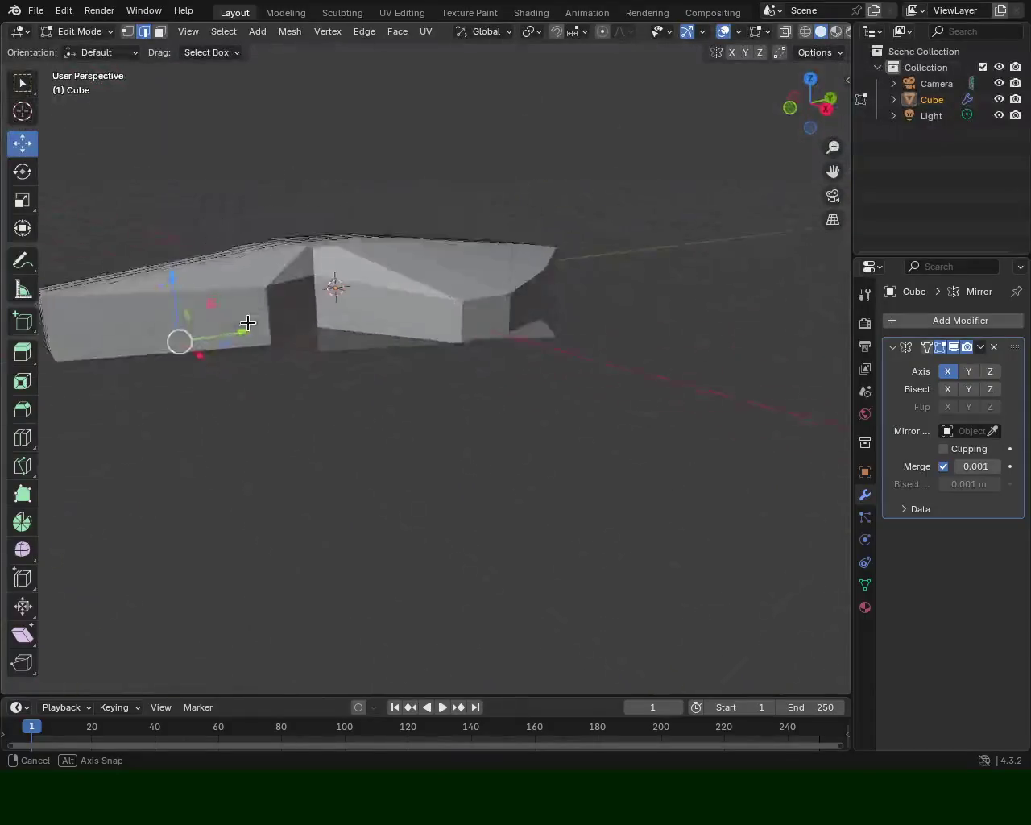
pyautogui.moveTo(551, 412)
pyautogui.mouseDown()
pyautogui.moveTo(161, 408)
pyautogui.moveTo(364, 386)
pyautogui.moveTo(265, 375)
pyautogui.moveTo(170, 331)
pyautogui.moveTo(174, 281)
pyautogui.moveTo(266, 220)
pyautogui.moveTo(466, 372)
pyautogui.mouseUp()
pyautogui.hotkey('ctrl', 's')
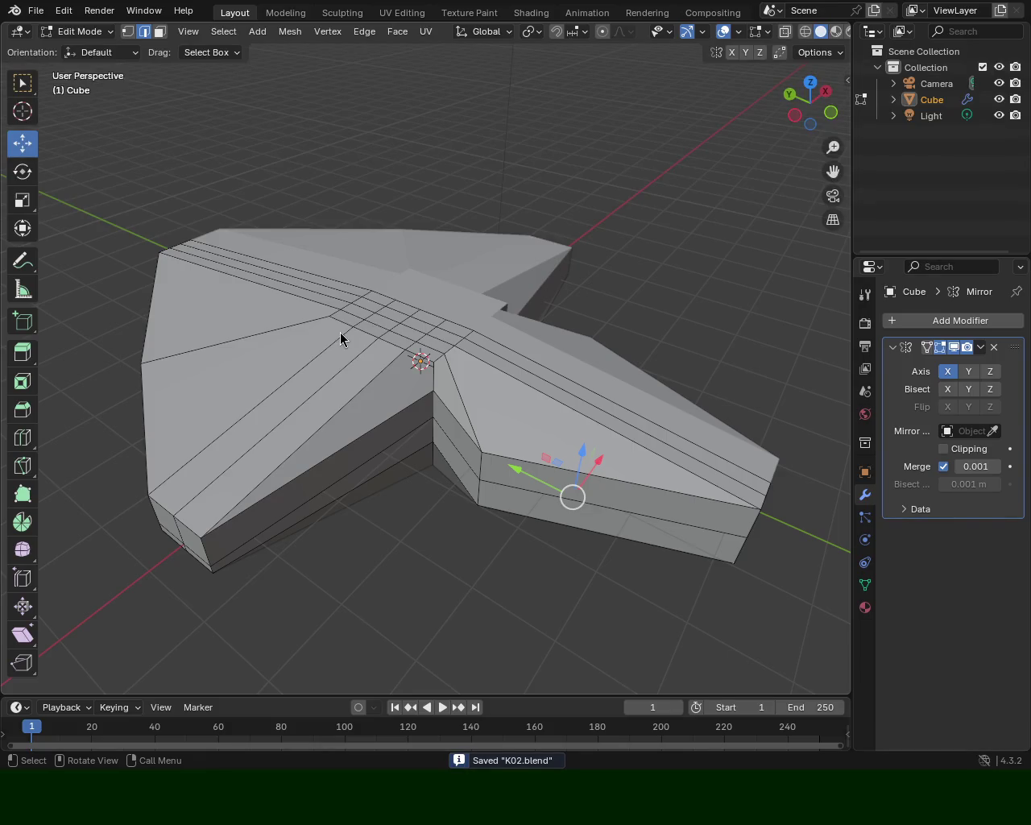
pyautogui.moveTo(472, 384)
pyautogui.mouseDown()
pyautogui.moveTo(395, 330)
pyautogui.moveTo(380, 375)
pyautogui.mouseUp()
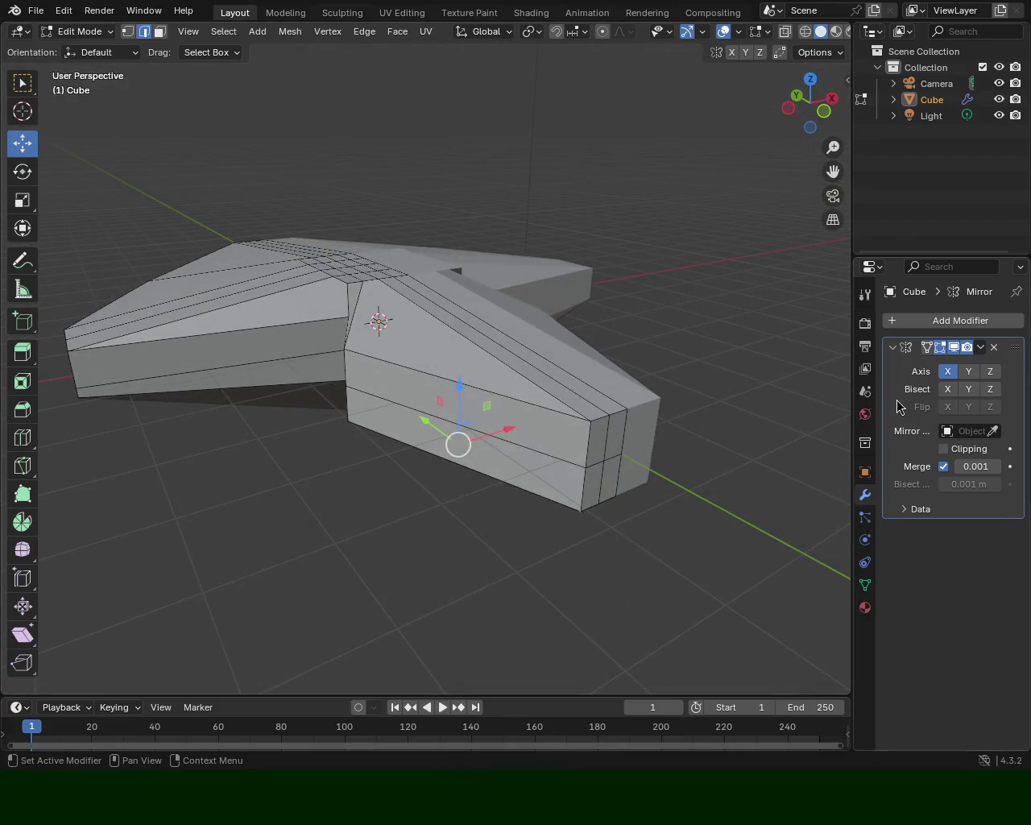
# Disable the Mirror modifier's X axis so only one half of the mesh shows.
pyautogui.click(948, 371)
pyautogui.moveTo(536, 375)
pyautogui.mouseDown()
pyautogui.moveTo(381, 382)
pyautogui.moveTo(391, 368)
pyautogui.moveTo(377, 384)
pyautogui.moveTo(527, 437)
pyautogui.moveTo(446, 444)
pyautogui.moveTo(324, 386)
pyautogui.moveTo(293, 352)
pyautogui.moveTo(263, 393)
pyautogui.moveTo(269, 403)
pyautogui.moveTo(394, 382)
pyautogui.moveTo(515, 446)
pyautogui.moveTo(600, 367)
pyautogui.moveTo(549, 360)
pyautogui.moveTo(573, 386)
pyautogui.mouseUp()
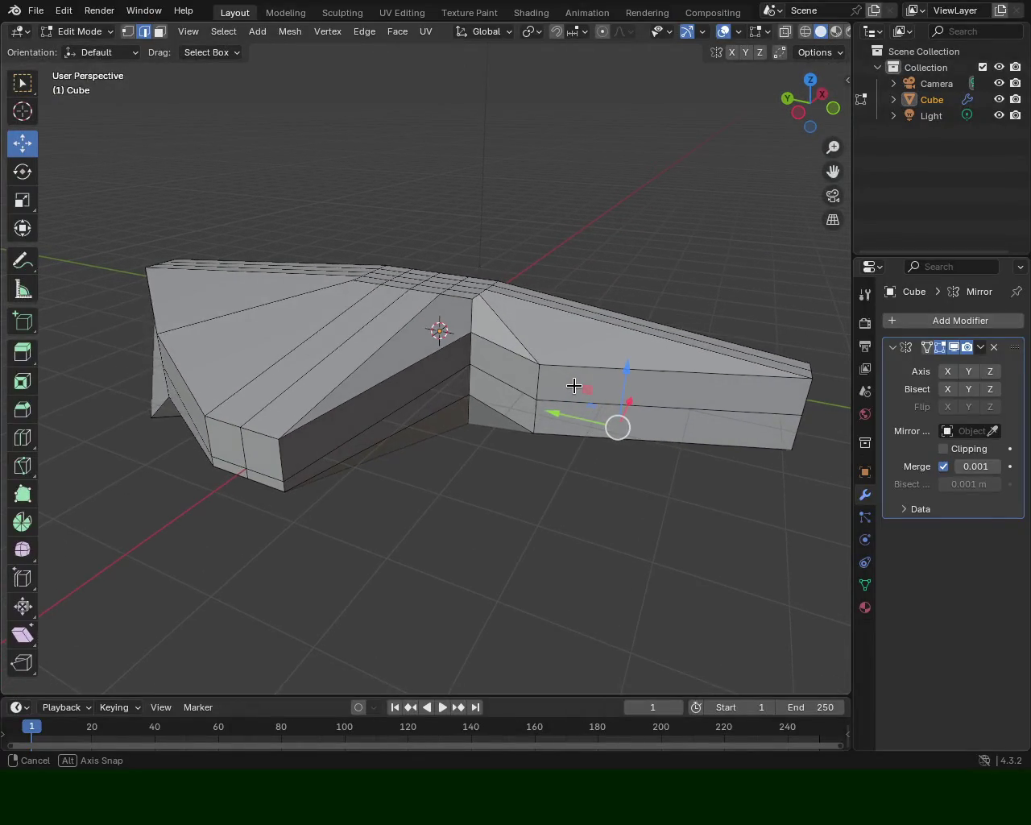
pyautogui.click(195, 410)
pyautogui.moveTo(306, 408); pyautogui.dragTo(214, 403)
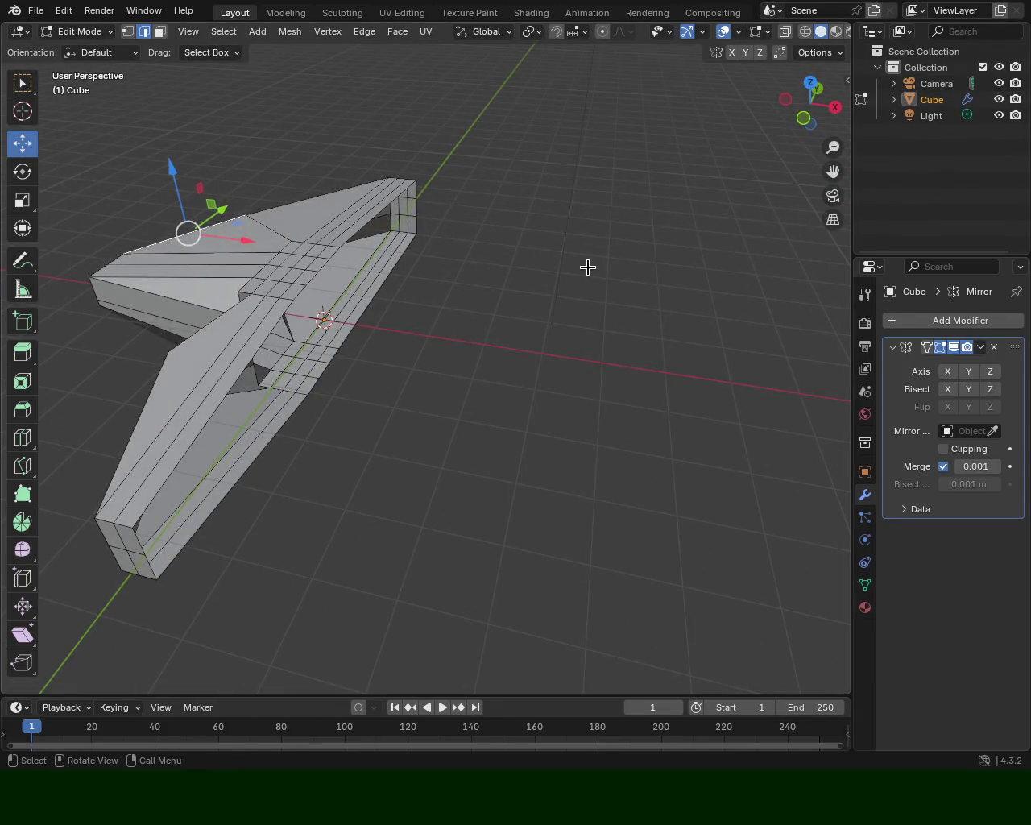
pyautogui.moveTo(538, 302)
pyautogui.mouseDown()
pyautogui.moveTo(298, 232)
pyautogui.moveTo(624, 366)
pyautogui.moveTo(360, 296)
pyautogui.mouseUp()
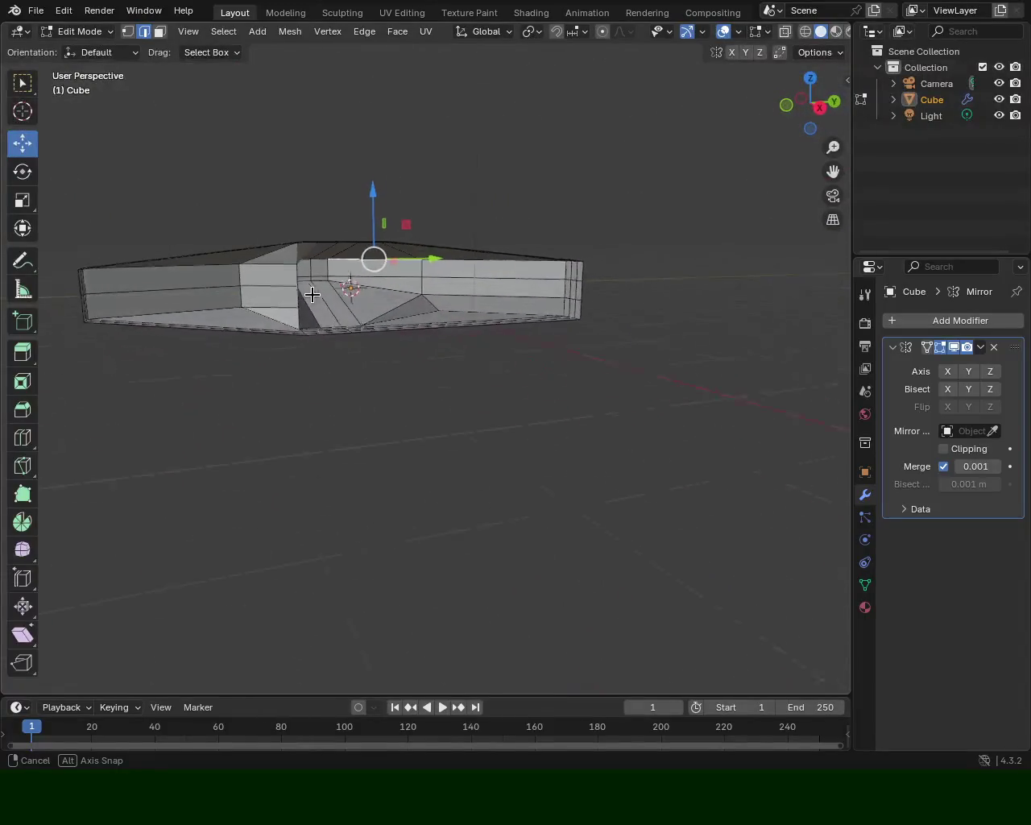
pyautogui.moveTo(360, 296); pyautogui.dragTo(401, 303)
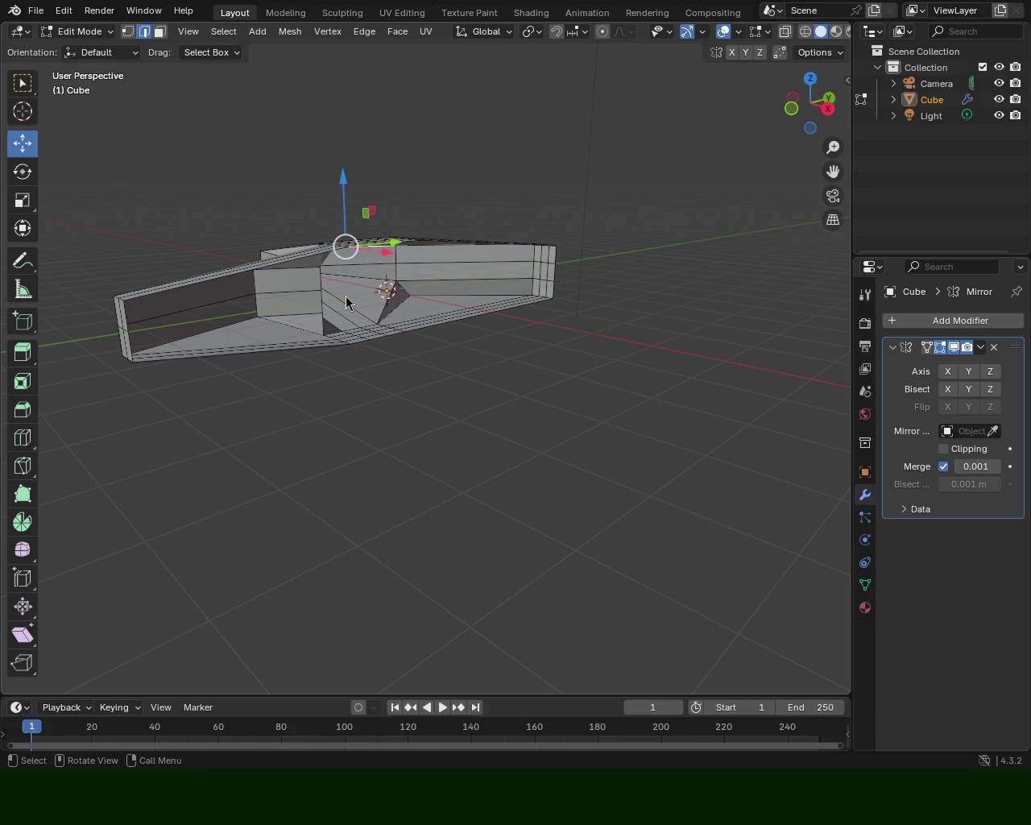
pyautogui.moveTo(601, 327)
pyautogui.mouseDown()
pyautogui.moveTo(197, 271)
pyautogui.moveTo(214, 276)
pyautogui.mouseUp()
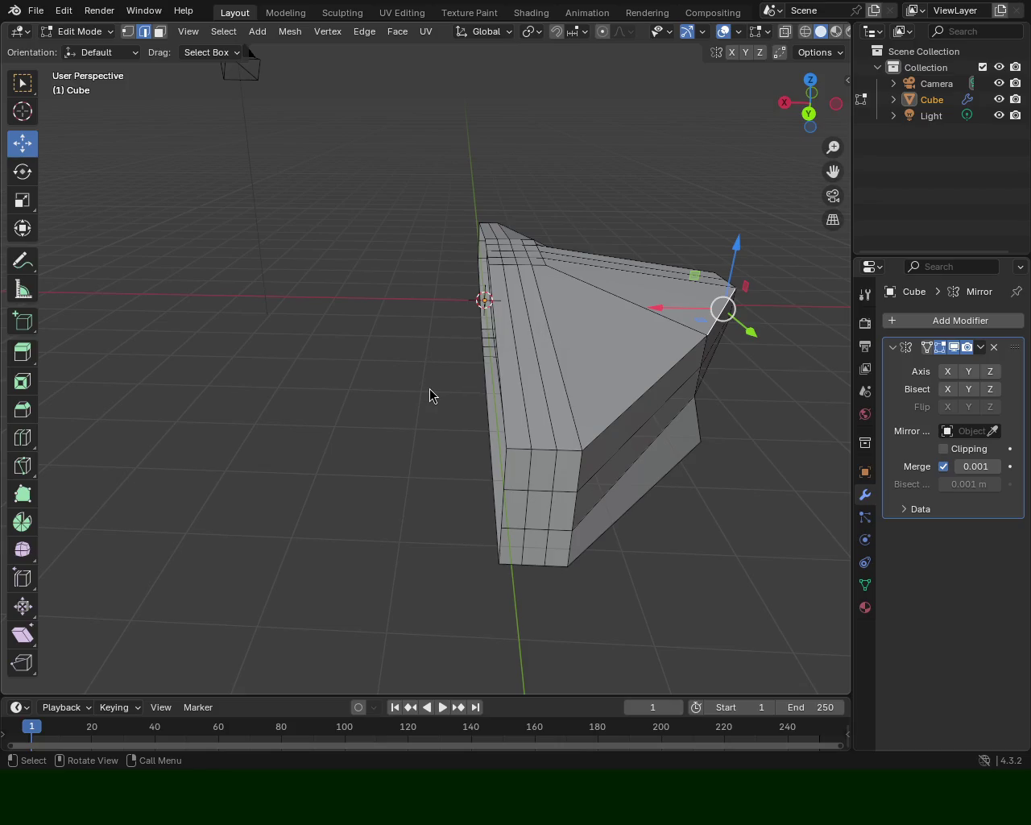
pyautogui.moveTo(610, 352)
pyautogui.mouseDown()
pyautogui.moveTo(418, 466)
pyautogui.moveTo(590, 382)
pyautogui.moveTo(472, 390)
pyautogui.mouseUp()
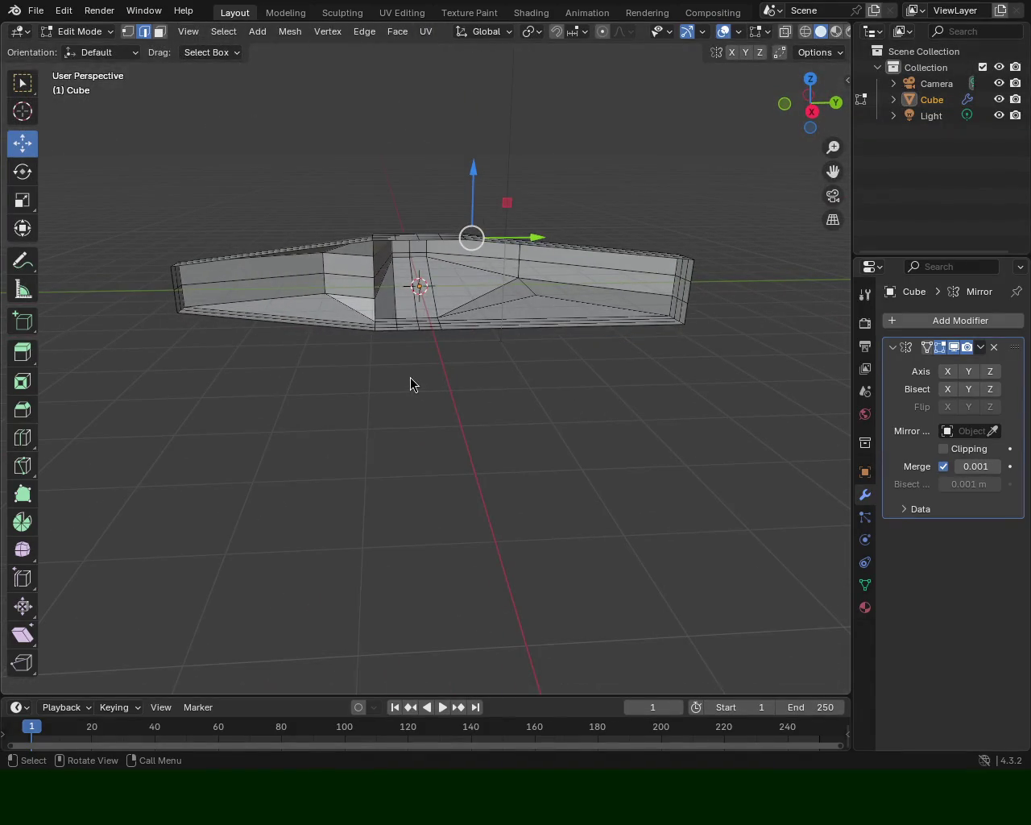